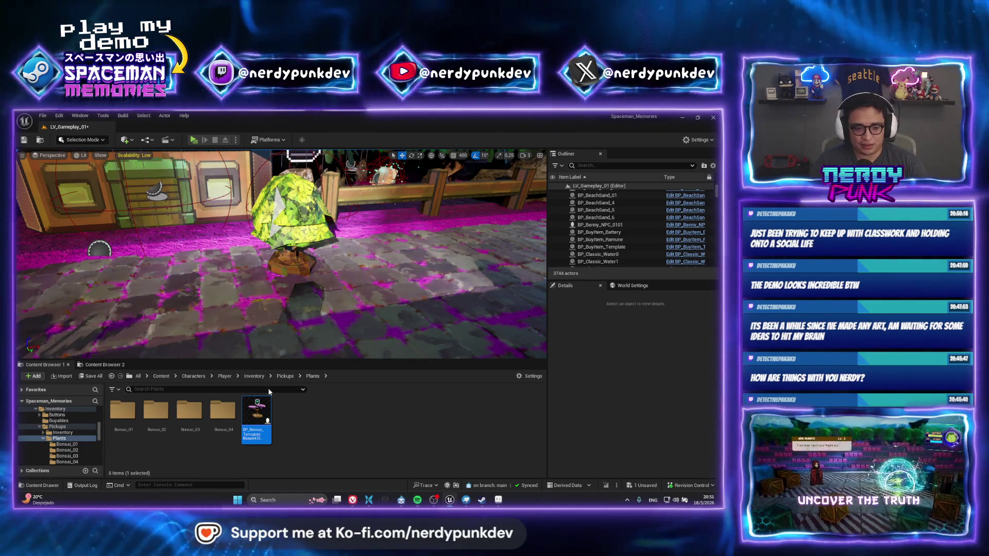
Step: Select a sakura tree in the street and browse to its asset in the content browser
{"action": "right_click_drag", "start_coordinate": [192, 292], "coordinate": [255, 271]}
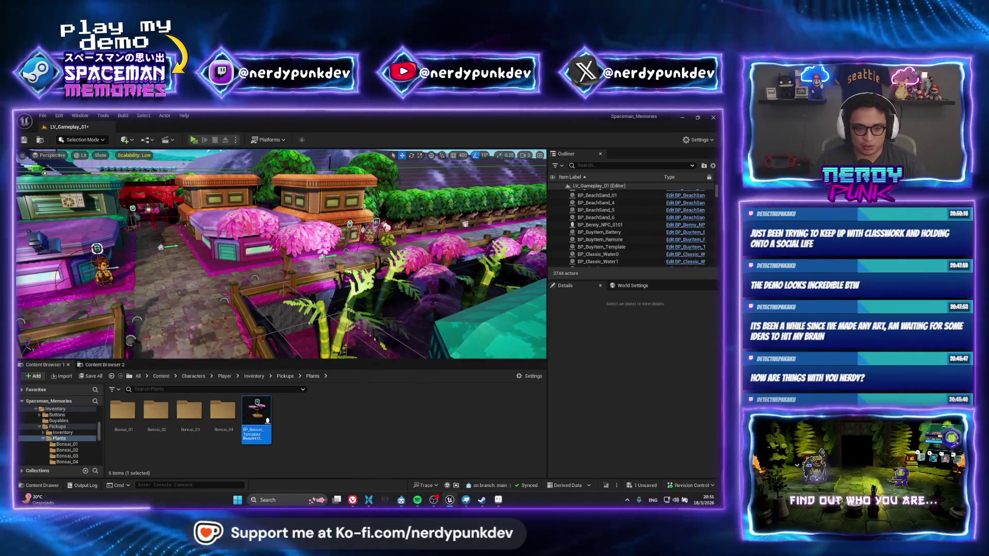
{"action": "left_click", "coordinate": [255, 224]}
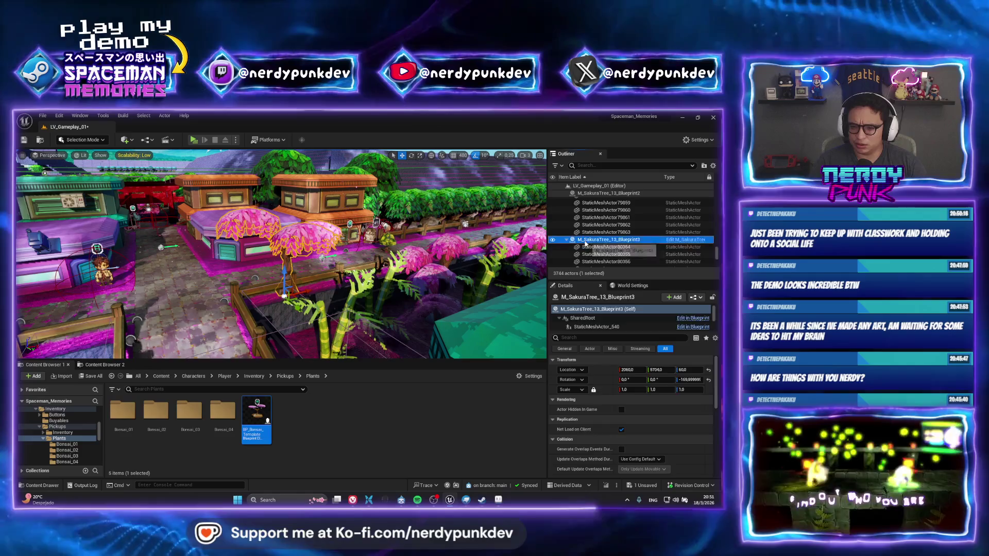
{"action": "right_click", "coordinate": [607, 258]}
{"action": "left_click", "coordinate": [608, 255]}
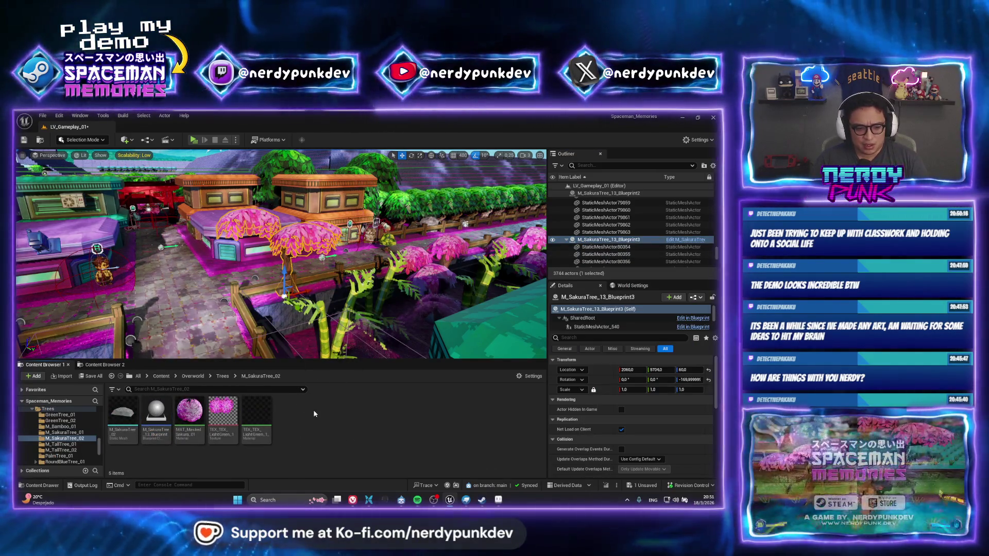
Step: From Trees > M_SakuraTree_02, place a new M_SakuraTree_13_Blueprint tree in the street
{"action": "left_click", "coordinate": [223, 376]}
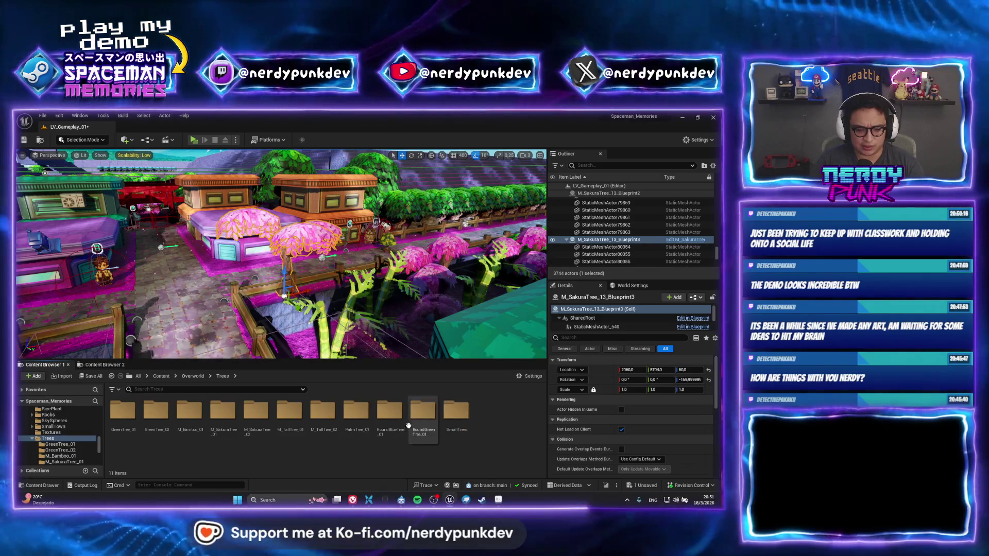
{"action": "double_click", "coordinate": [256, 411]}
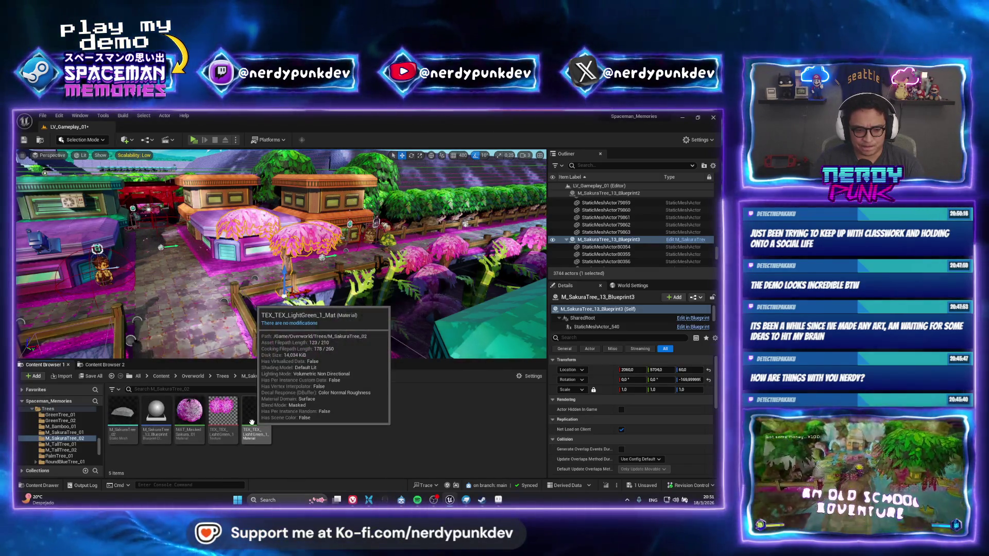
{"action": "left_click", "coordinate": [221, 376]}
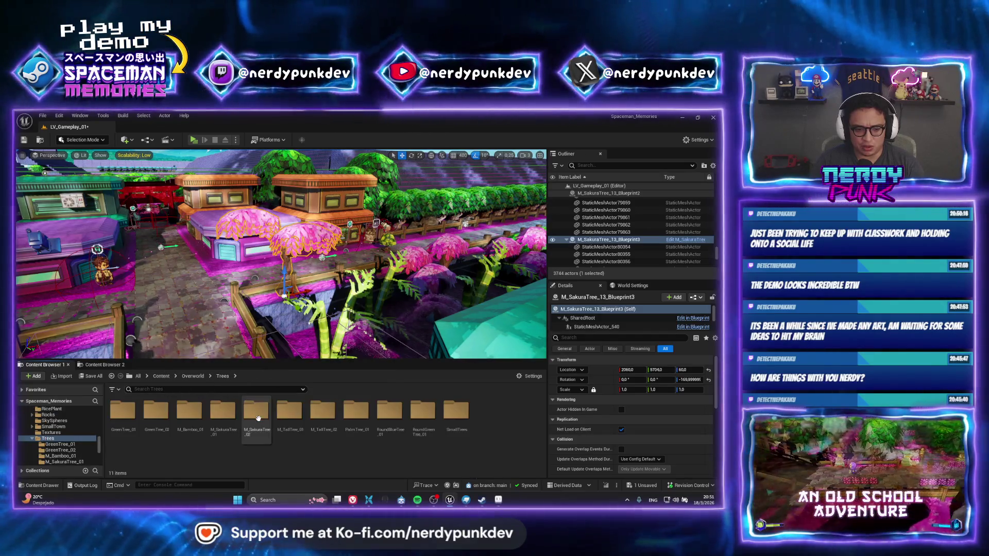
{"action": "double_click", "coordinate": [258, 416]}
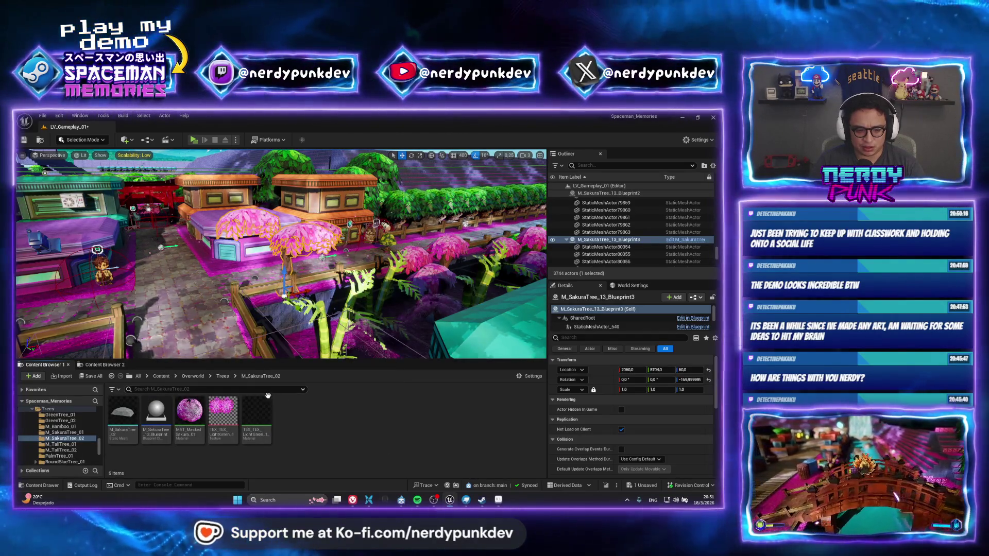
{"action": "left_click_drag", "start_coordinate": [155, 413], "coordinate": [199, 275]}
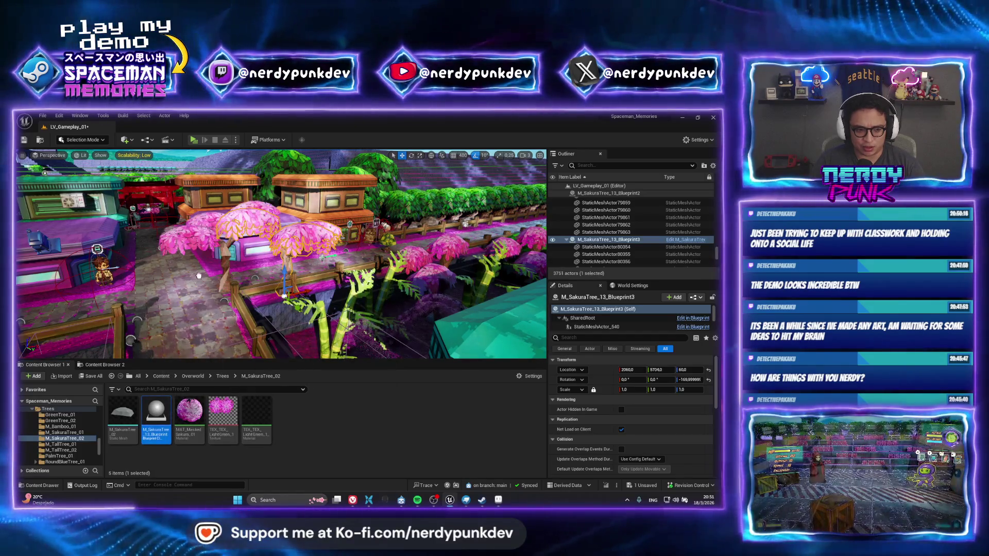
{"action": "right_click_drag", "start_coordinate": [199, 276], "coordinate": [198, 276]}
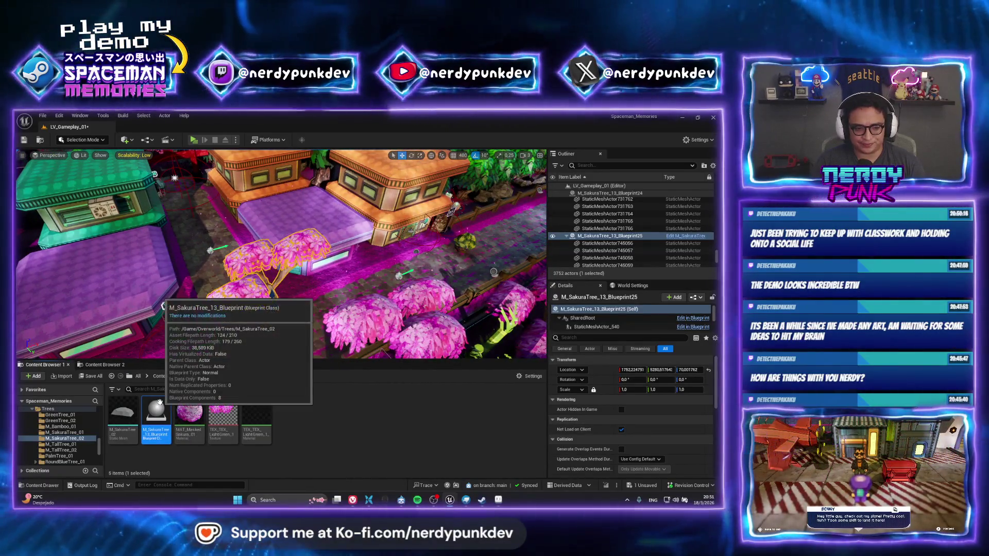
{"action": "double_click", "coordinate": [155, 417]}
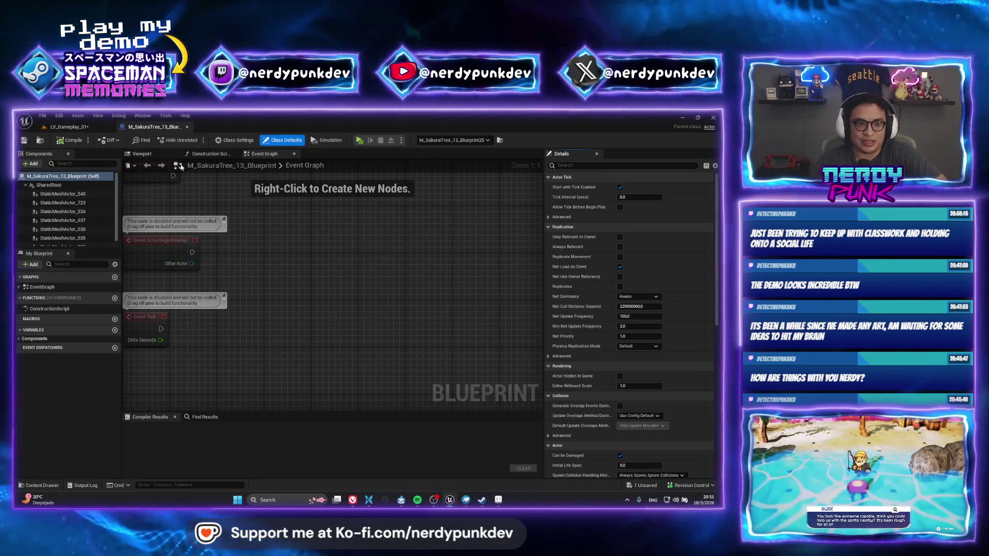
{"action": "left_click", "coordinate": [151, 160]}
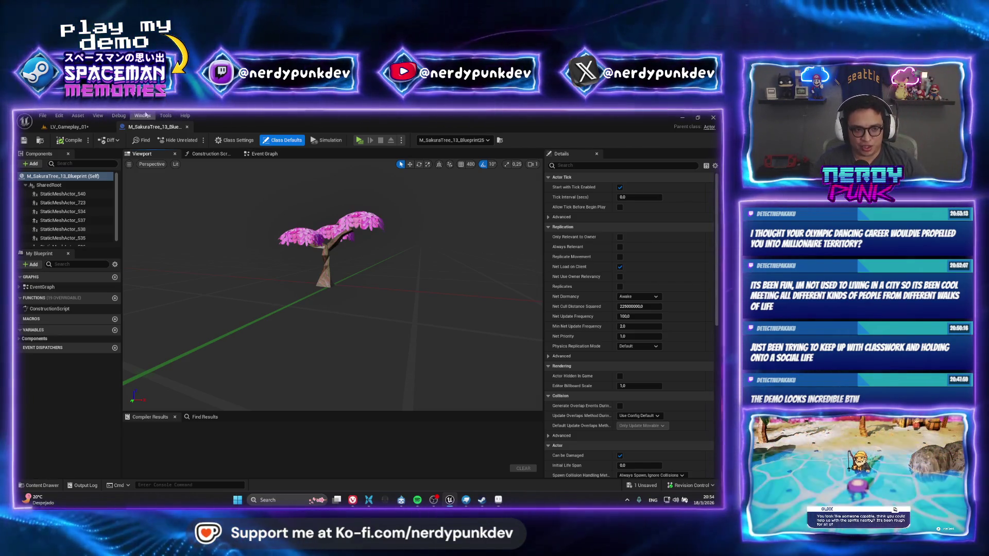
{"action": "left_click", "coordinate": [70, 126]}
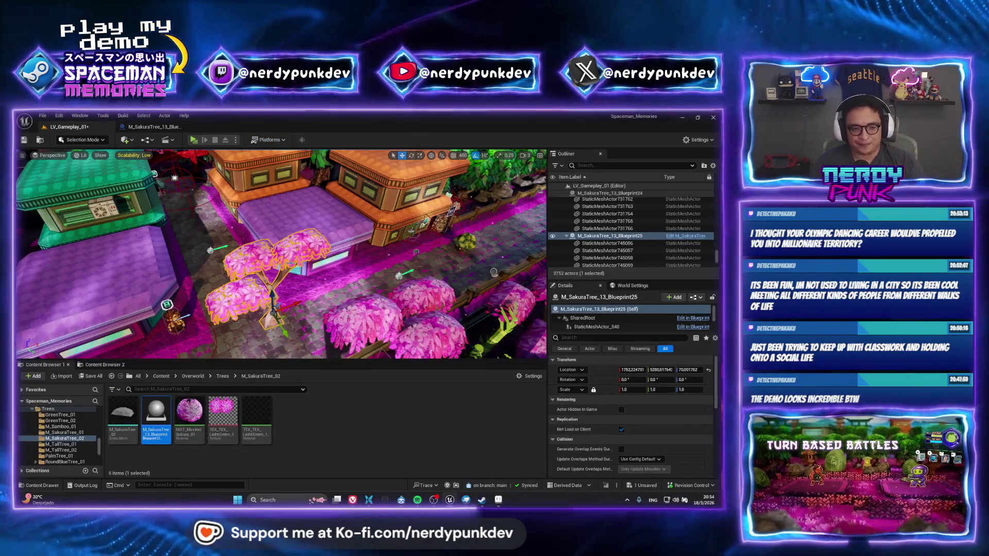
Step: Delete the placed M_SakuraTree_13 tree and go to the Trees > M_SakuraTree_01 folder
{"action": "right_click_drag", "start_coordinate": [278, 270], "coordinate": [302, 279]}
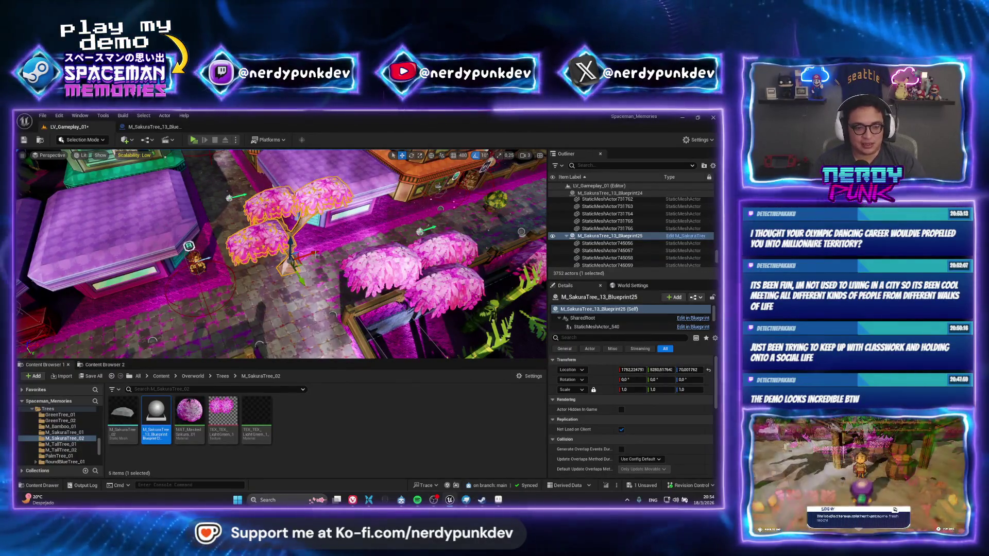
{"action": "key", "text": "Delete"}
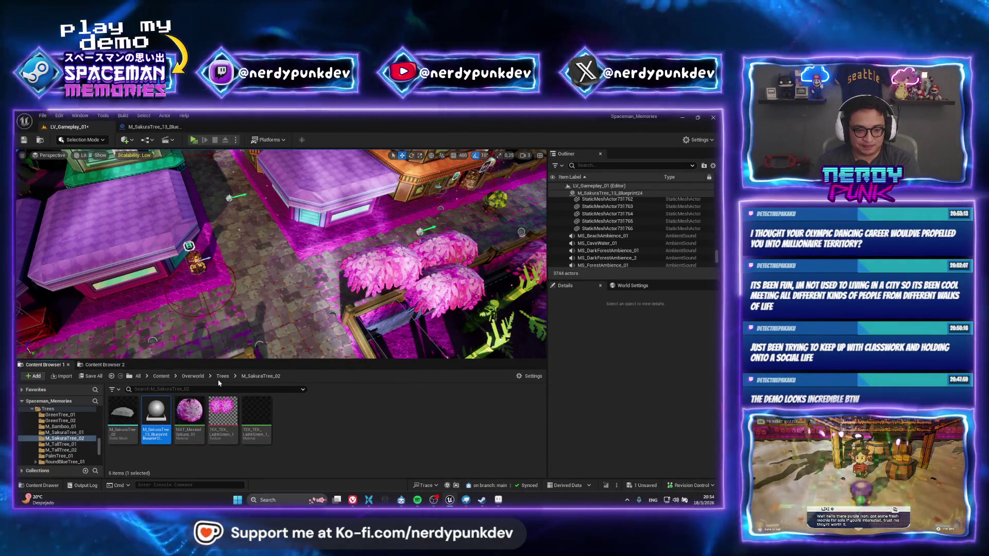
{"action": "left_click", "coordinate": [223, 376]}
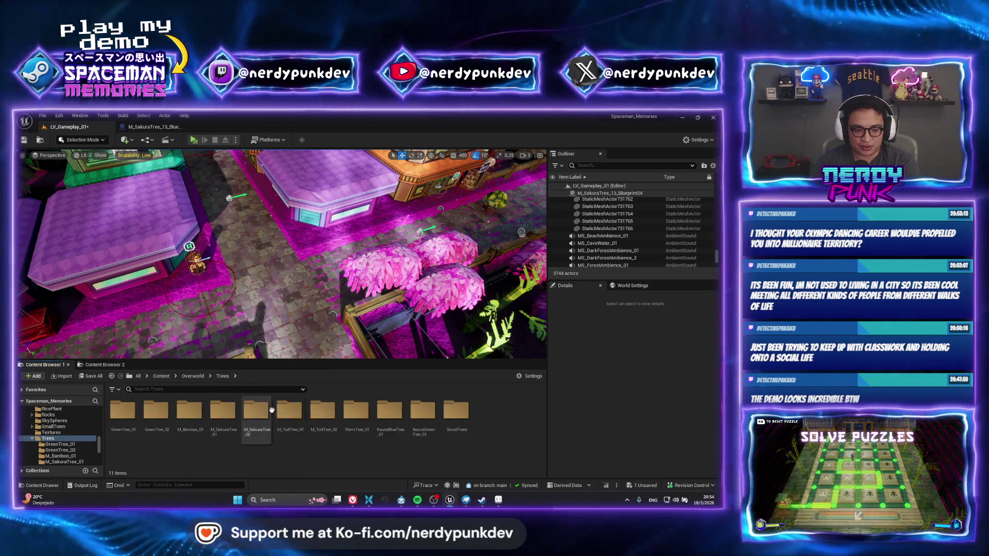
{"action": "double_click", "coordinate": [222, 410]}
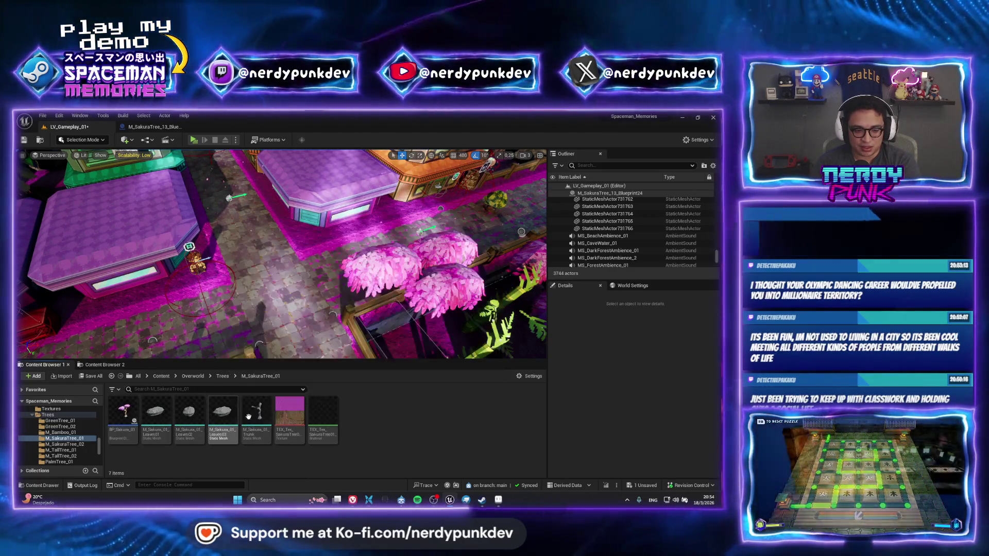
Step: Place a BP_Sakura_01 tree in the street and rotate it about 96° around its vertical axis
{"action": "left_click_drag", "start_coordinate": [124, 413], "coordinate": [294, 292]}
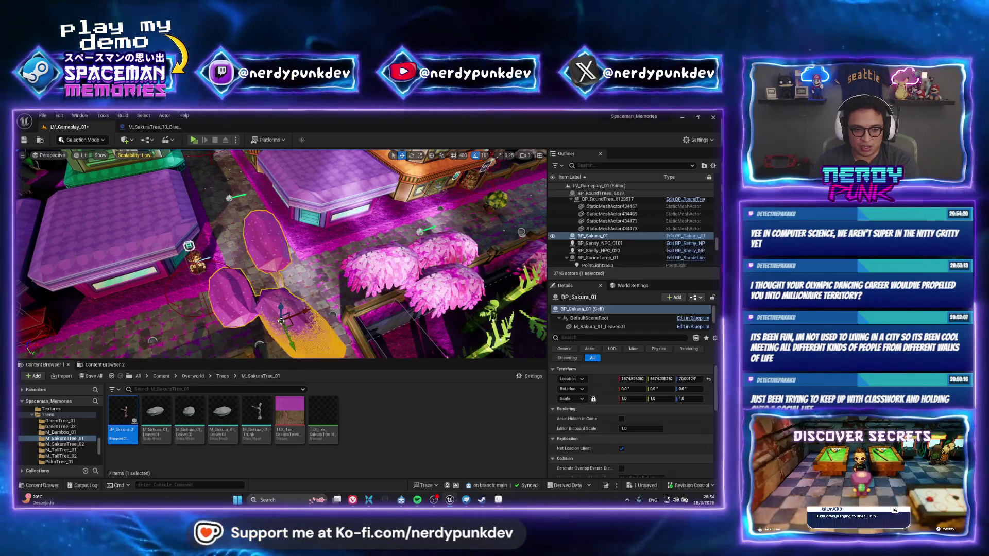
{"action": "scroll", "coordinate": [320, 302], "scroll_direction": "down", "scroll_amount": 5}
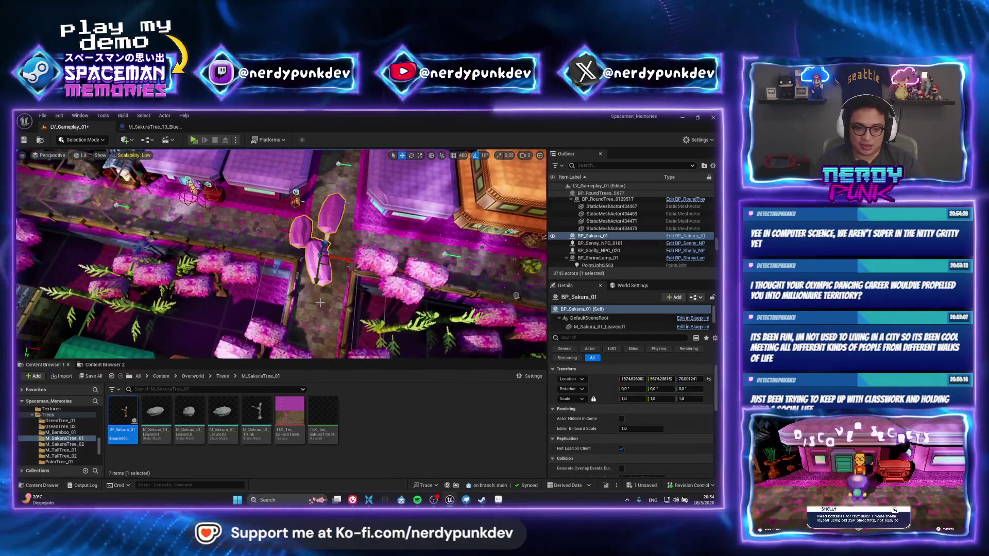
{"action": "left_click_drag", "start_coordinate": [302, 288], "coordinate": [295, 284]}
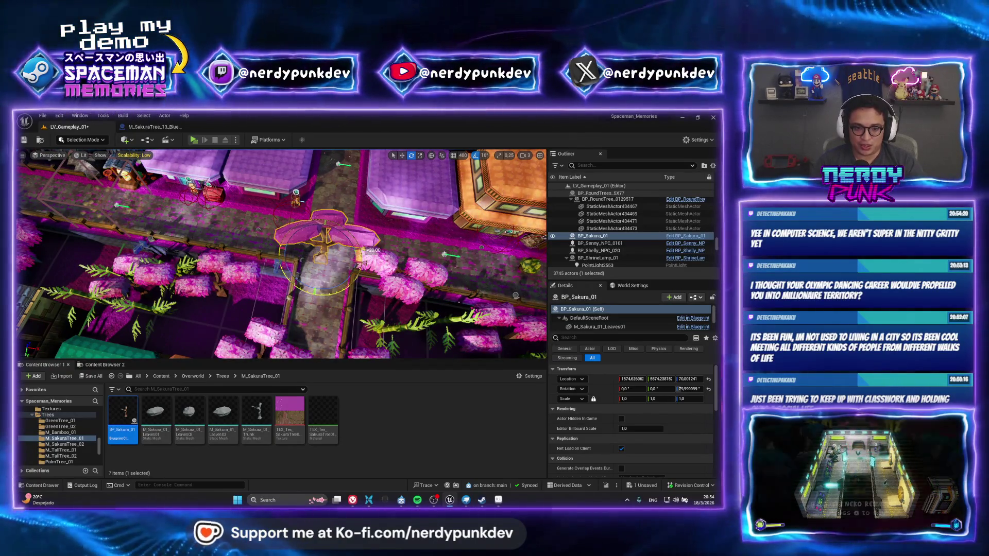
{"action": "mouse_move", "coordinate": [285, 241]}
{"action": "right_mouse_down"}
{"action": "mouse_move", "coordinate": [327, 285]}
{"action": "mouse_move", "coordinate": [305, 276]}
{"action": "mouse_move", "coordinate": [325, 278]}
{"action": "mouse_move", "coordinate": [333, 266]}
{"action": "right_mouse_up"}
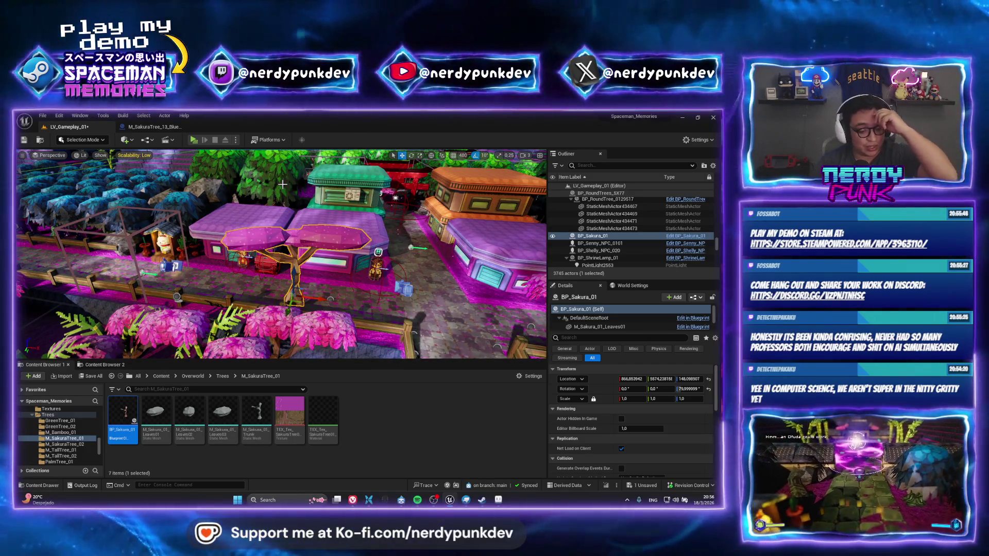
Step: Delete the BP_Sakura_01 tree from the level
{"action": "key", "text": "Delete"}
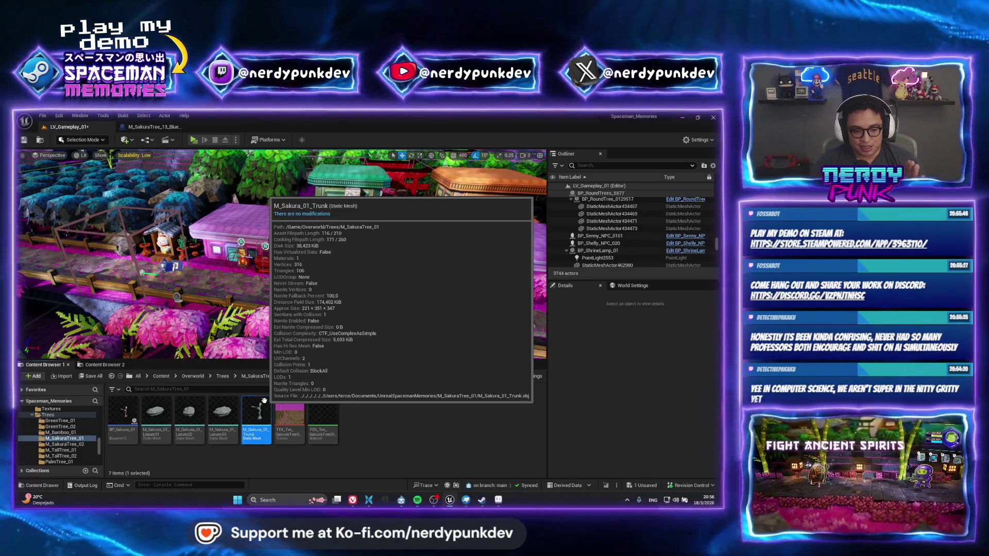
{"action": "right_click", "coordinate": [264, 421]}
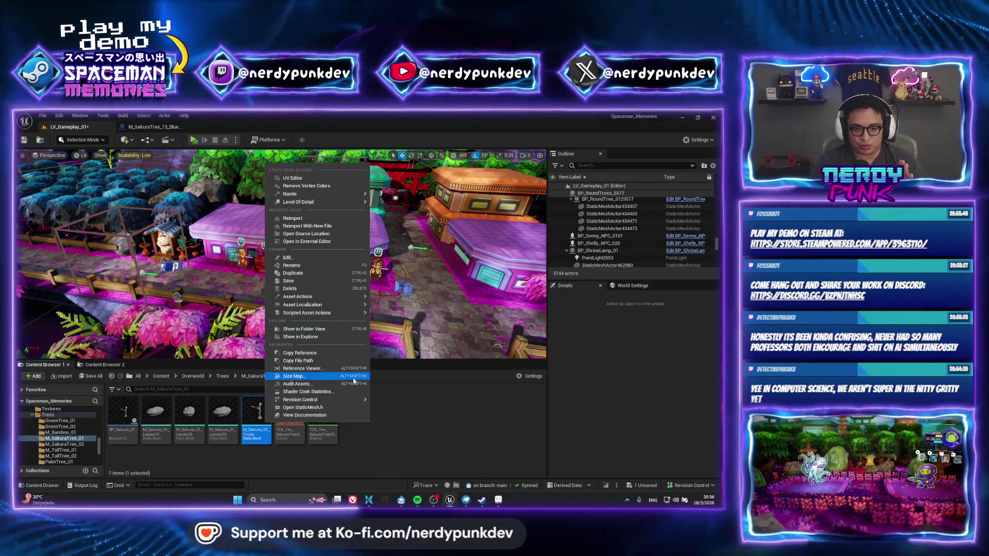
{"action": "mouse_move", "coordinate": [297, 297]}
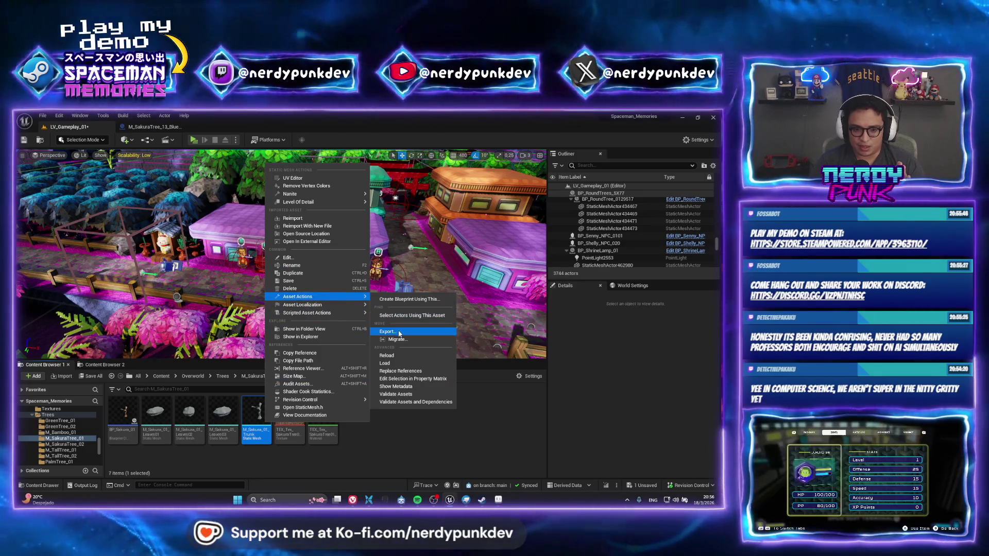
{"action": "left_click", "coordinate": [387, 331]}
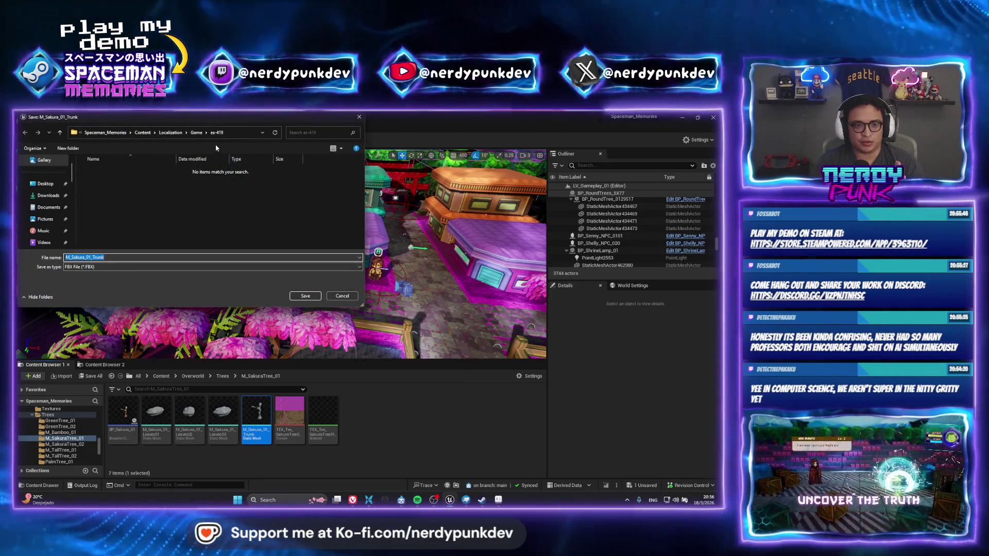
{"action": "left_click", "coordinate": [47, 207]}
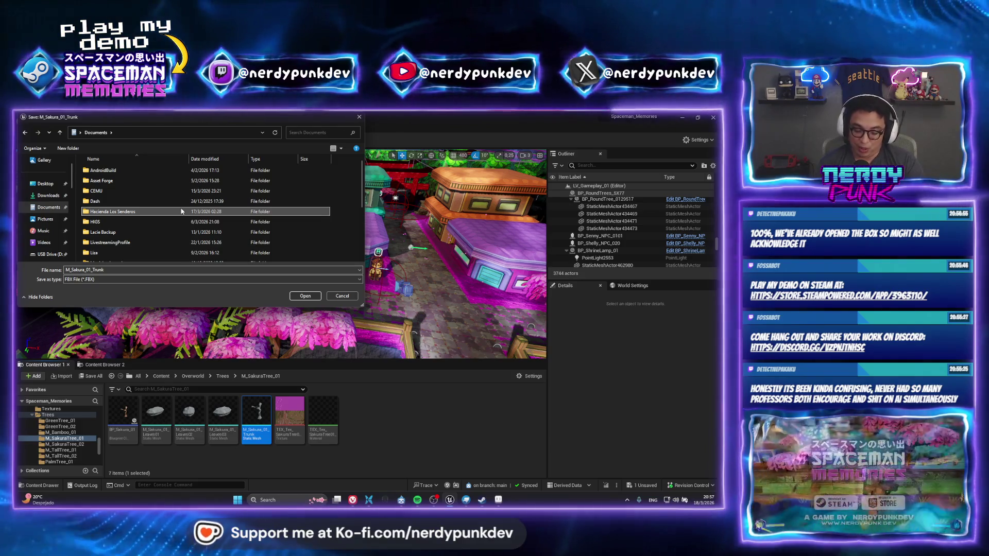
{"action": "scroll", "coordinate": [182, 210], "scroll_direction": "down", "scroll_amount": 4}
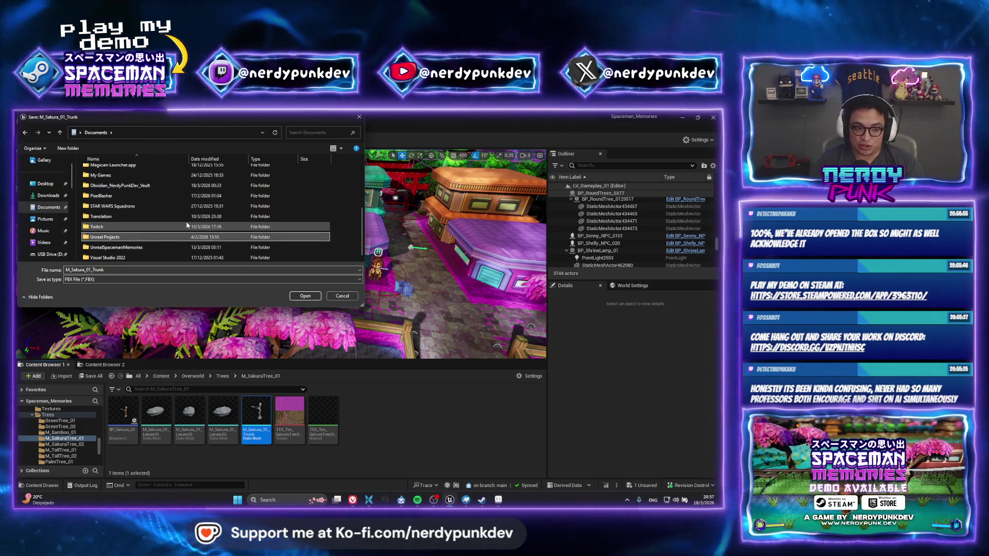
{"action": "double_click", "coordinate": [149, 247]}
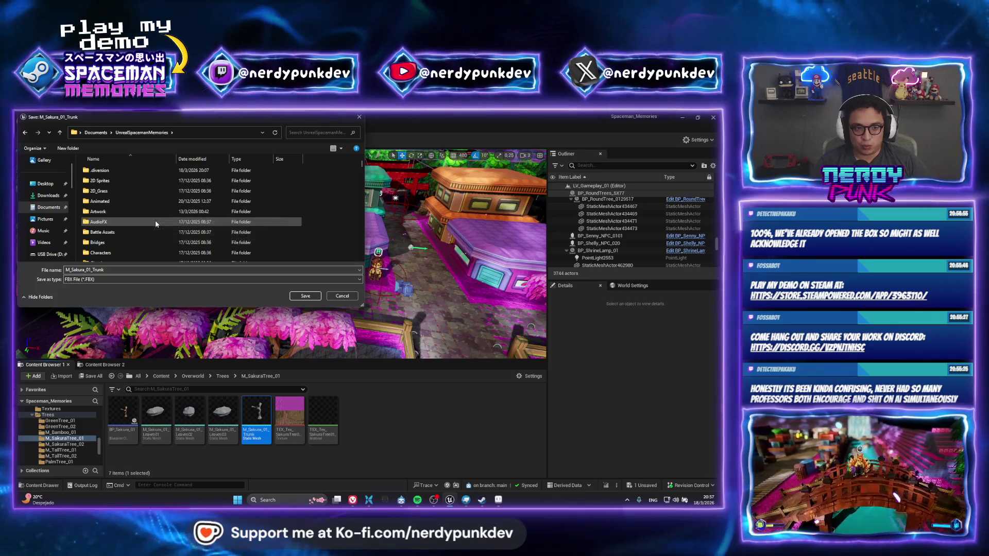
{"action": "scroll", "coordinate": [158, 220], "scroll_direction": "down", "scroll_amount": 5}
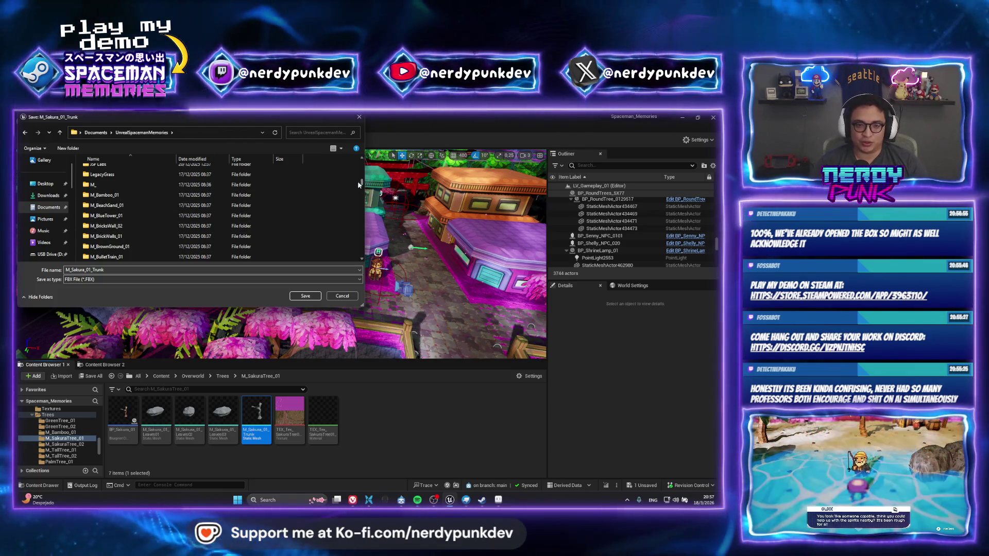
{"action": "left_click_drag", "start_coordinate": [360, 184], "coordinate": [360, 254]}
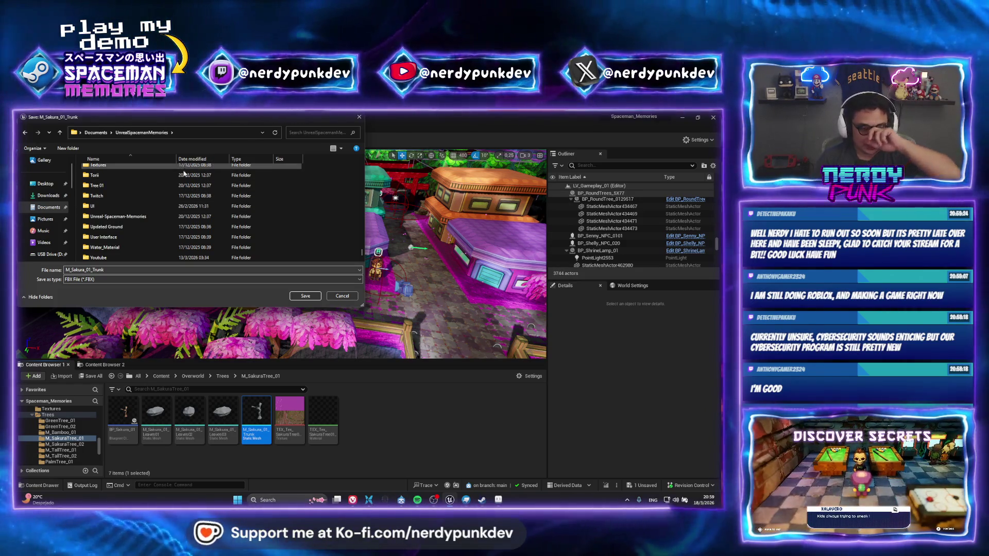
Step: Browse the save dialog to the Props > Bonsai > Bonsai_01 folder
{"action": "left_click", "coordinate": [163, 219]}
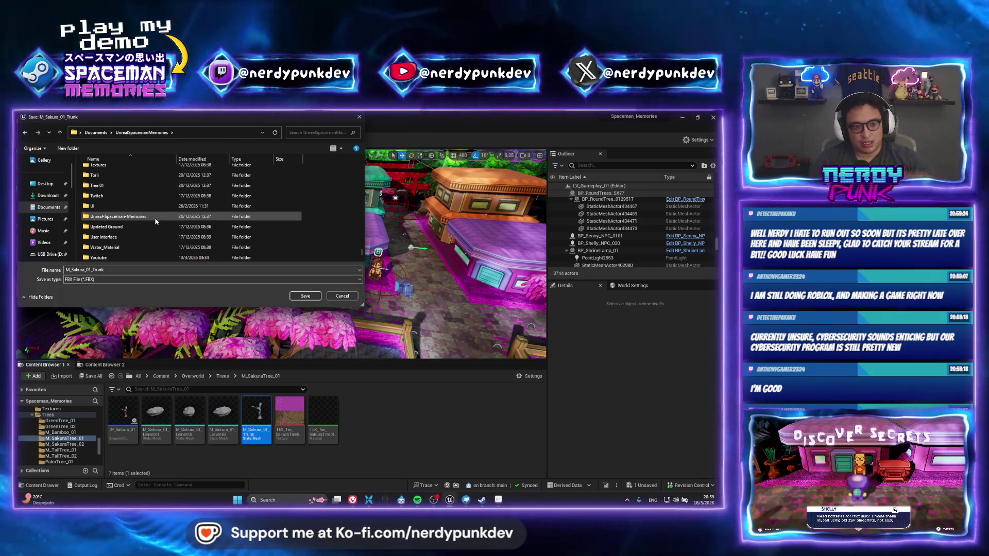
{"action": "scroll", "coordinate": [138, 201], "scroll_direction": "up", "scroll_amount": 1}
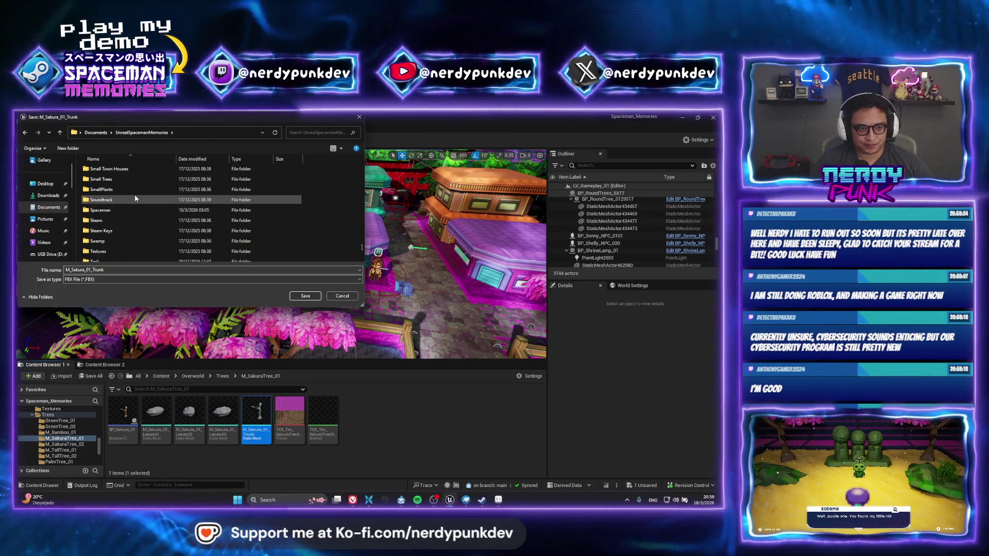
{"action": "scroll", "coordinate": [135, 200], "scroll_direction": "up", "scroll_amount": 4}
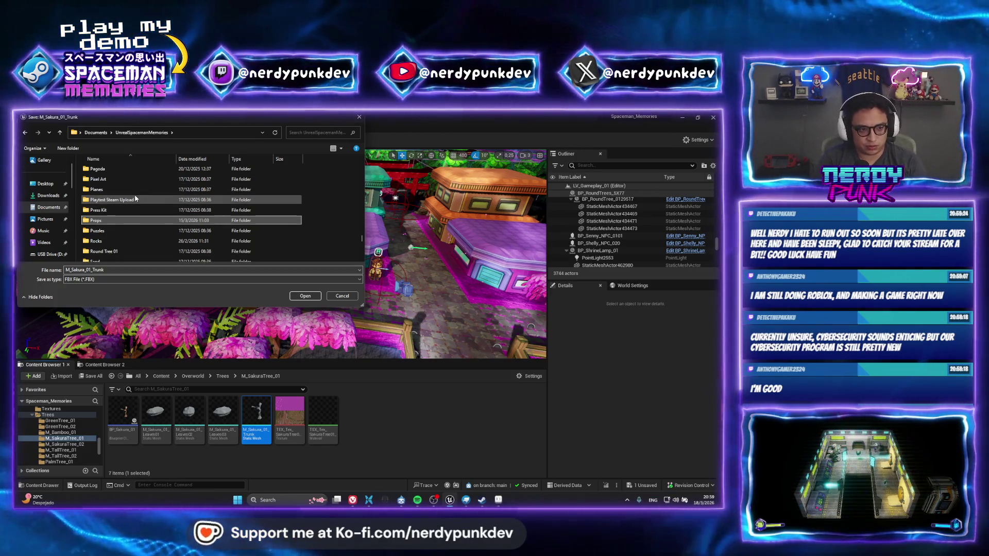
{"action": "double_click", "coordinate": [139, 222]}
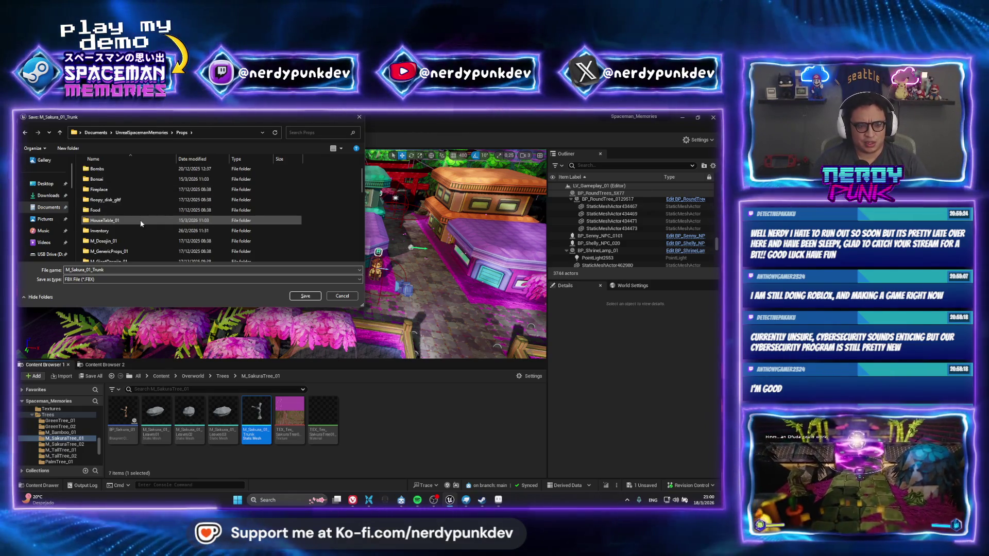
{"action": "scroll", "coordinate": [139, 222], "scroll_direction": "down", "scroll_amount": 4}
{"action": "scroll", "coordinate": [136, 226], "scroll_direction": "down", "scroll_amount": 4}
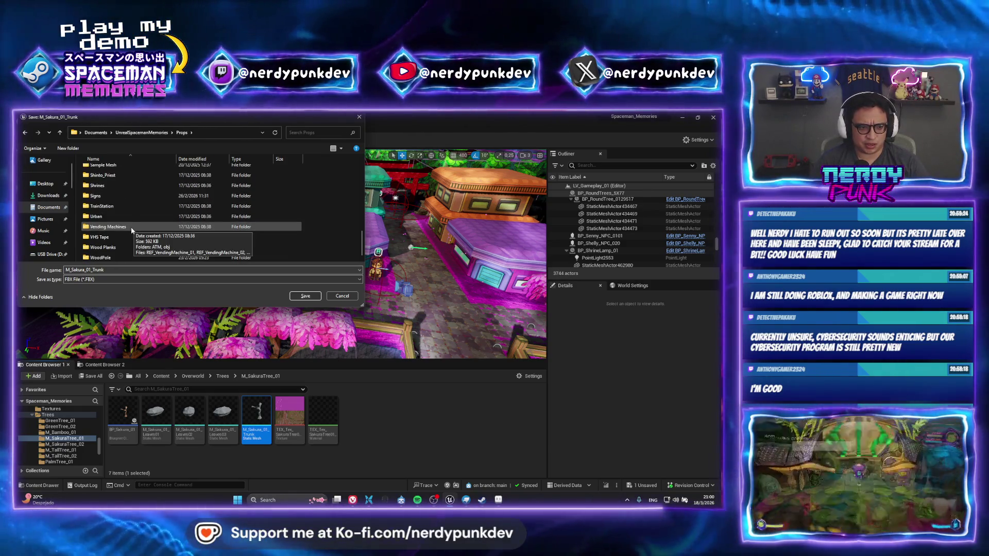
{"action": "scroll", "coordinate": [131, 229], "scroll_direction": "up", "scroll_amount": 8}
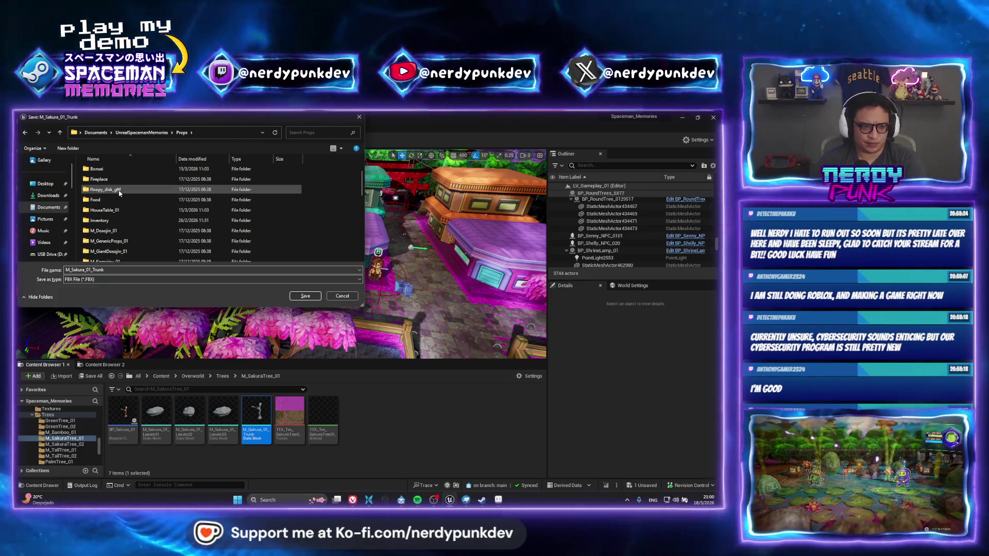
{"action": "left_click", "coordinate": [108, 189]}
{"action": "double_click", "coordinate": [100, 169]}
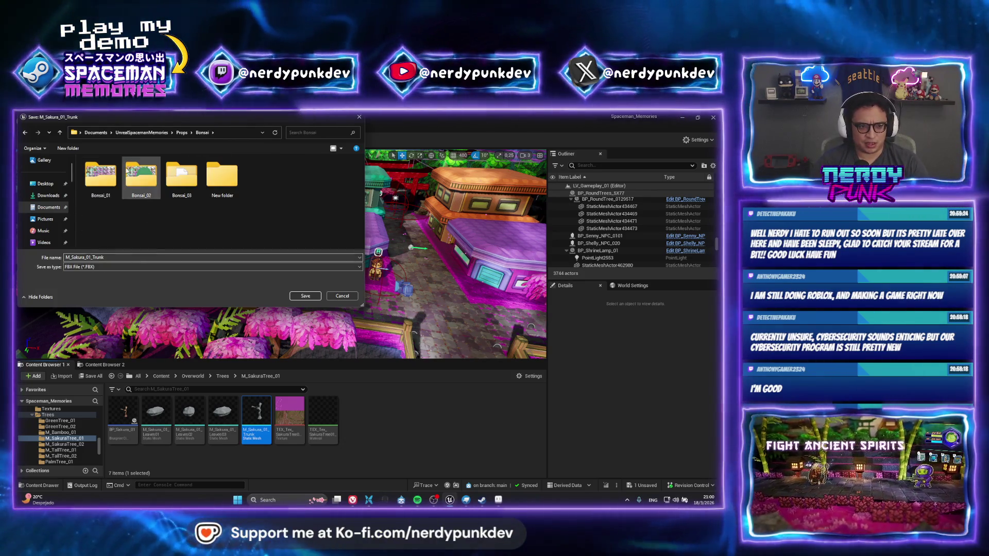
{"action": "double_click", "coordinate": [136, 172]}
{"action": "left_click", "coordinate": [202, 132]}
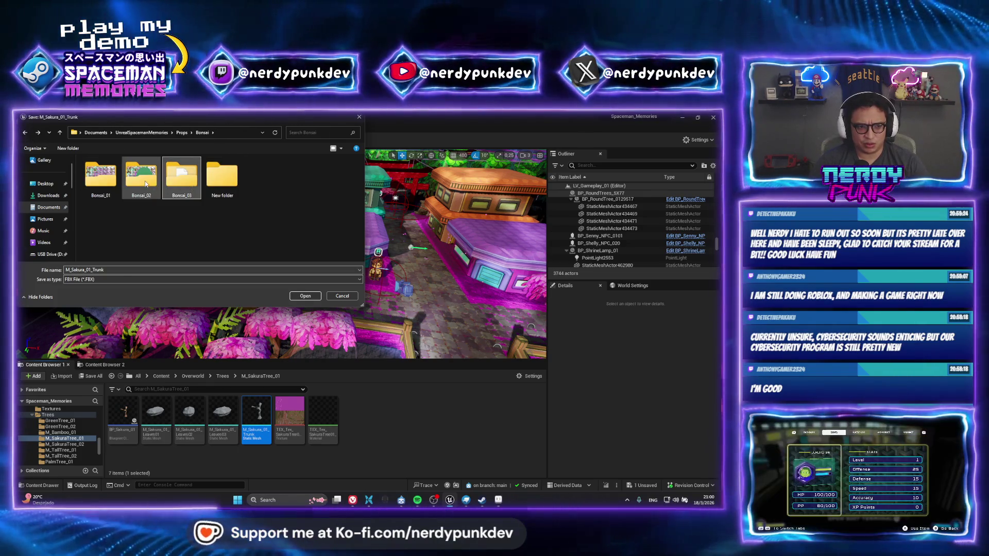
{"action": "double_click", "coordinate": [101, 175]}
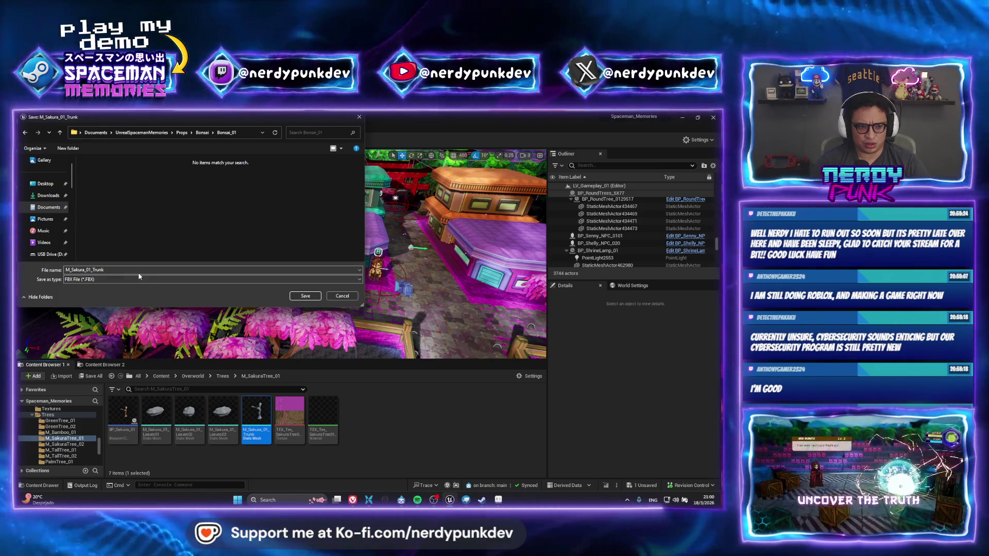
Step: Save the M_Sakura_01_Trunk export as an Object File (*.OBJ) into Bonsai_01
{"action": "left_click", "coordinate": [269, 280]}
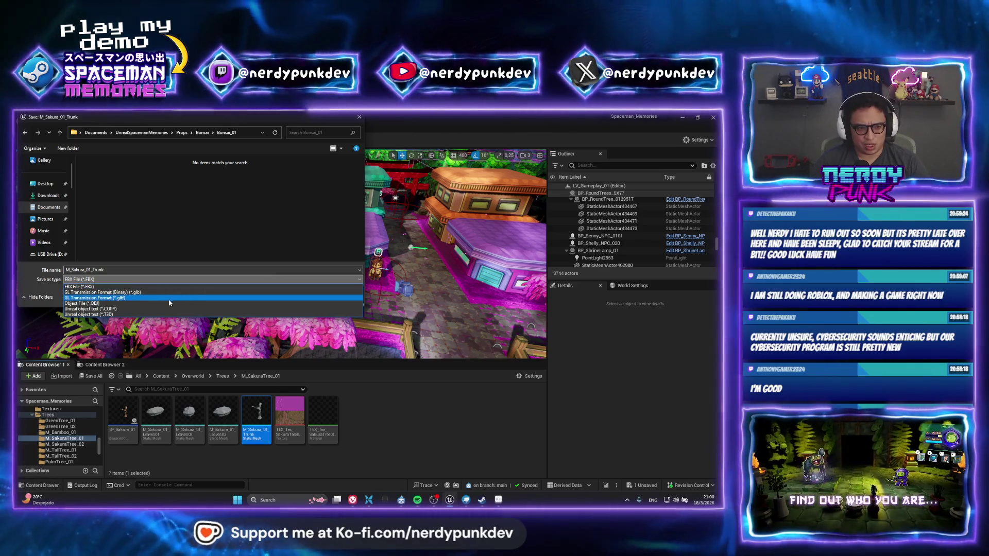
{"action": "left_click", "coordinate": [169, 303]}
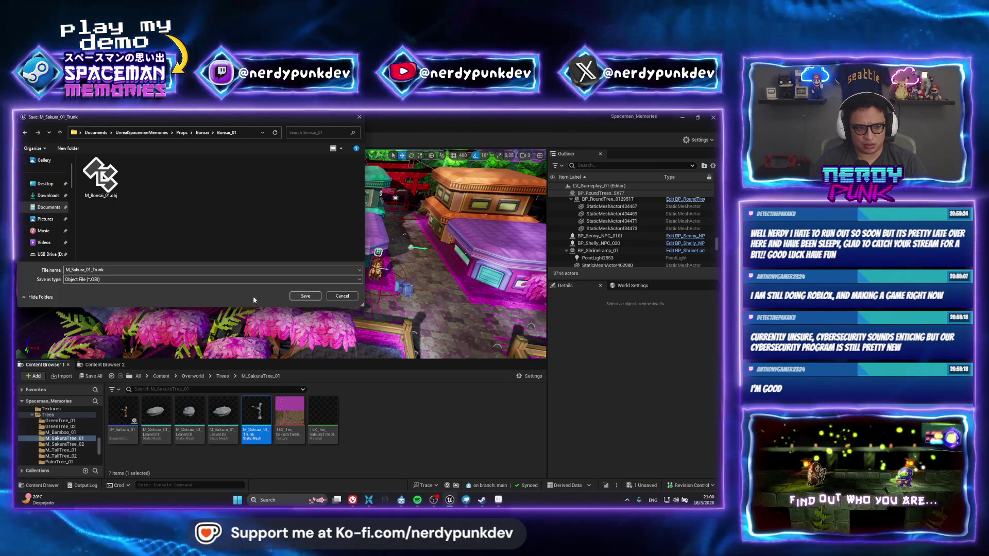
{"action": "left_click", "coordinate": [303, 296]}
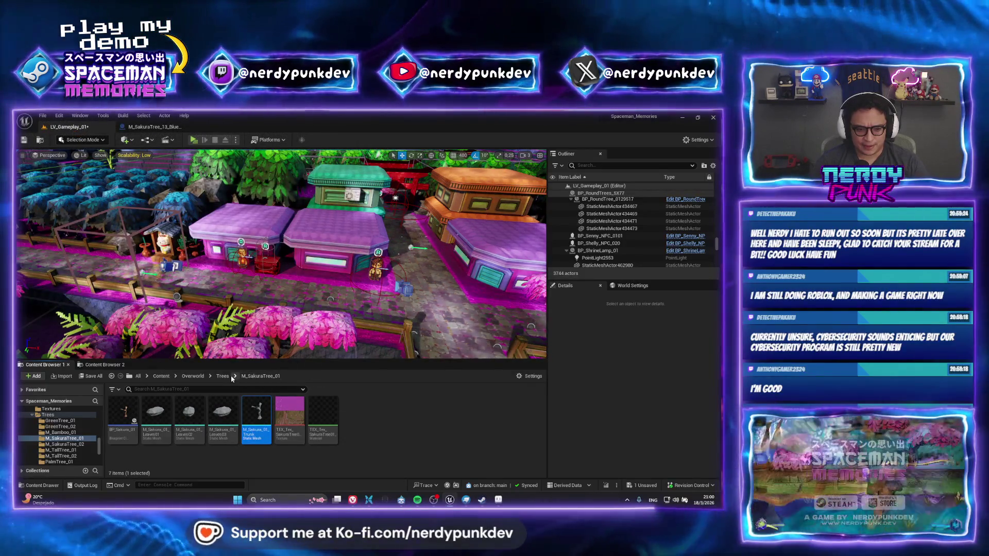
Step: Start exporting the M_SakuraTree_02 mesh from Trees > M_SakuraTree_02 via Asset Actions
{"action": "key", "text": "alt+Left"}
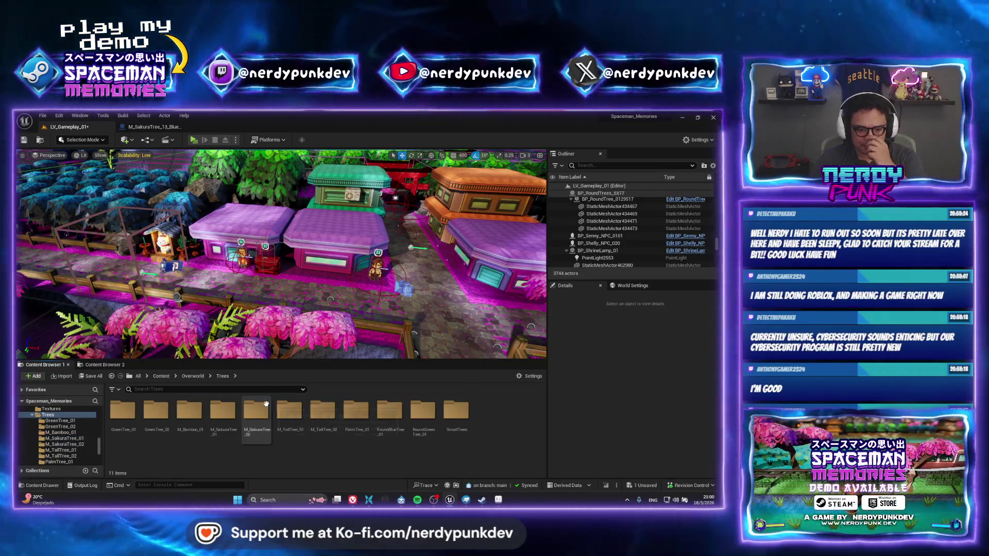
{"action": "double_click", "coordinate": [256, 413]}
{"action": "right_click", "coordinate": [133, 404]}
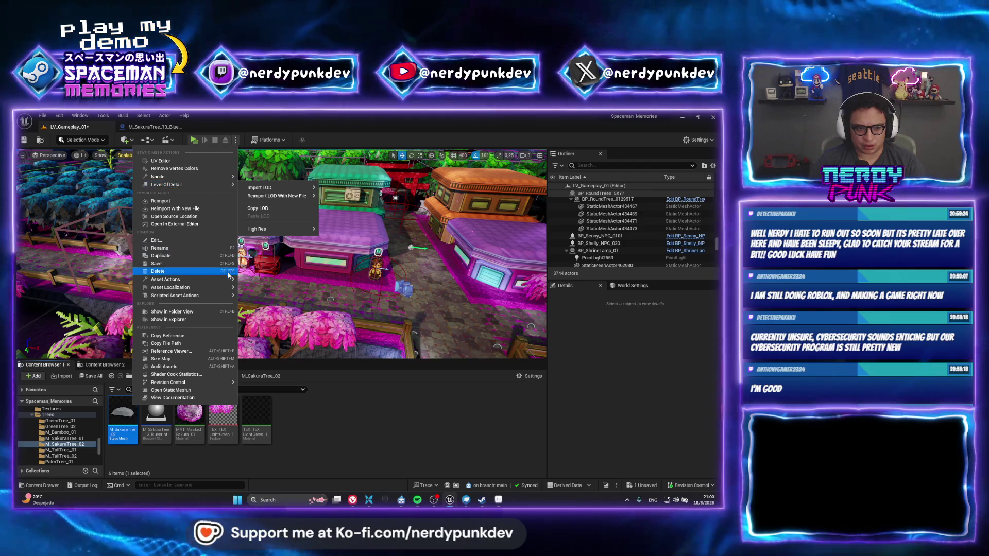
{"action": "mouse_move", "coordinate": [185, 278]}
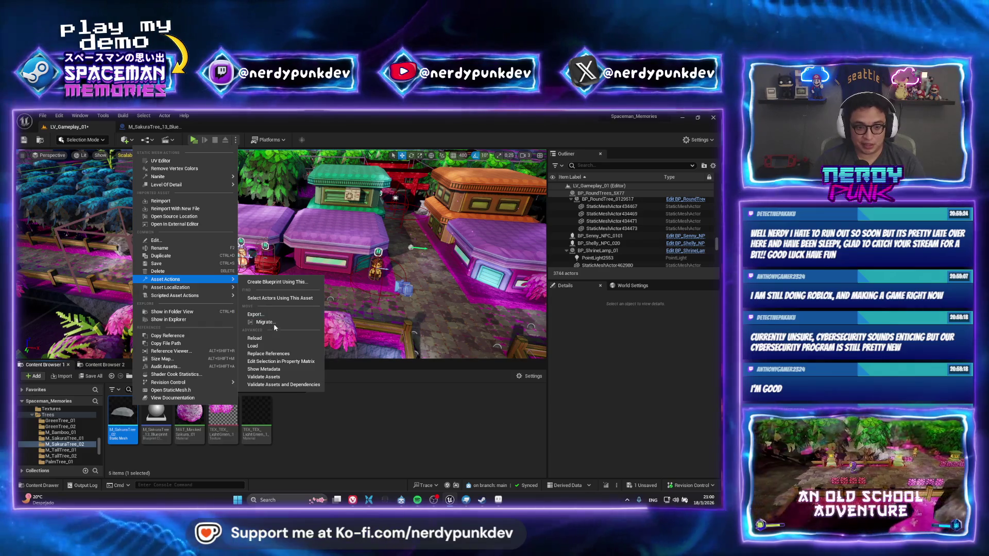
{"action": "left_click", "coordinate": [282, 315]}
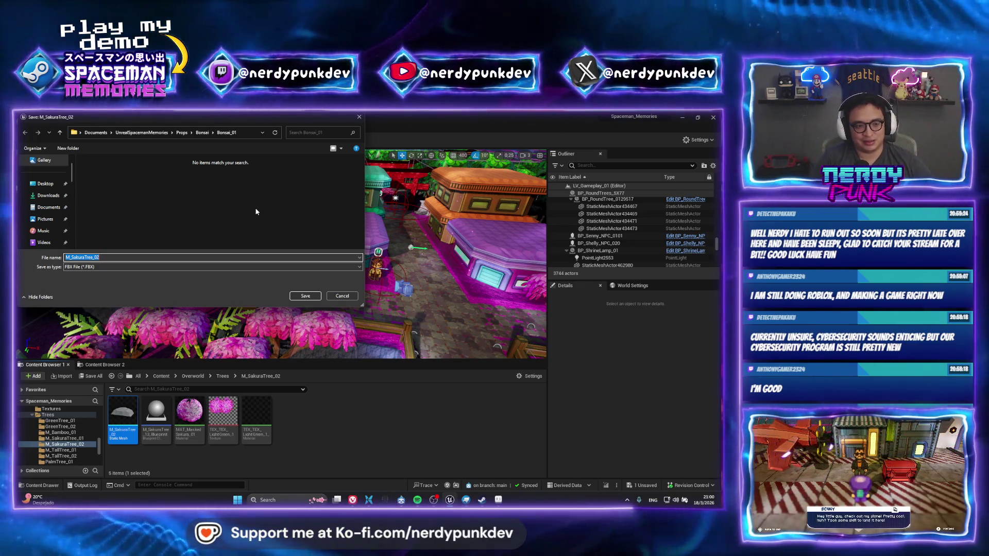
Step: Trim the export file name and confirm the FBX save into Bonsai_01
{"action": "left_click", "coordinate": [123, 259]}
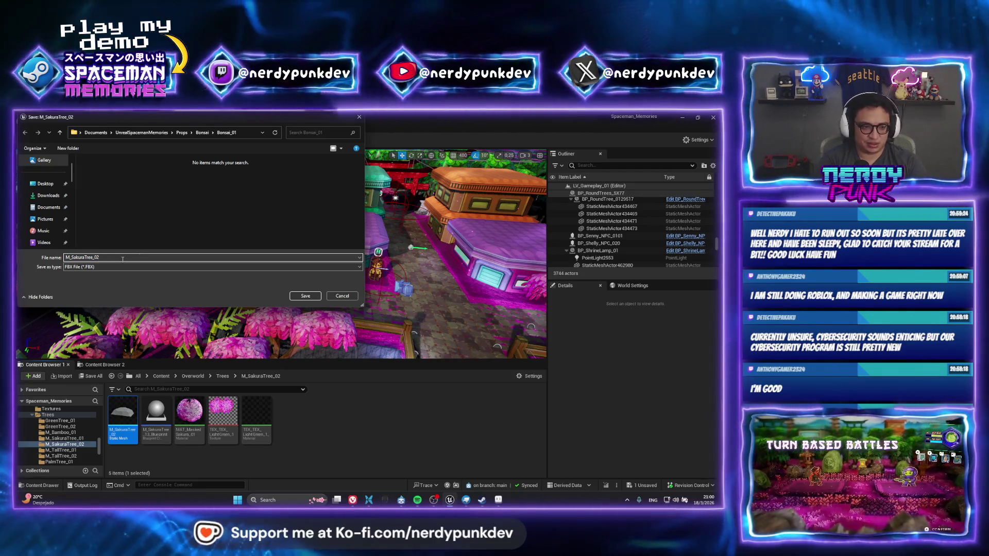
{"action": "key", "text": "BackSpace"}
{"action": "type", "text": "Leav"}
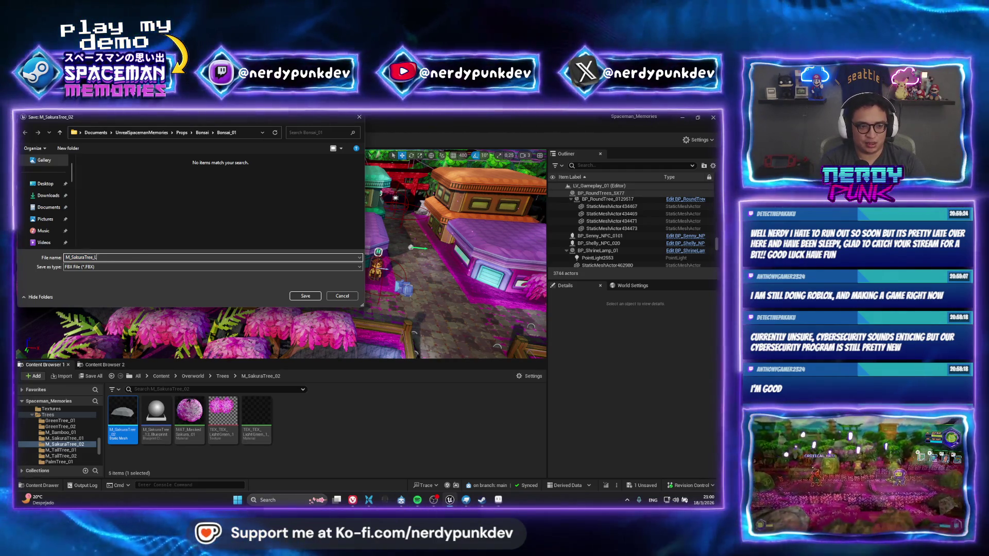
{"action": "key", "text": "Return"}
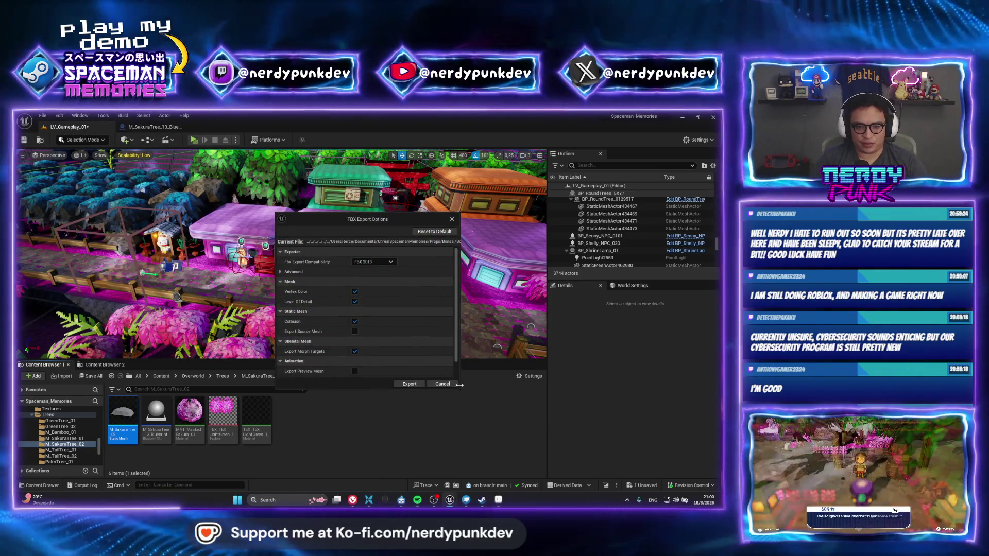
Step: Cancel the FBX export and re-export the M_SakuraTree_02 mesh as an OBJ file into Bonsai_01
{"action": "left_click", "coordinate": [410, 383]}
{"action": "right_click", "coordinate": [123, 417]}
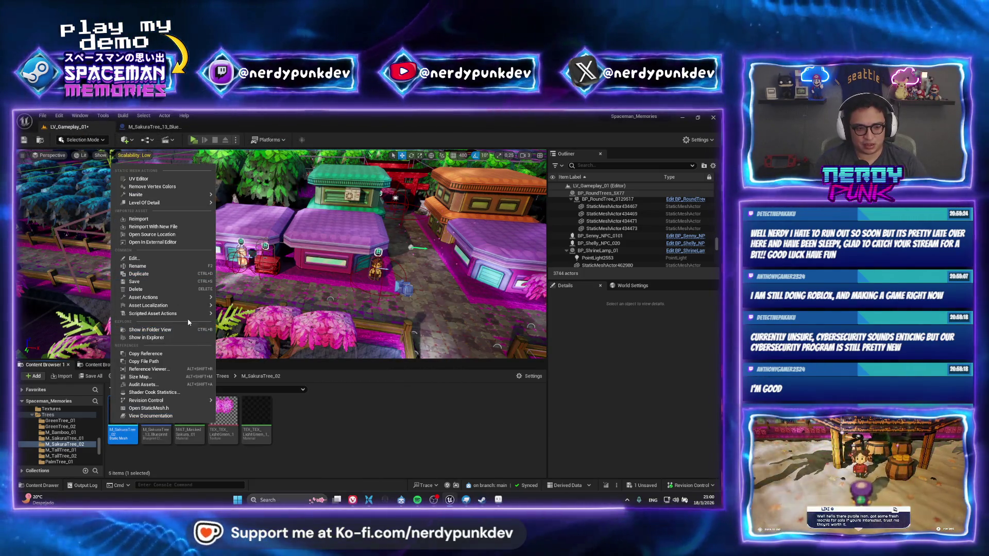
{"action": "mouse_move", "coordinate": [144, 297]}
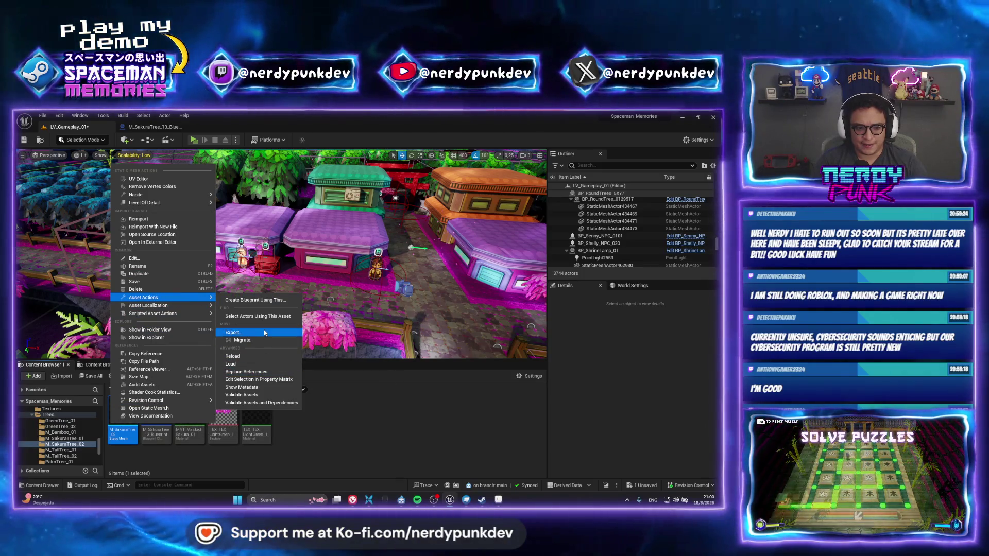
{"action": "left_click", "coordinate": [265, 332]}
{"action": "left_click", "coordinate": [96, 267]}
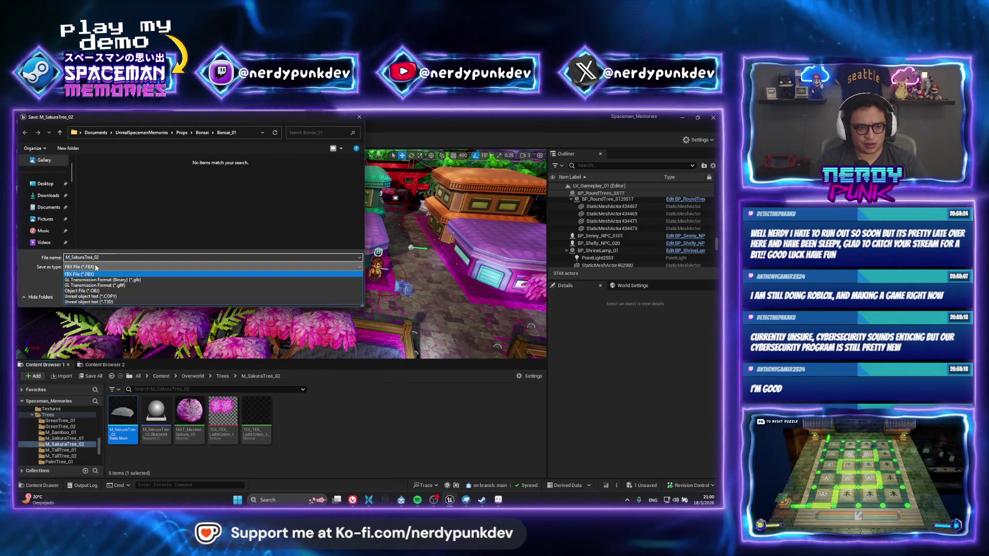
{"action": "left_click", "coordinate": [85, 290]}
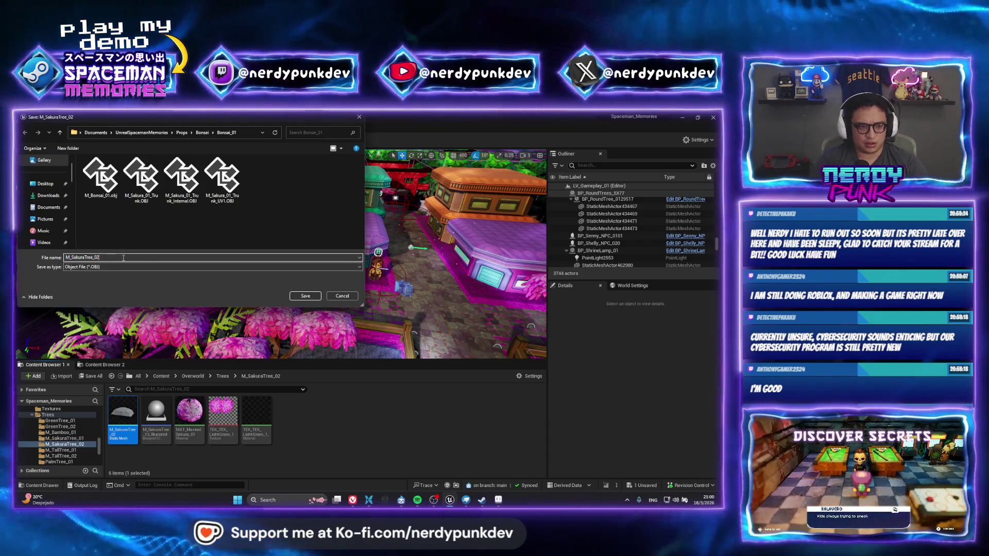
{"action": "key", "text": "BackSpace"}
{"action": "key", "text": "BackSpace"}
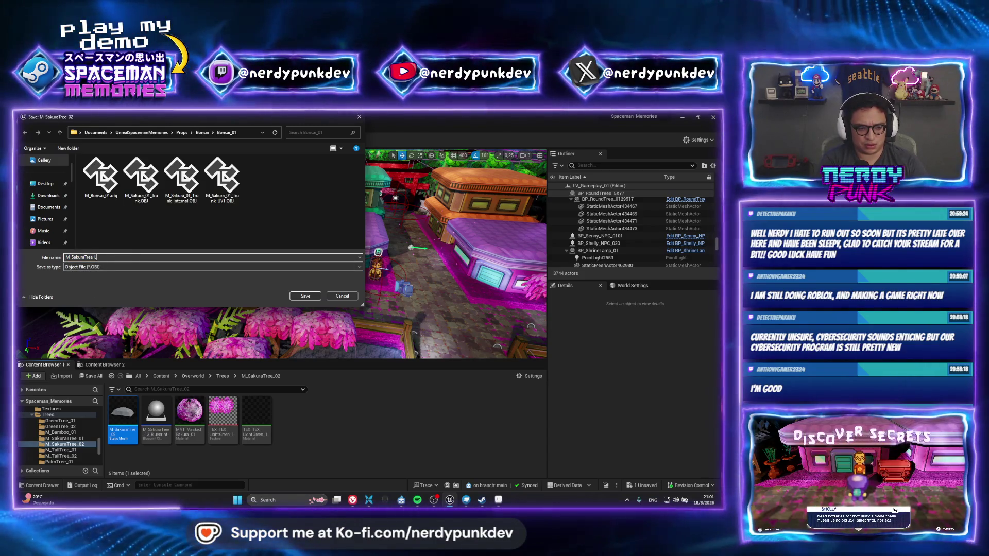
{"action": "type", "text": "Leav"}
{"action": "key", "text": "Return"}
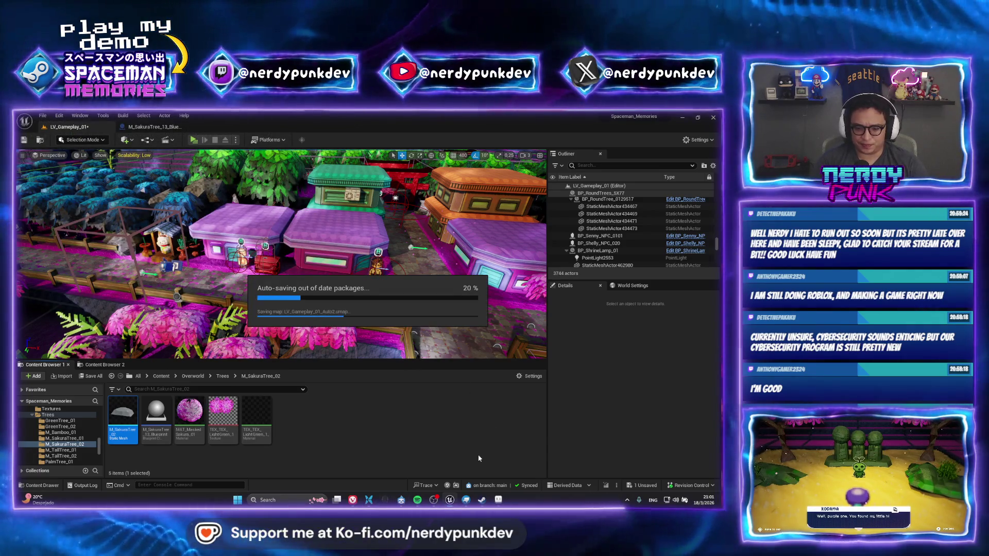
Step: Switch to the Blockbench Bonsai_01 model and start an OBJ model import
{"action": "left_click", "coordinate": [465, 500]}
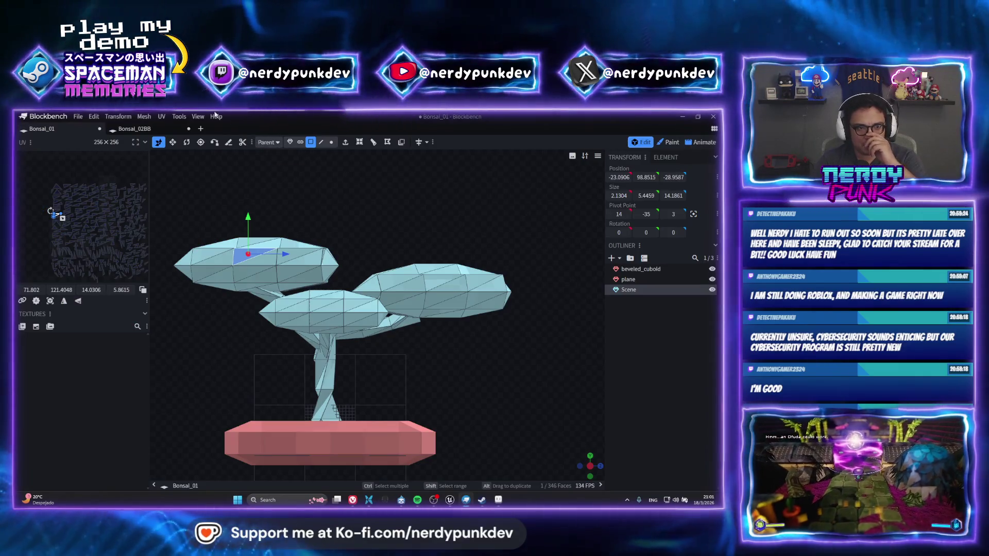
{"action": "left_click", "coordinate": [200, 128]}
{"action": "left_click", "coordinate": [59, 130]}
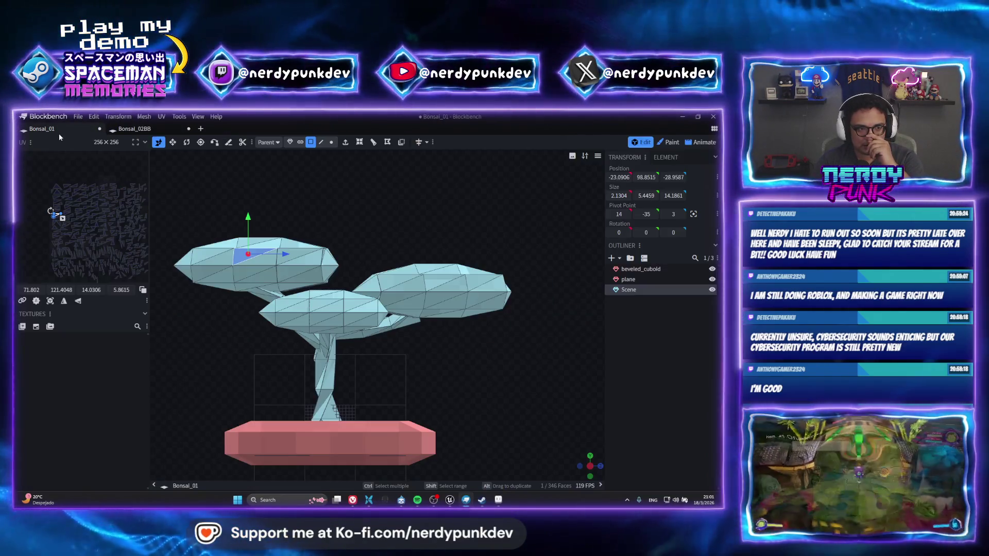
{"action": "left_click", "coordinate": [77, 117]}
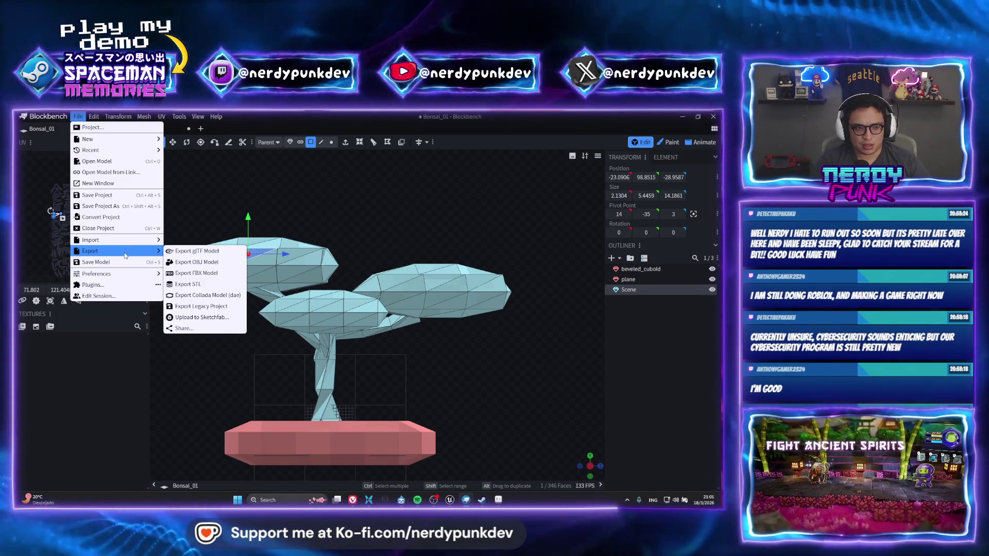
{"action": "mouse_move", "coordinate": [90, 240]}
{"action": "left_click", "coordinate": [197, 262]}
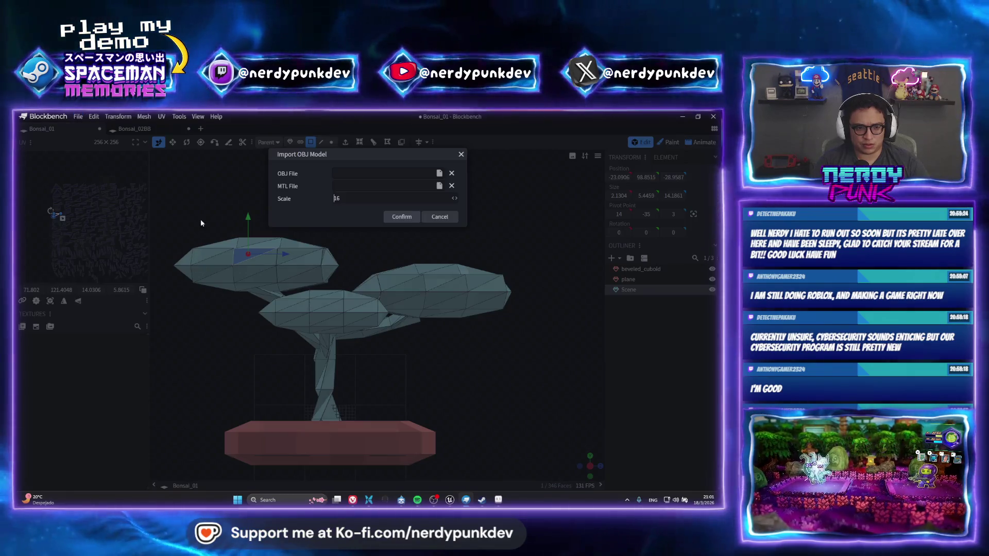
Step: Browse to Bonsai_01 and load M_Sakura_01_Trunk.OBJ for import at scale 16
{"action": "left_click", "coordinate": [439, 173]}
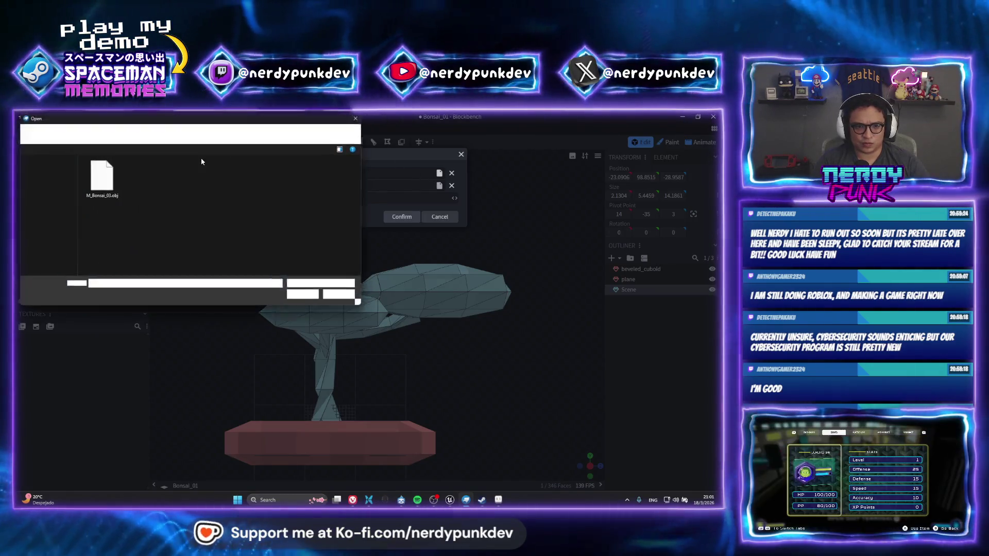
{"action": "left_click", "coordinate": [202, 134]}
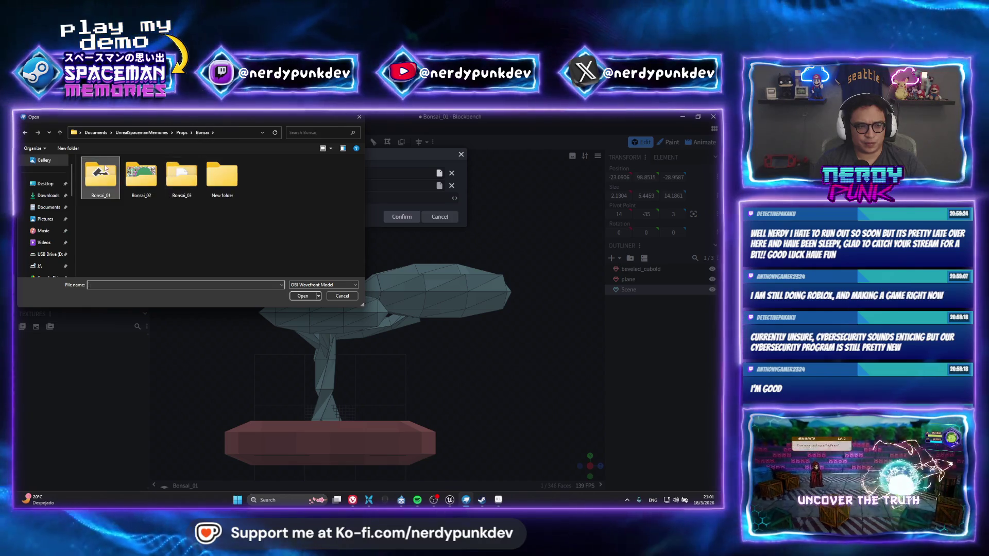
{"action": "double_click", "coordinate": [127, 195]}
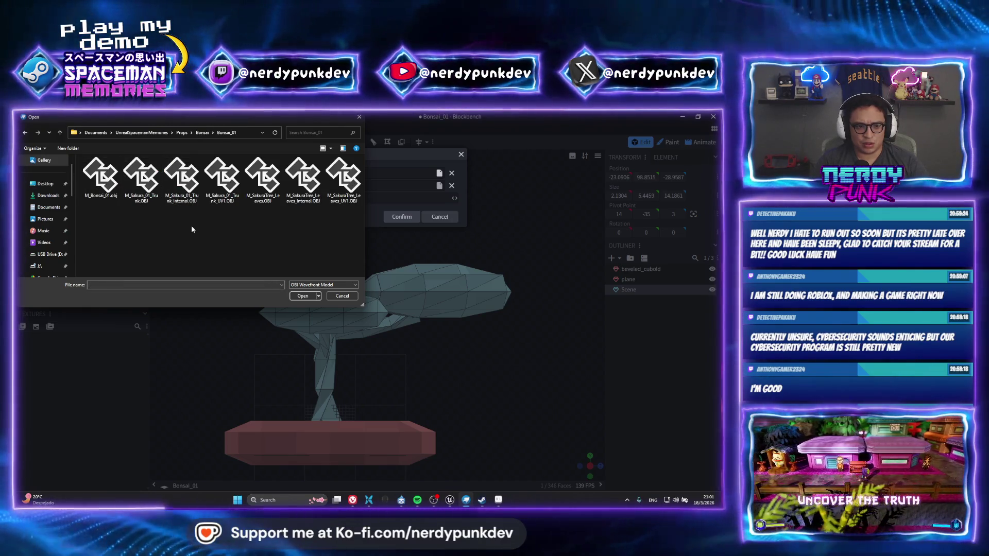
{"action": "left_click", "coordinate": [180, 192]}
{"action": "left_click", "coordinate": [147, 181]}
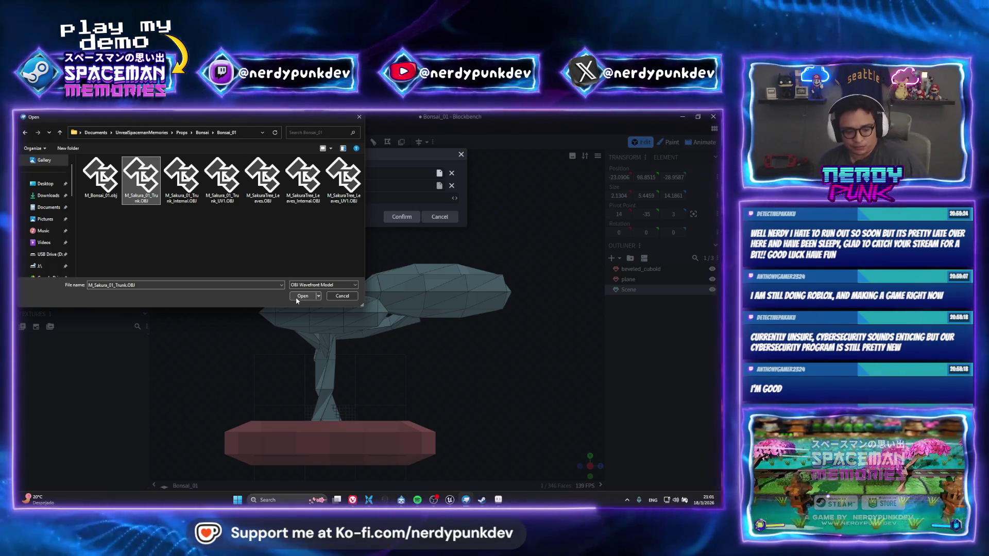
{"action": "left_click", "coordinate": [301, 297]}
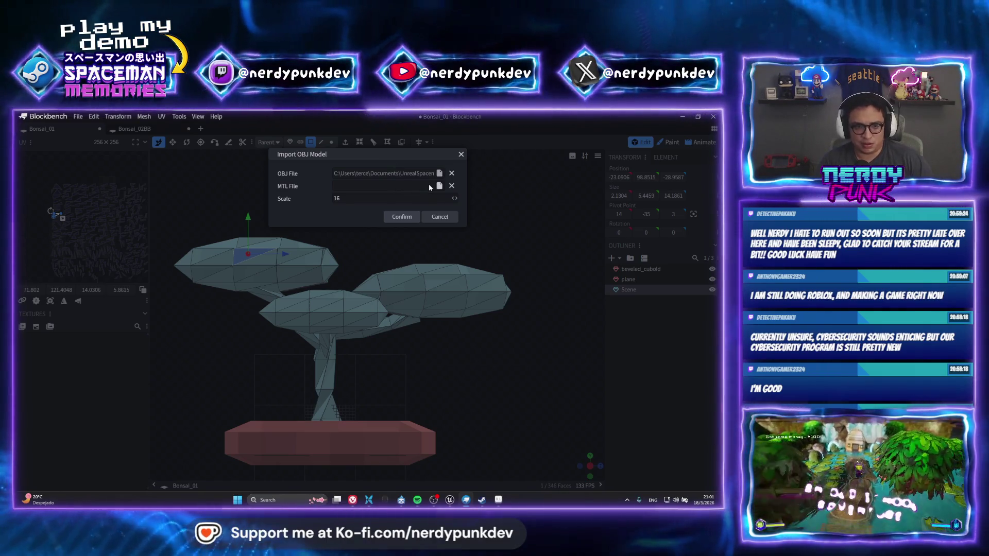
Step: Confirm the trunk import, then undo it and cancel the reopened file picker
{"action": "left_click", "coordinate": [403, 218]}
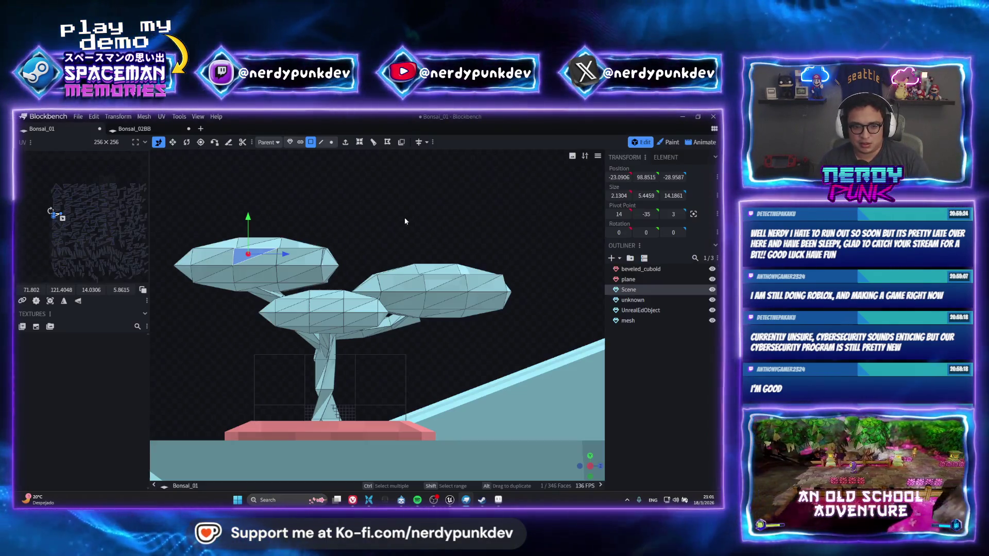
{"action": "scroll", "coordinate": [404, 222], "scroll_direction": "up", "scroll_amount": 5}
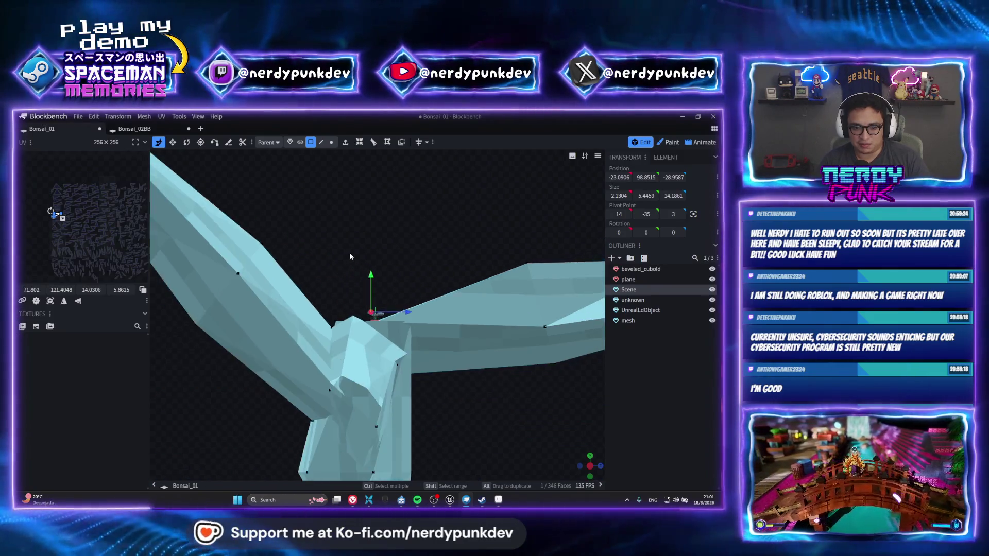
{"action": "scroll", "coordinate": [352, 254], "scroll_direction": "down", "scroll_amount": 3}
{"action": "scroll", "coordinate": [354, 251], "scroll_direction": "down", "scroll_amount": 2}
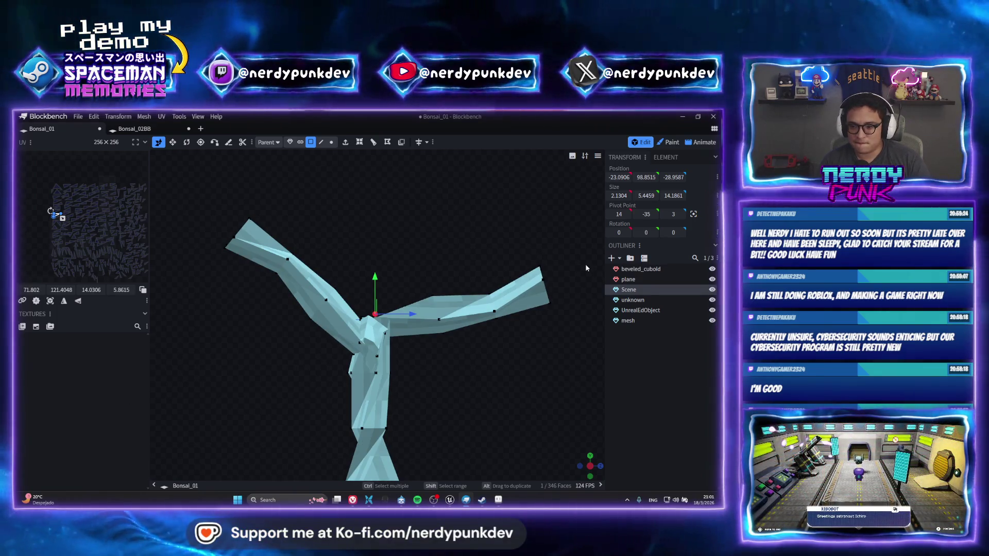
{"action": "key", "text": "ctrl+z"}
{"action": "left_click", "coordinate": [77, 116]}
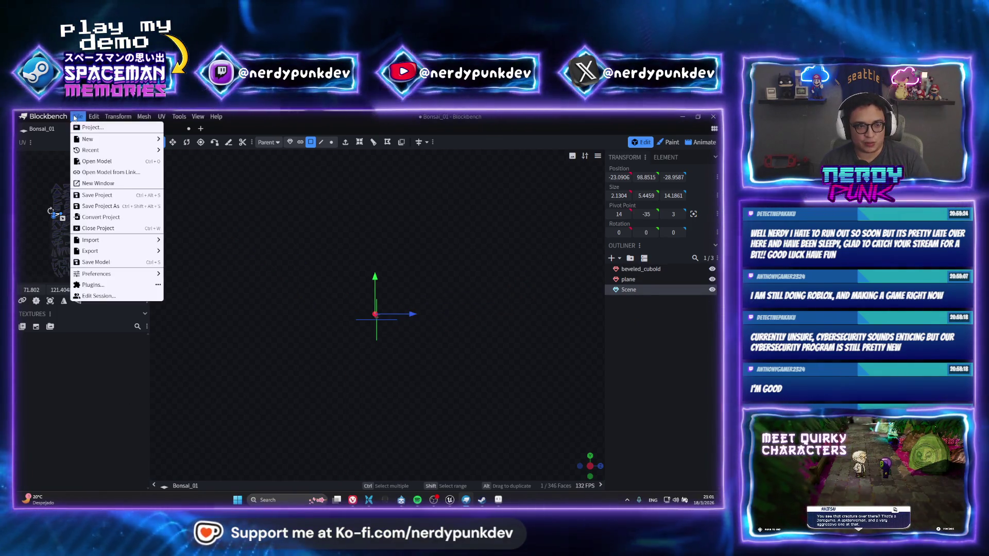
{"action": "mouse_move", "coordinate": [91, 240]}
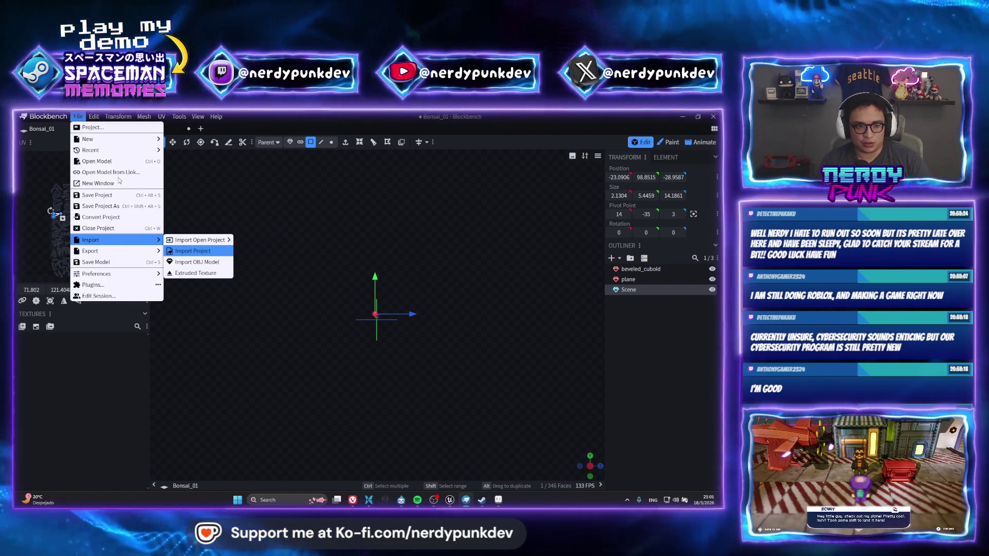
{"action": "left_click", "coordinate": [342, 297]}
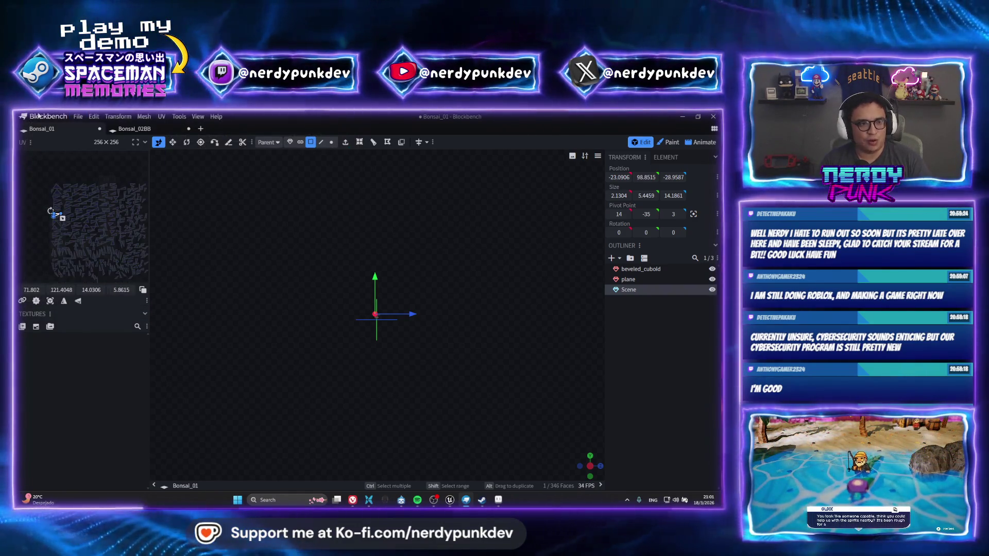
Step: Show the File menu's export options over the empty bonsai scene
{"action": "left_click", "coordinate": [80, 116]}
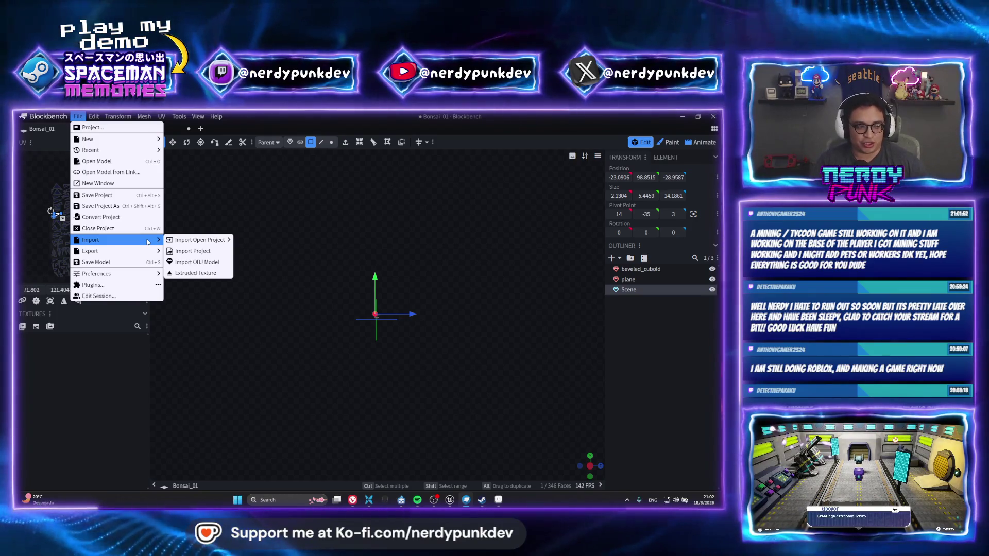
{"action": "mouse_move", "coordinate": [116, 251]}
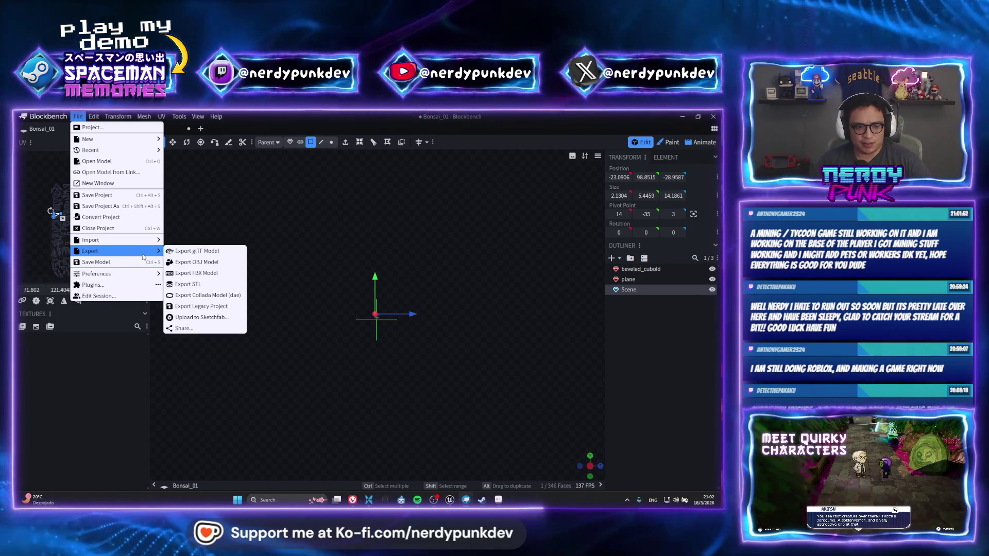
Step: Reimport the previously chosen trunk OBJ, adding unknown, UnrealEdObject and mesh entries
{"action": "left_click", "coordinate": [205, 267]}
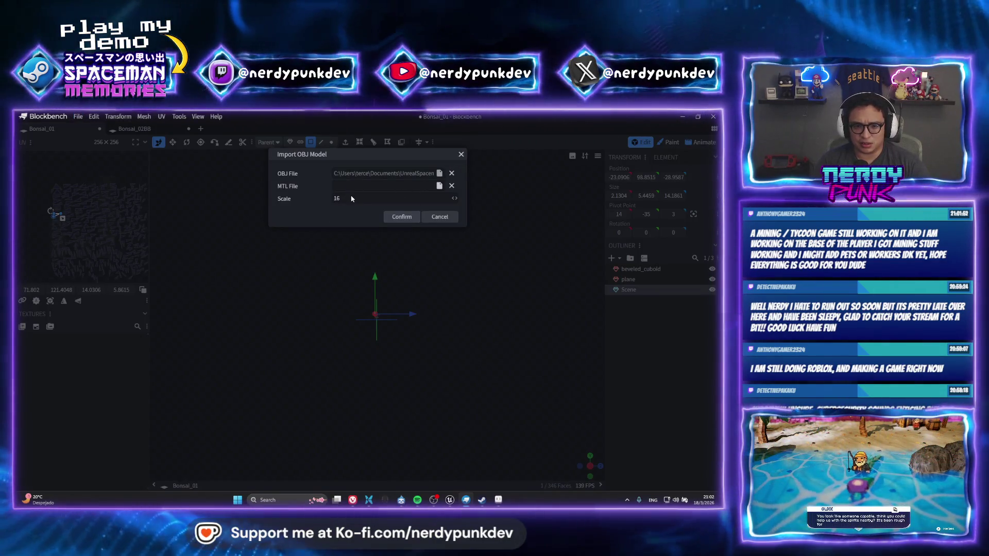
{"action": "left_click", "coordinate": [343, 296]}
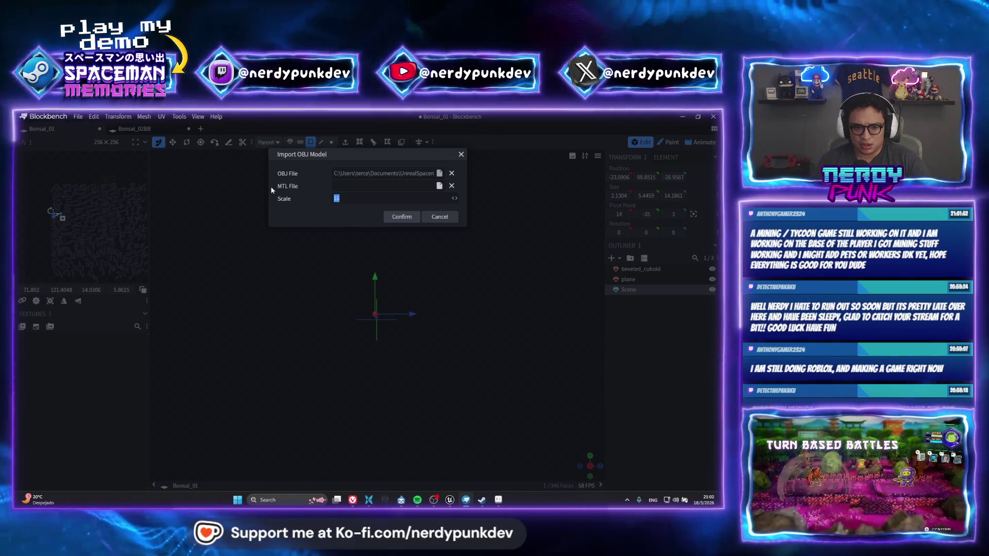
{"action": "type", "text": "1"}
{"action": "left_click", "coordinate": [403, 217]}
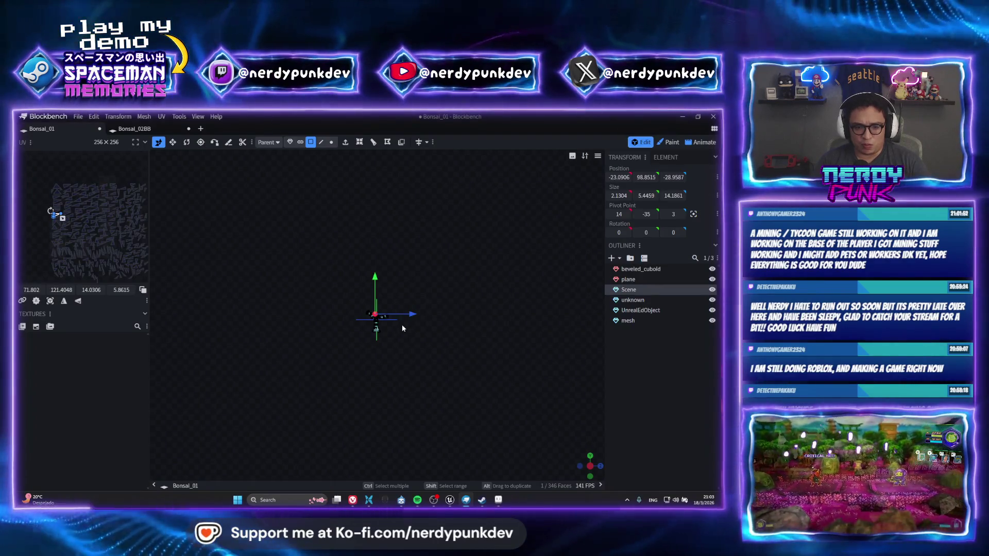
{"action": "scroll", "coordinate": [387, 320], "scroll_direction": "up", "scroll_amount": 2}
{"action": "scroll", "coordinate": [390, 339], "scroll_direction": "up", "scroll_amount": 2}
{"action": "scroll", "coordinate": [401, 369], "scroll_direction": "up", "scroll_amount": 3}
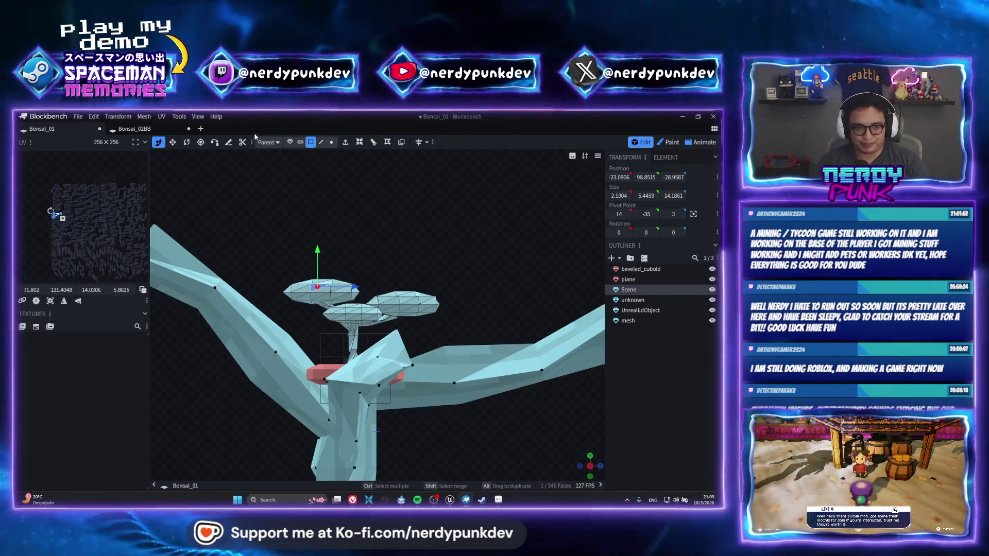
Step: Select the UnrealEdObject trunk mesh, dismiss the merged-vertices warning and delete it
{"action": "left_click", "coordinate": [347, 364]}
{"action": "scroll", "coordinate": [347, 348], "scroll_direction": "down", "scroll_amount": 3}
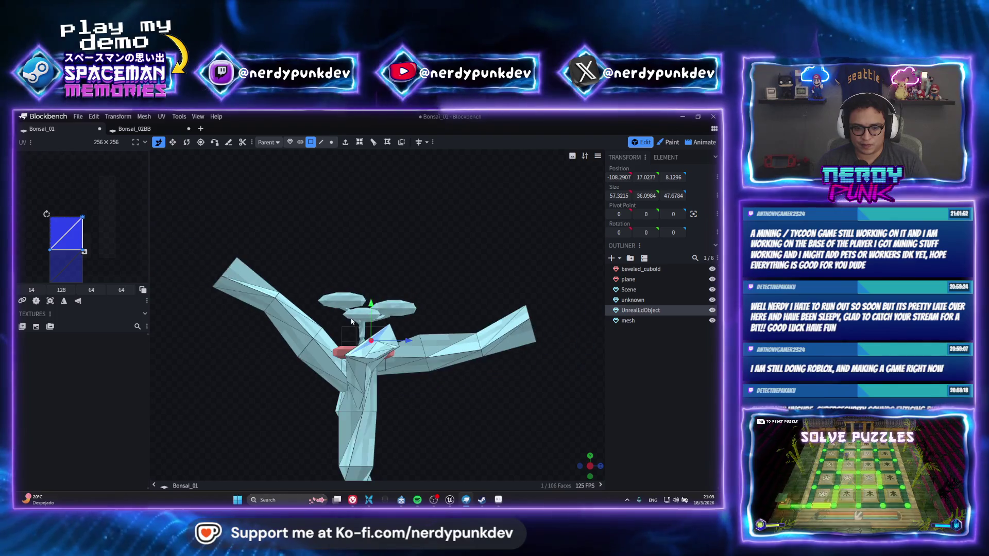
{"action": "scroll", "coordinate": [348, 348], "scroll_direction": "down", "scroll_amount": 2}
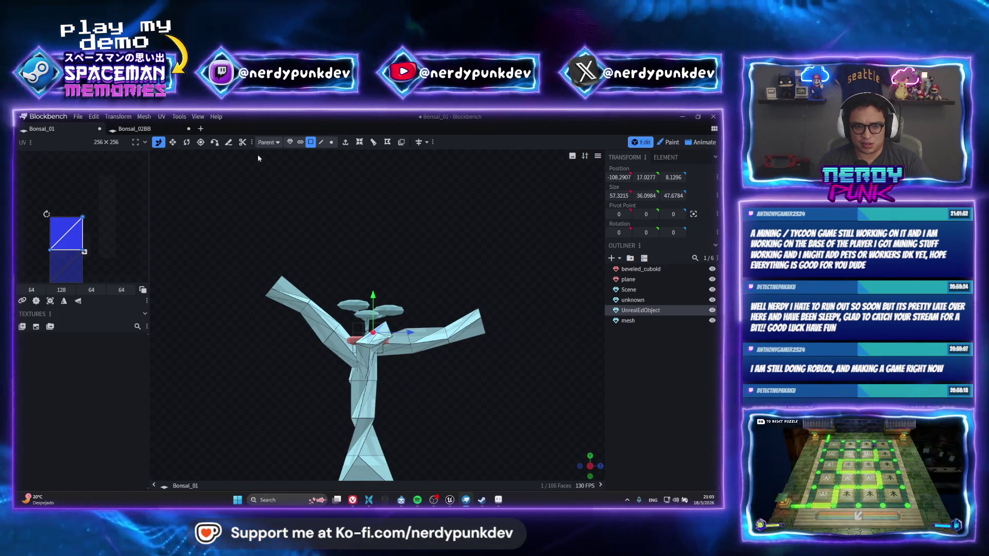
{"action": "left_click", "coordinate": [172, 142]}
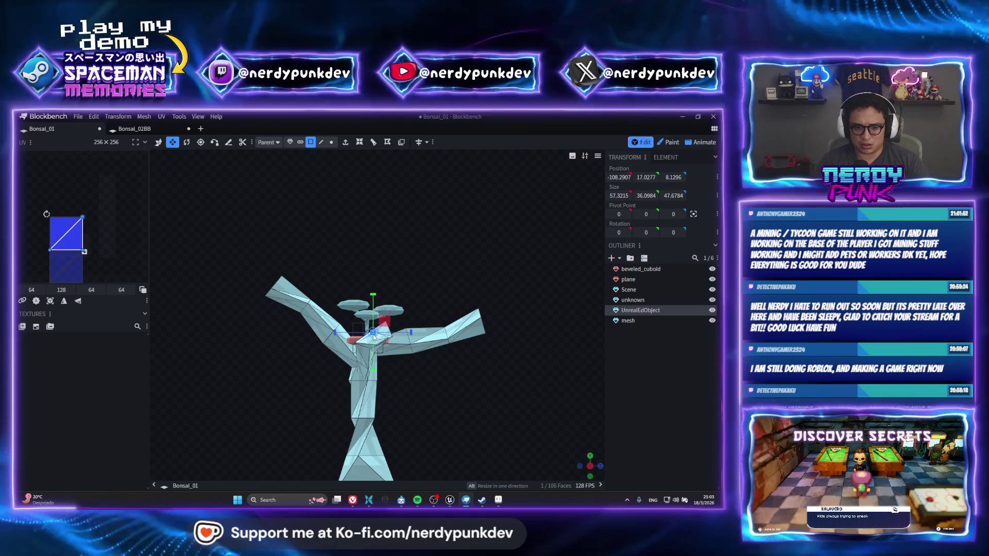
{"action": "key", "text": "m"}
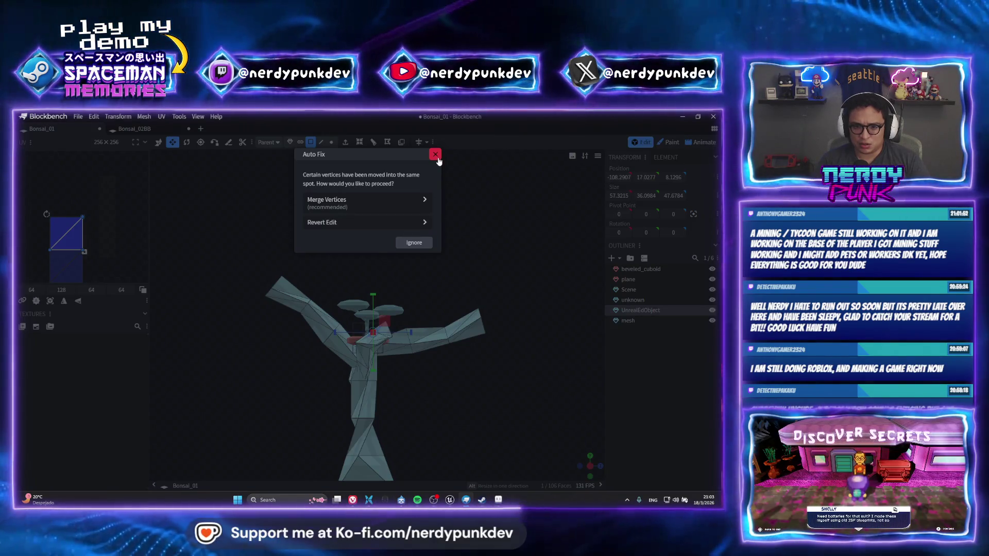
{"action": "left_click", "coordinate": [438, 151]}
{"action": "key", "text": "Delete"}
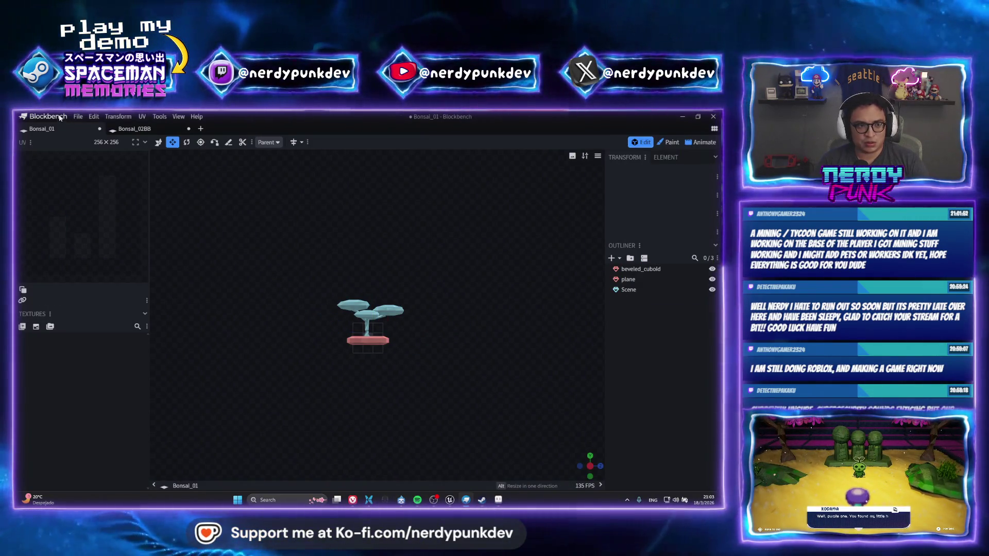
Step: Import the trunk OBJ model again and bring it into view with the Move tool active
{"action": "left_click", "coordinate": [78, 117]}
{"action": "mouse_move", "coordinate": [90, 251]}
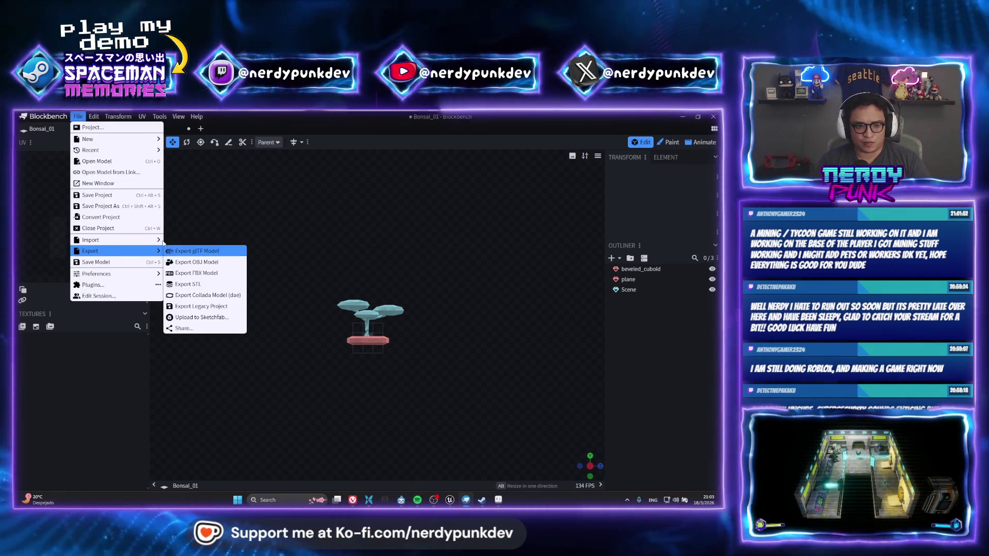
{"action": "left_click", "coordinate": [200, 263]}
{"action": "left_click", "coordinate": [400, 215]}
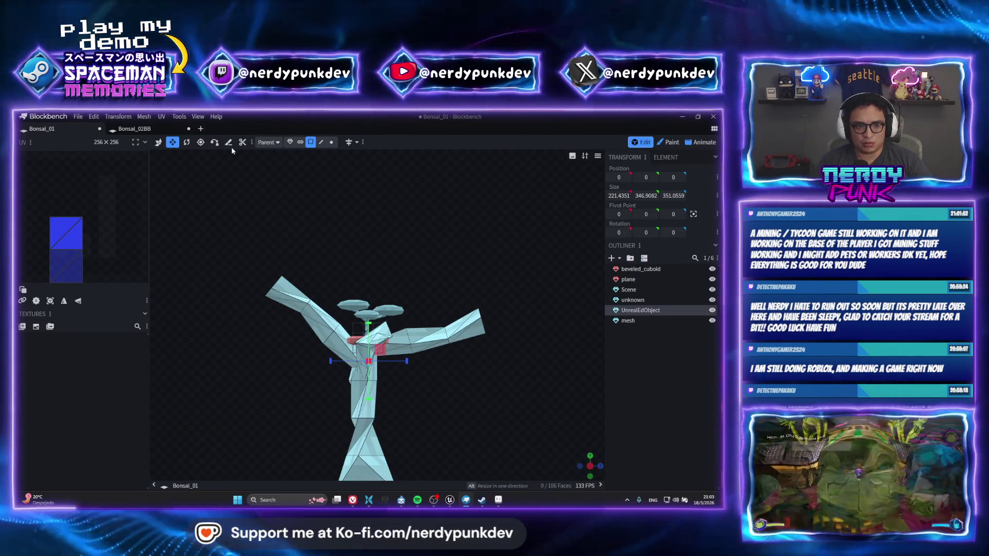
{"action": "left_click", "coordinate": [290, 142]}
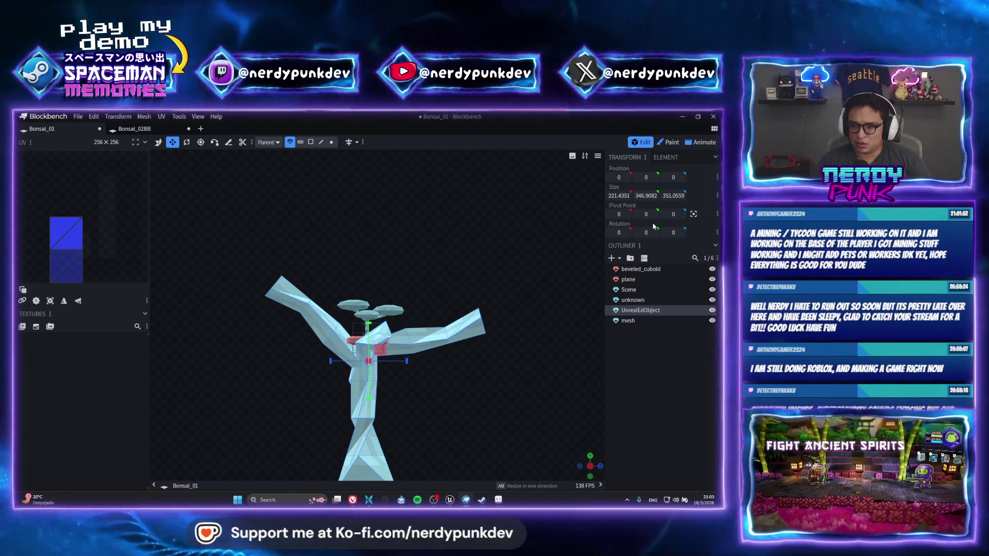
{"action": "left_click", "coordinate": [159, 143]}
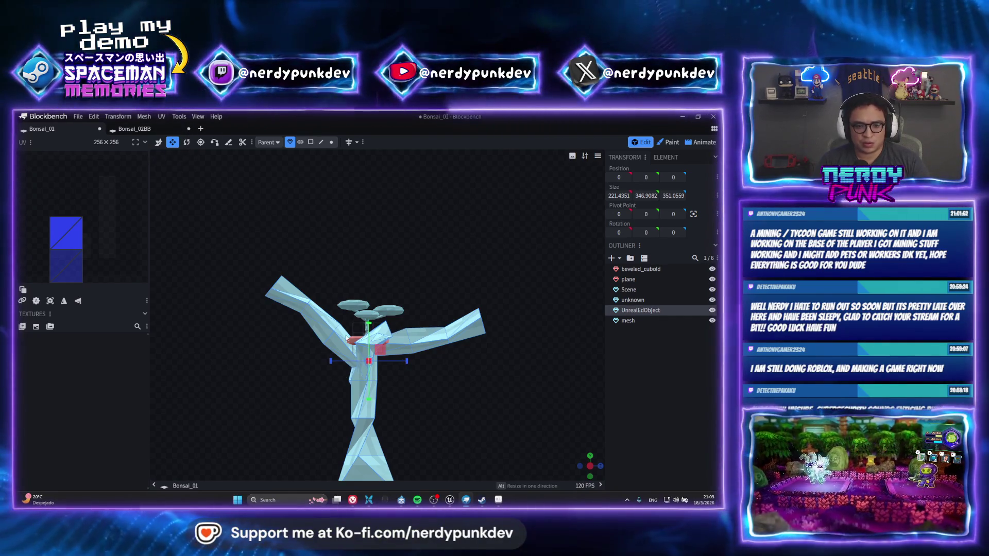
{"action": "scroll", "coordinate": [360, 375], "scroll_direction": "up", "scroll_amount": 3}
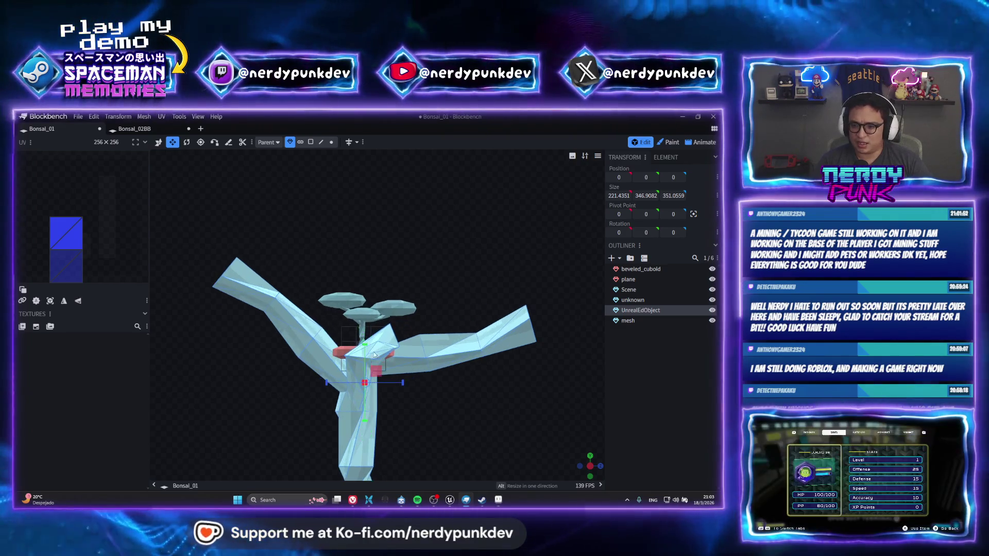
{"action": "right_click_drag", "start_coordinate": [360, 376], "coordinate": [385, 240]}
{"action": "scroll", "coordinate": [385, 239], "scroll_direction": "down", "scroll_amount": 2}
{"action": "scroll", "coordinate": [386, 238], "scroll_direction": "down", "scroll_amount": 2}
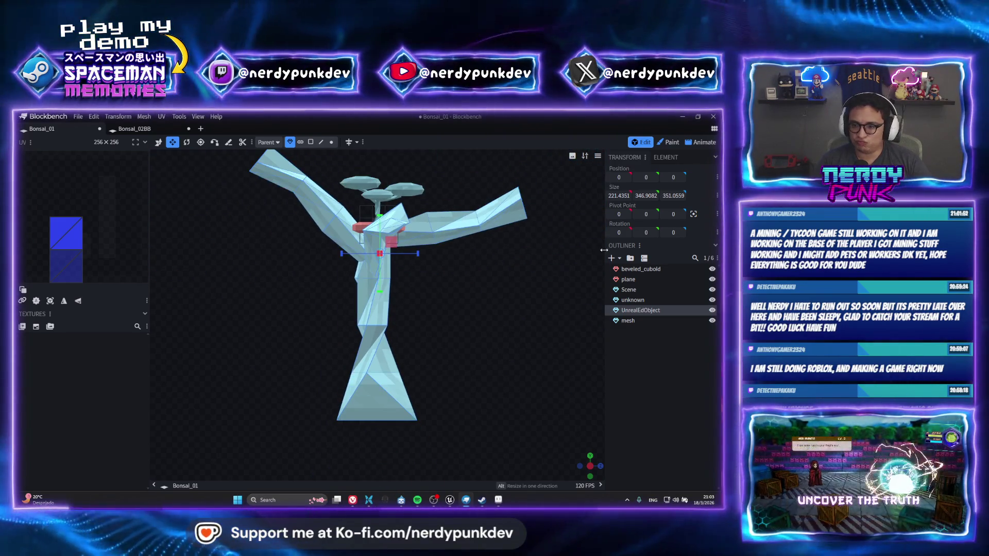
Step: Set the trunk mesh's Size X to 1, then delete the oversized UnrealEdObject mesh
{"action": "left_click", "coordinate": [618, 195]}
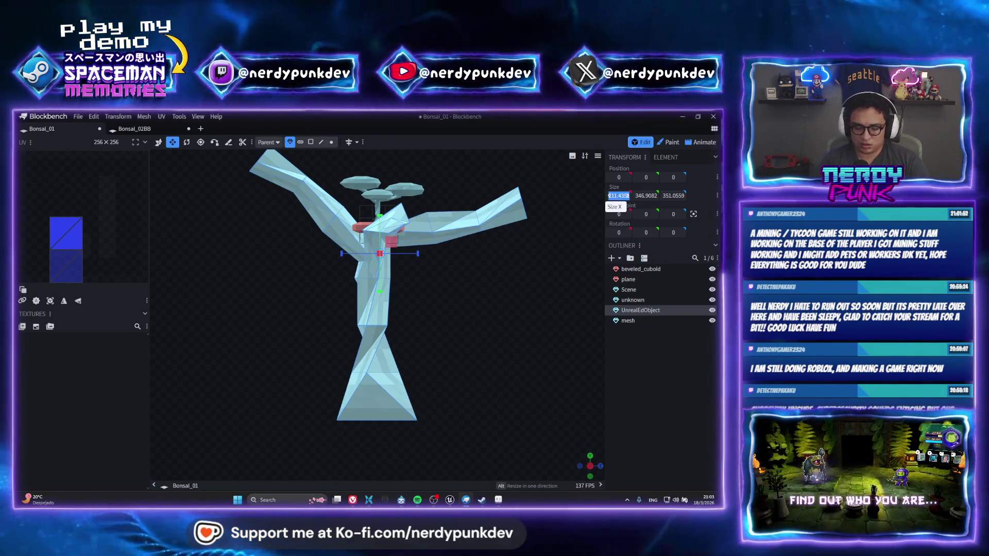
{"action": "type", "text": "1"}
{"action": "key", "text": "Return"}
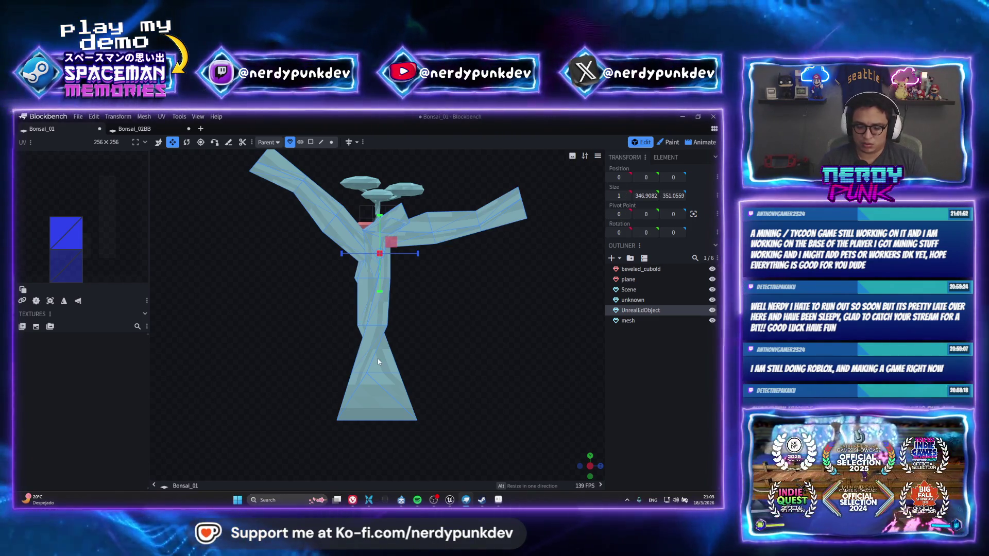
{"action": "key", "text": "Delete"}
{"action": "scroll", "coordinate": [407, 210], "scroll_direction": "up", "scroll_amount": 5}
{"action": "right_click_drag", "start_coordinate": [442, 212], "coordinate": [369, 366]}
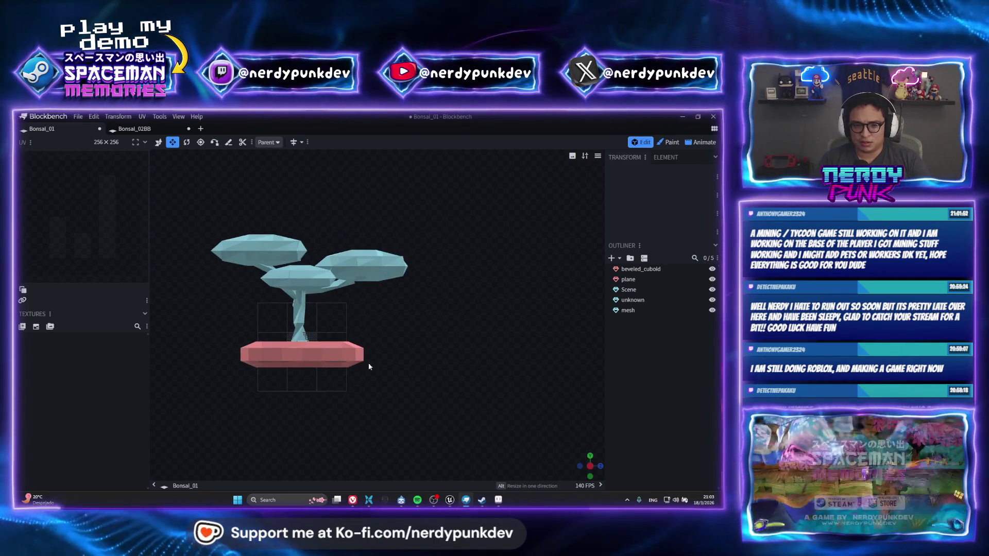
{"action": "left_click", "coordinate": [78, 116]}
{"action": "mouse_move", "coordinate": [97, 273]}
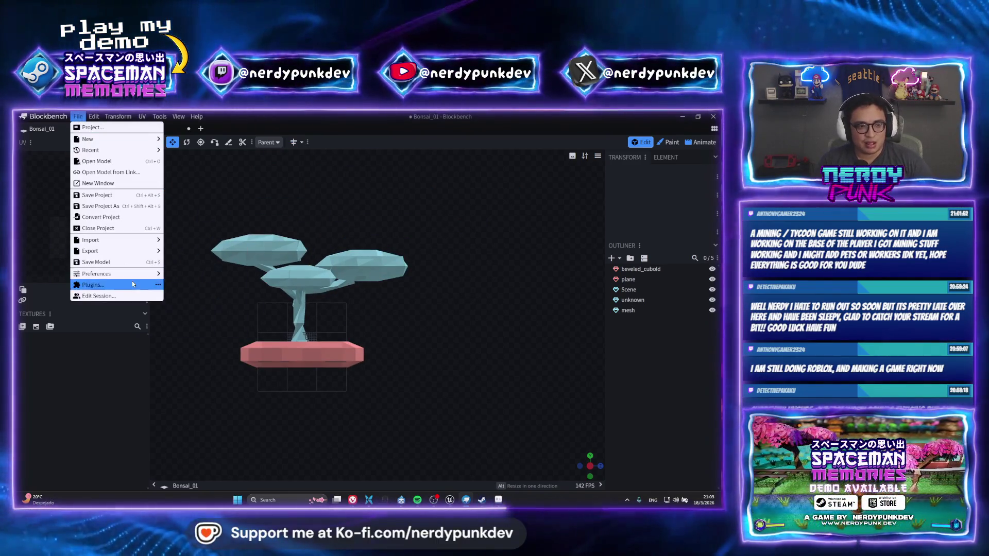
{"action": "left_click", "coordinate": [311, 311]}
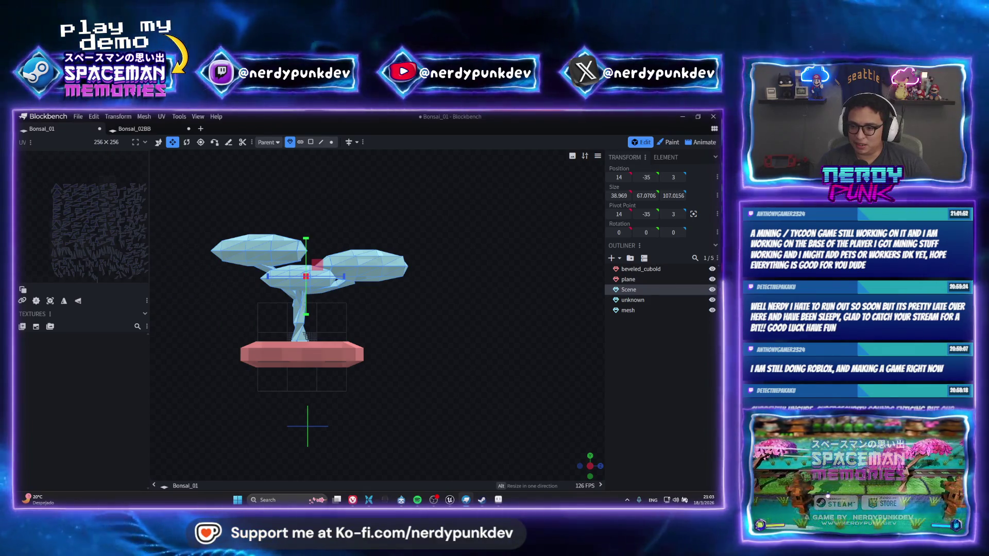
{"action": "left_click", "coordinate": [711, 289]}
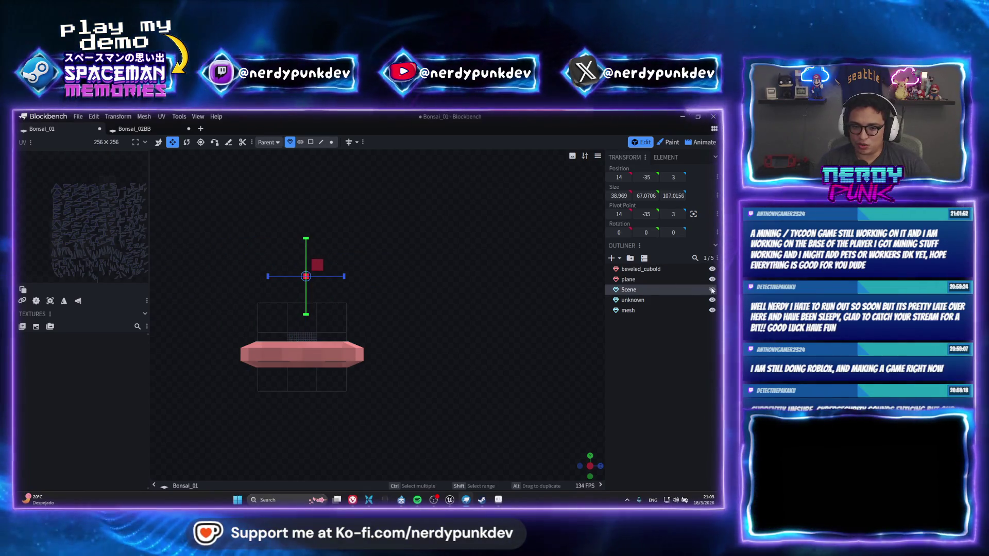
{"action": "left_click", "coordinate": [80, 116]}
{"action": "mouse_move", "coordinate": [108, 240]}
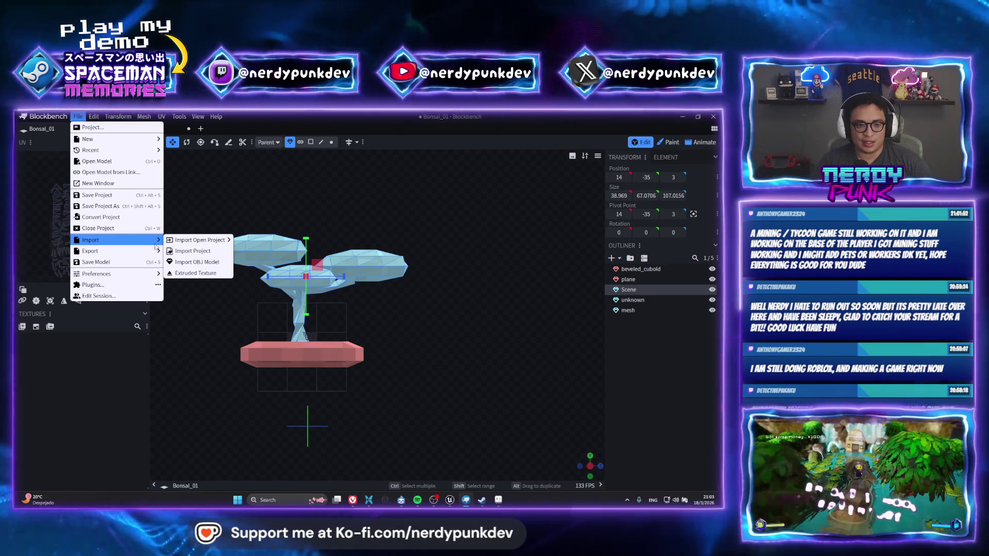
{"action": "left_click", "coordinate": [196, 262]}
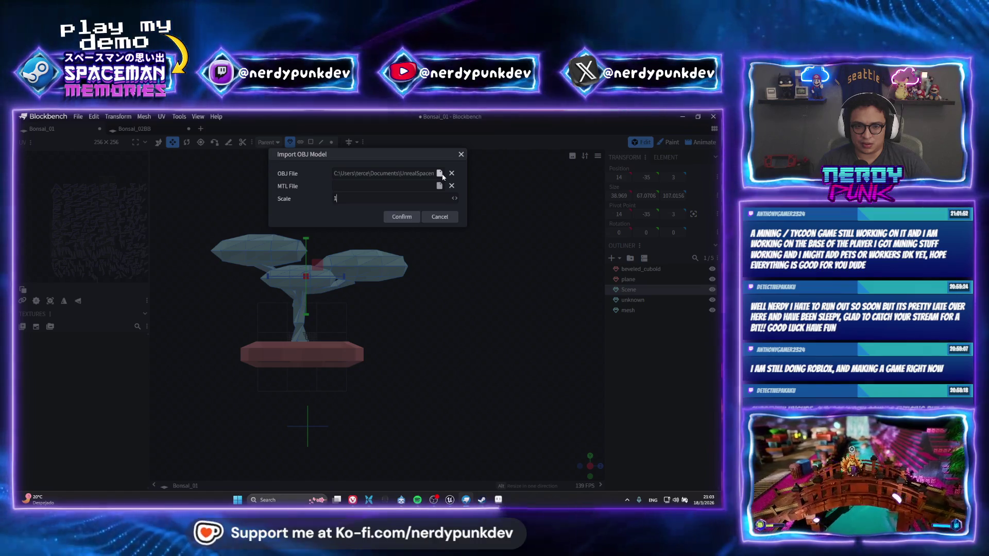
{"action": "left_click", "coordinate": [403, 216]}
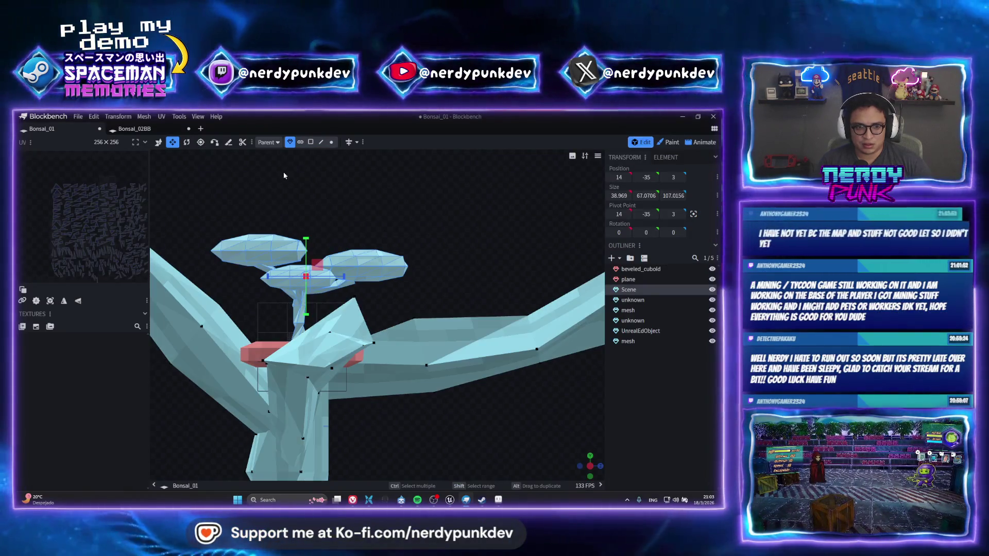
{"action": "left_click", "coordinate": [303, 394]}
{"action": "scroll", "coordinate": [303, 394], "scroll_direction": "down", "scroll_amount": 4}
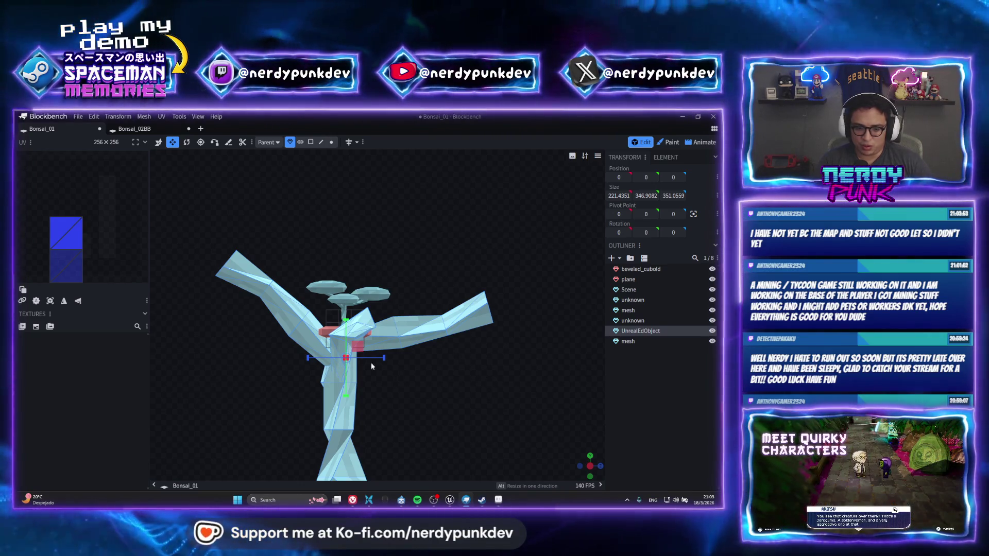
{"action": "right_click_drag", "start_coordinate": [280, 258], "coordinate": [361, 331]}
{"action": "left_click_drag", "start_coordinate": [463, 355], "coordinate": [489, 316]}
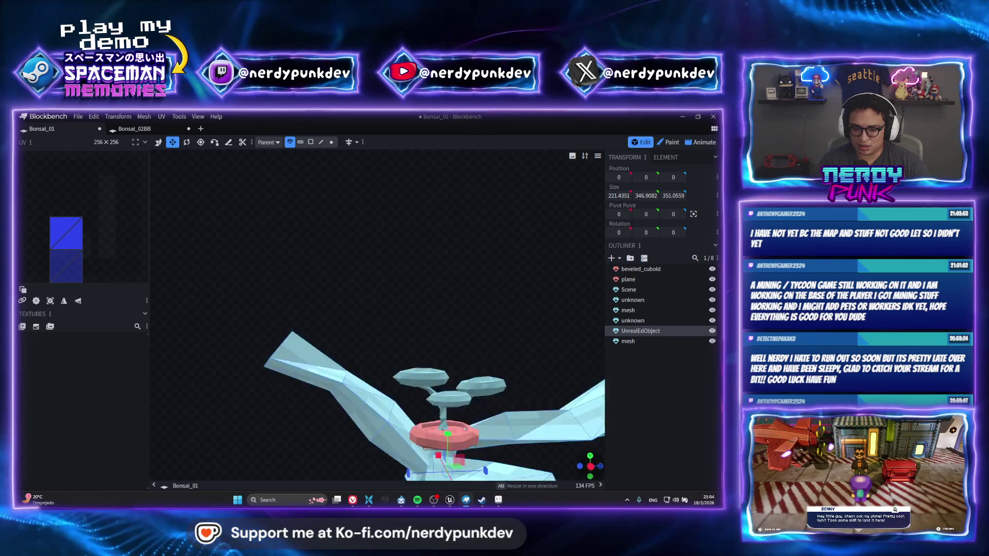
{"action": "key", "text": "ctrl+z"}
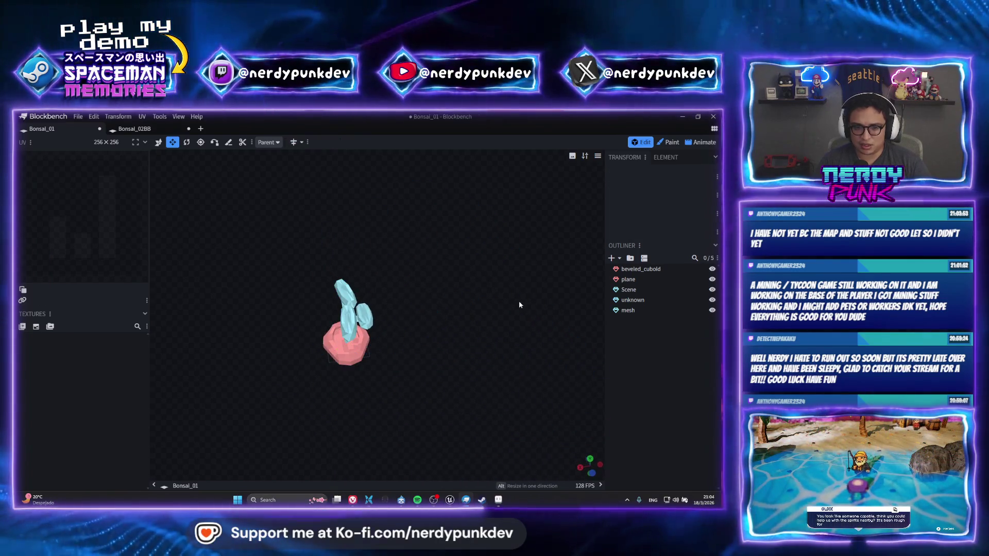
{"action": "left_click", "coordinate": [78, 117]}
{"action": "mouse_move", "coordinate": [108, 250]}
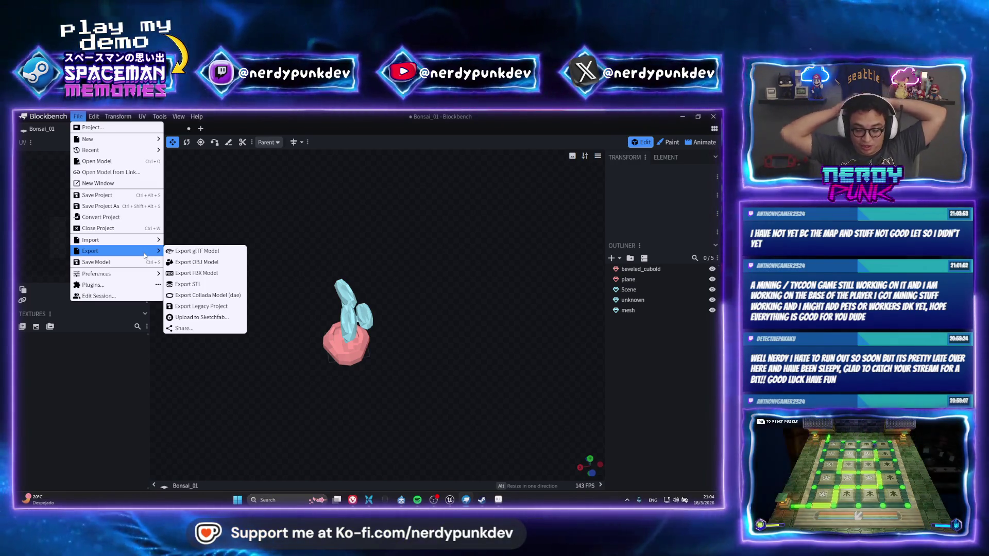
{"action": "mouse_move", "coordinate": [95, 273]}
{"action": "scroll", "coordinate": [468, 383], "scroll_direction": "up", "scroll_amount": 5}
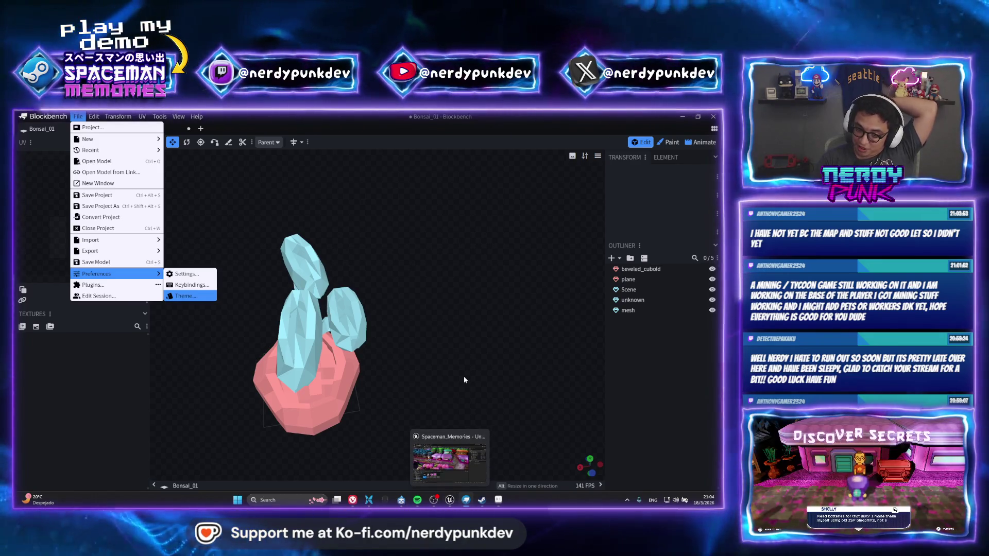
Step: Orbit the view around the bonsai
{"action": "left_click_drag", "start_coordinate": [464, 376], "coordinate": [472, 394]}
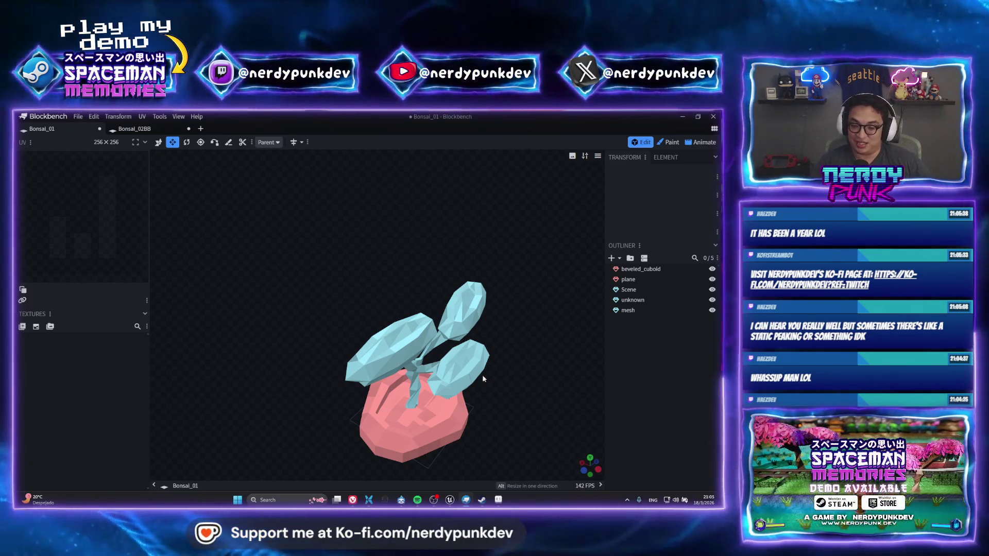
Step: Orbit and enlarge the view of the bonsai in its pink pot
{"action": "left_click_drag", "start_coordinate": [499, 403], "coordinate": [338, 345]}
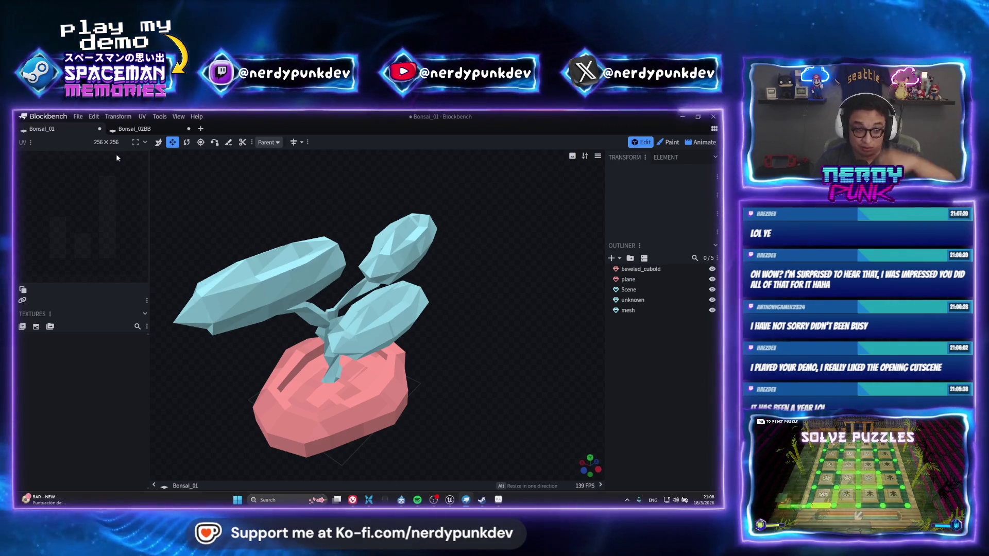
Step: Import the trunk OBJ as UnrealEdObject, select it and turn it to a new orientation
{"action": "left_click", "coordinate": [78, 115]}
{"action": "mouse_move", "coordinate": [116, 240]}
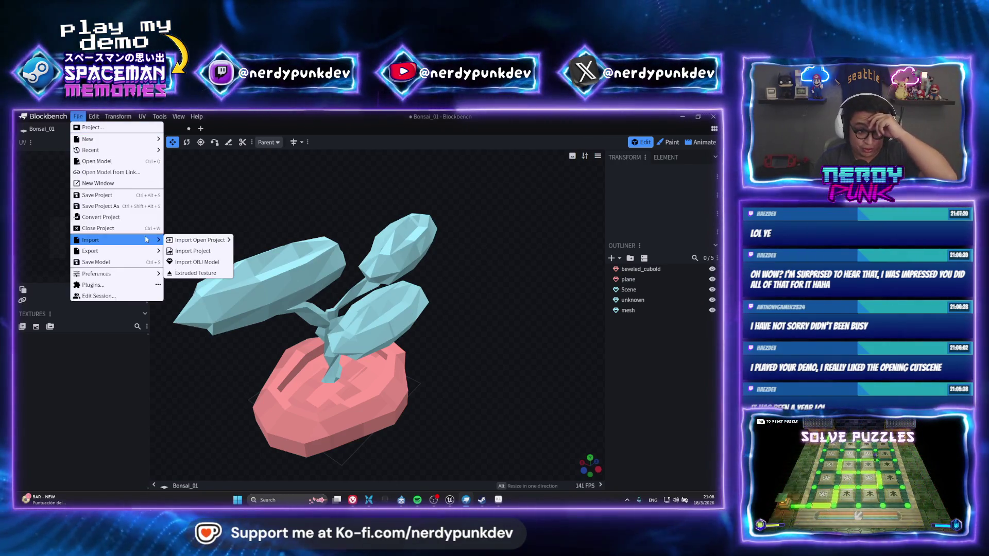
{"action": "left_click", "coordinate": [192, 265]}
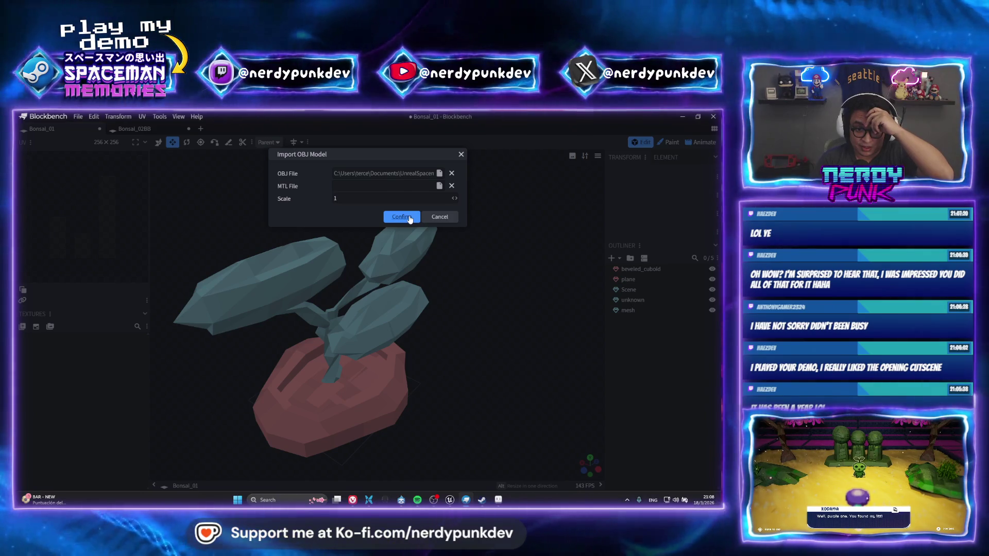
{"action": "left_click", "coordinate": [401, 217]}
{"action": "left_click_drag", "start_coordinate": [409, 218], "coordinate": [423, 423]}
{"action": "left_click", "coordinate": [423, 421]}
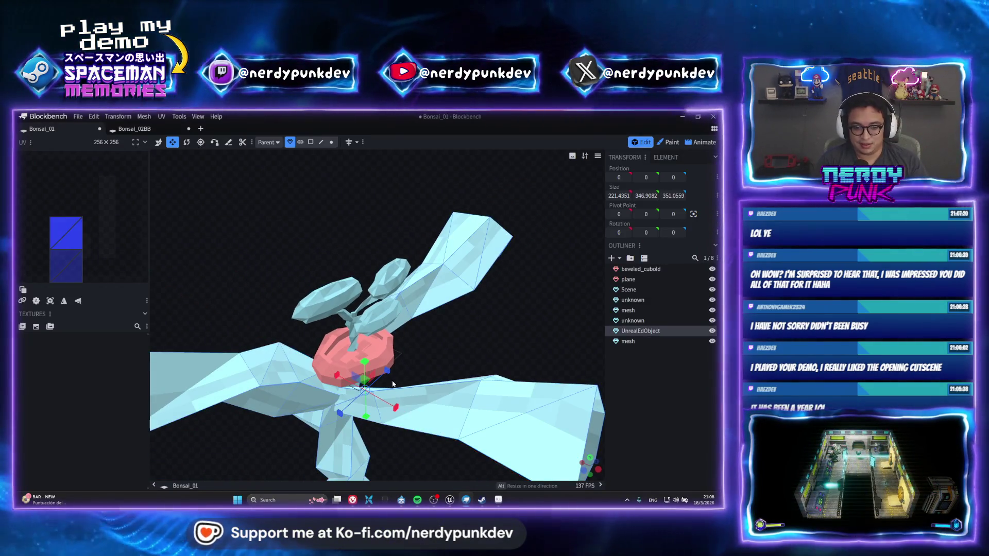
{"action": "scroll", "coordinate": [423, 420], "scroll_direction": "down", "scroll_amount": 5}
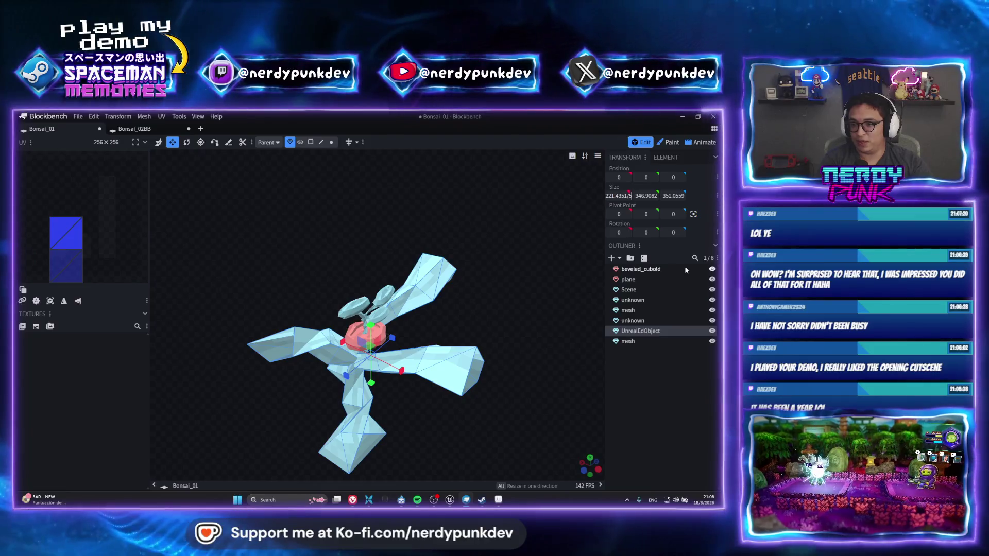
{"action": "key", "text": "ctrl+z"}
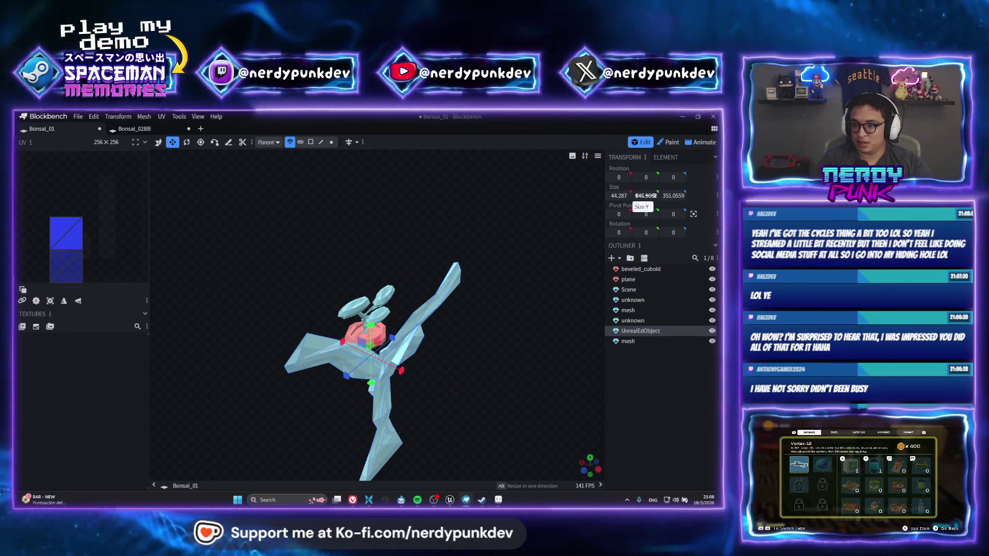
Step: Reduce the imported trunk mesh's Size Y to about 69.58, flattening it beside the pot
{"action": "left_click_drag", "start_coordinate": [656, 193], "coordinate": [652, 199]}
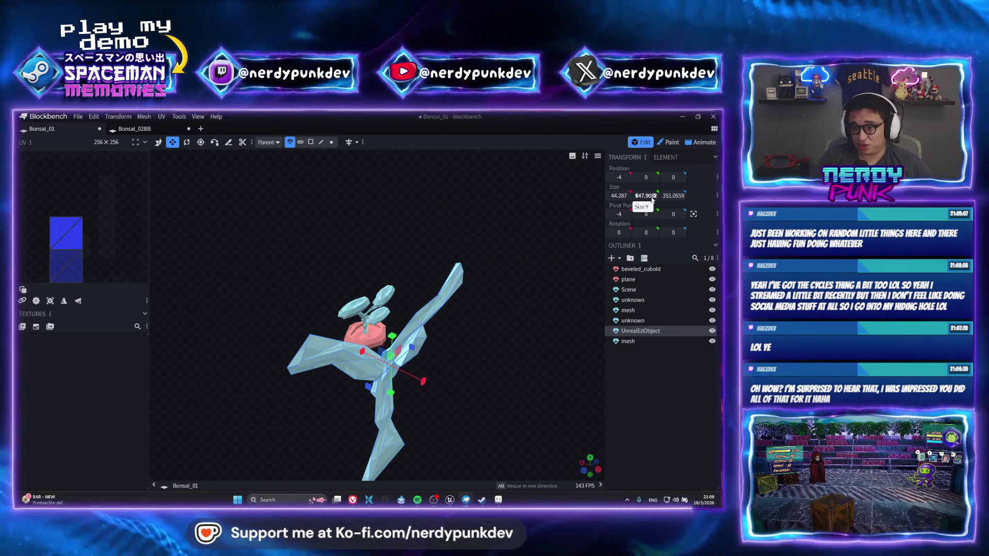
{"action": "left_click", "coordinate": [647, 196]}
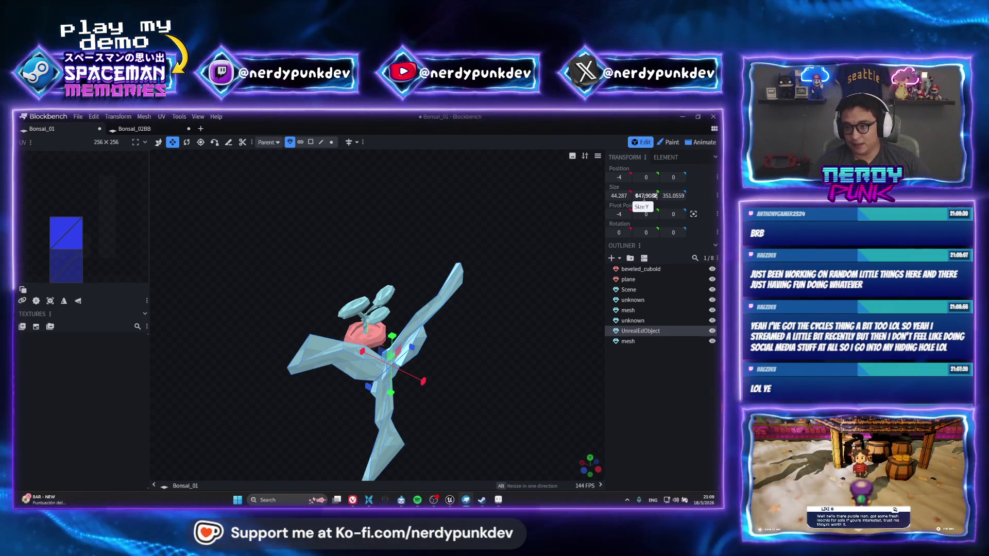
{"action": "left_click_drag", "start_coordinate": [643, 195], "coordinate": [684, 194]}
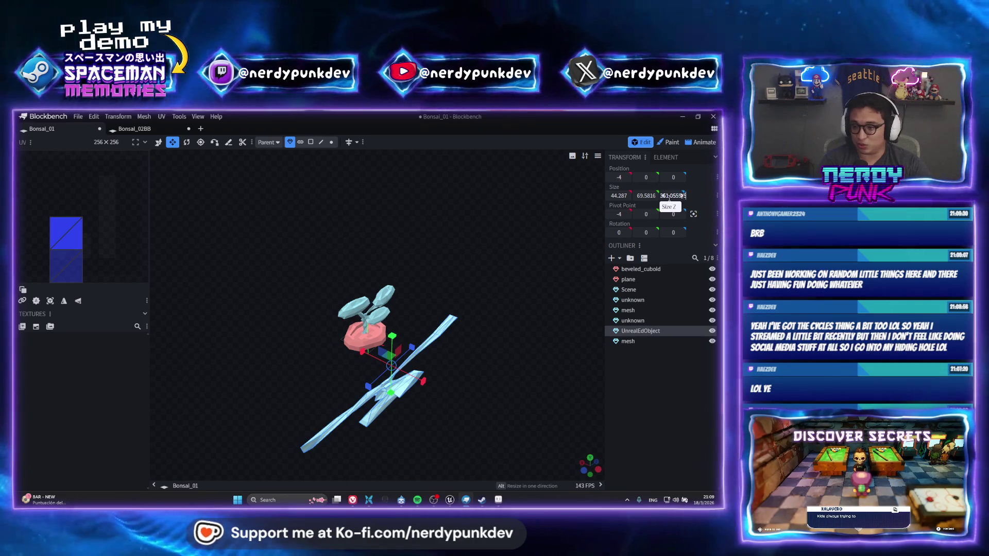
Step: Narrow the trunk slightly, then raise the branch mesh along Y to about 110.25 above the pot
{"action": "left_click_drag", "start_coordinate": [664, 195], "coordinate": [641, 195]}
{"action": "scroll", "coordinate": [459, 395], "scroll_direction": "up", "scroll_amount": 5}
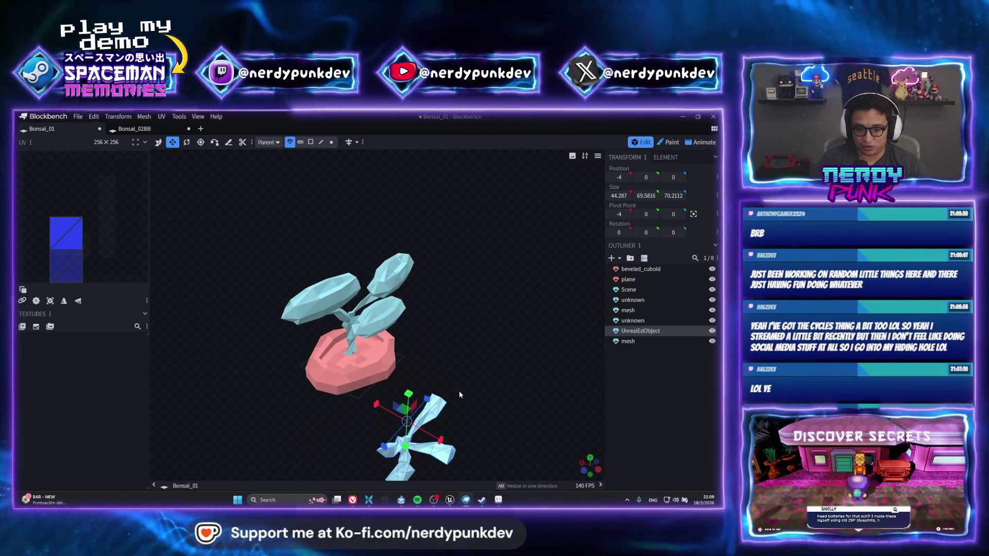
{"action": "left_click_drag", "start_coordinate": [459, 395], "coordinate": [379, 313]}
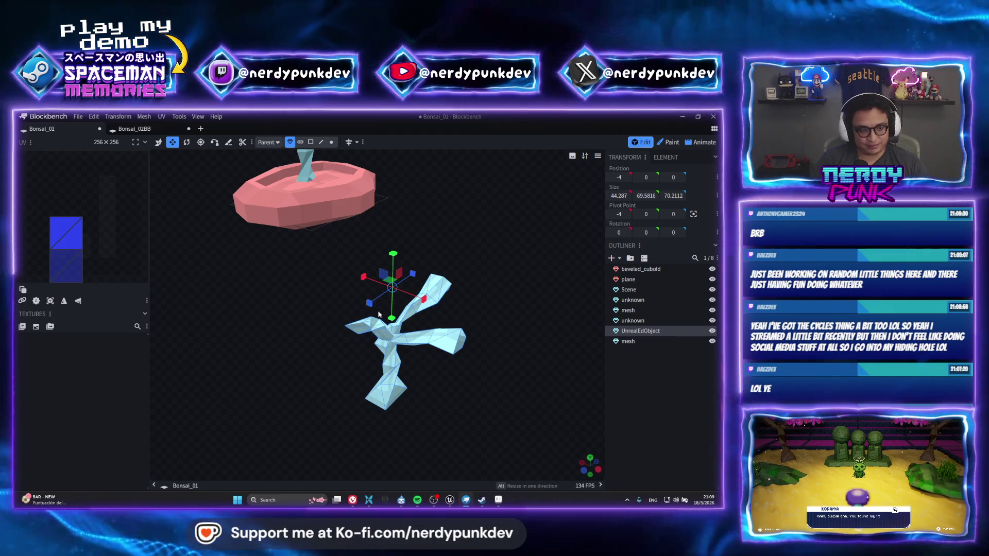
{"action": "left_click", "coordinate": [159, 141]}
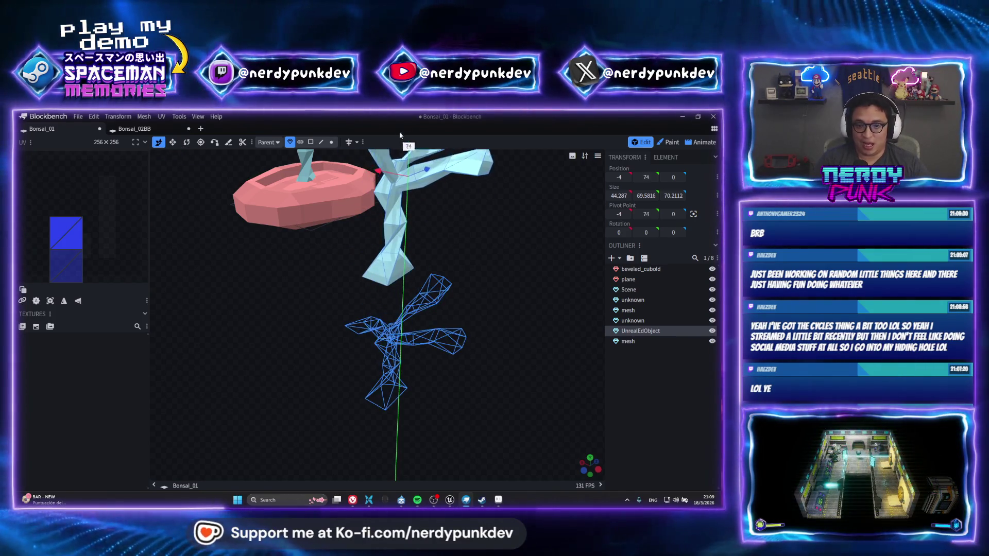
{"action": "left_click_drag", "start_coordinate": [393, 258], "coordinate": [392, 154]}
{"action": "scroll", "coordinate": [312, 265], "scroll_direction": "down", "scroll_amount": 4}
{"action": "scroll", "coordinate": [321, 251], "scroll_direction": "down", "scroll_amount": 2}
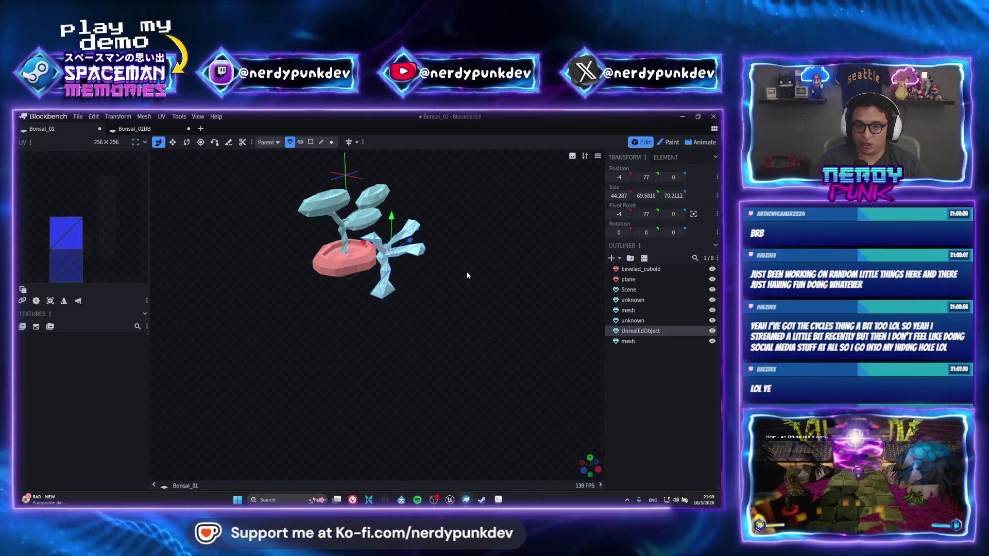
{"action": "scroll", "coordinate": [334, 303], "scroll_direction": "up", "scroll_amount": 1}
{"action": "scroll", "coordinate": [401, 276], "scroll_direction": "up", "scroll_amount": 3}
{"action": "left_click_drag", "start_coordinate": [409, 272], "coordinate": [418, 224]}
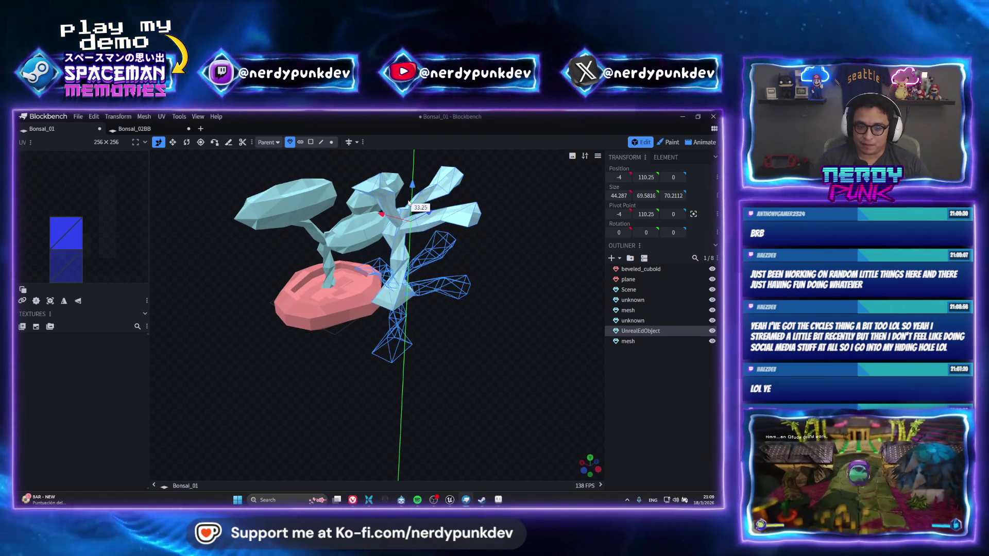
{"action": "scroll", "coordinate": [423, 325], "scroll_direction": "up", "scroll_amount": 3}
{"action": "scroll", "coordinate": [252, 400], "scroll_direction": "down", "scroll_amount": 3}
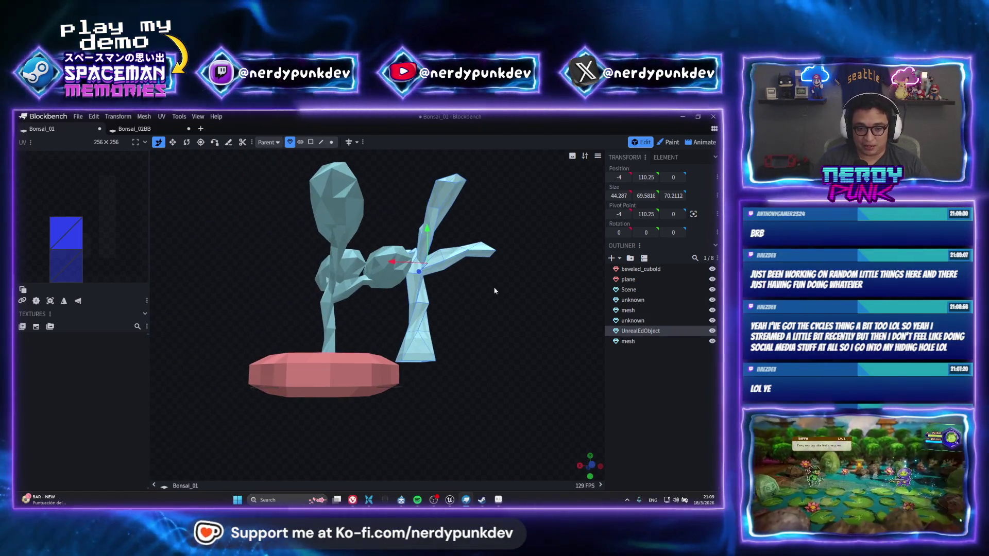
{"action": "left_click_drag", "start_coordinate": [252, 400], "coordinate": [477, 302]}
{"action": "scroll", "coordinate": [476, 302], "scroll_direction": "up", "scroll_amount": 2}
{"action": "scroll", "coordinate": [421, 334], "scroll_direction": "up", "scroll_amount": 2}
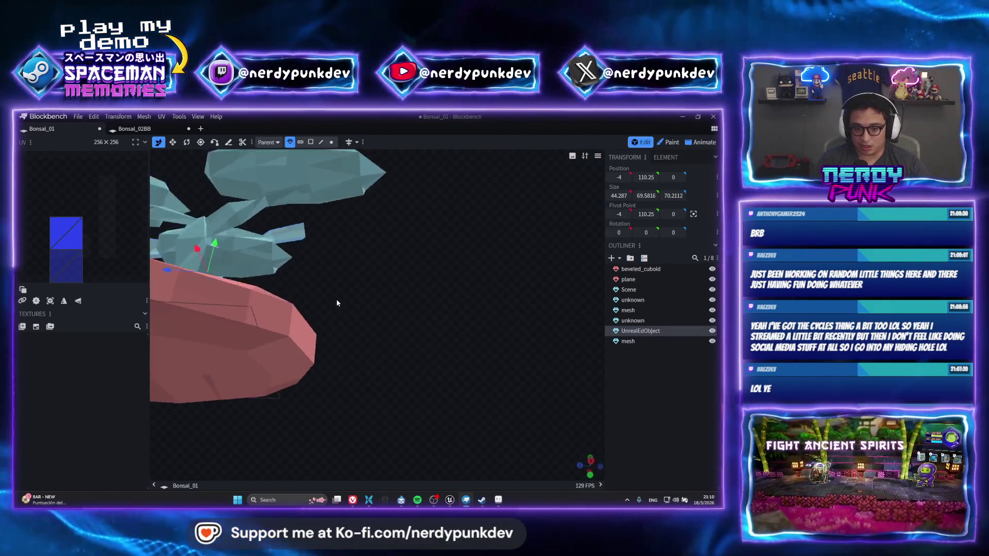
{"action": "left_click_drag", "start_coordinate": [538, 352], "coordinate": [435, 348]}
{"action": "scroll", "coordinate": [455, 309], "scroll_direction": "down", "scroll_amount": 3}
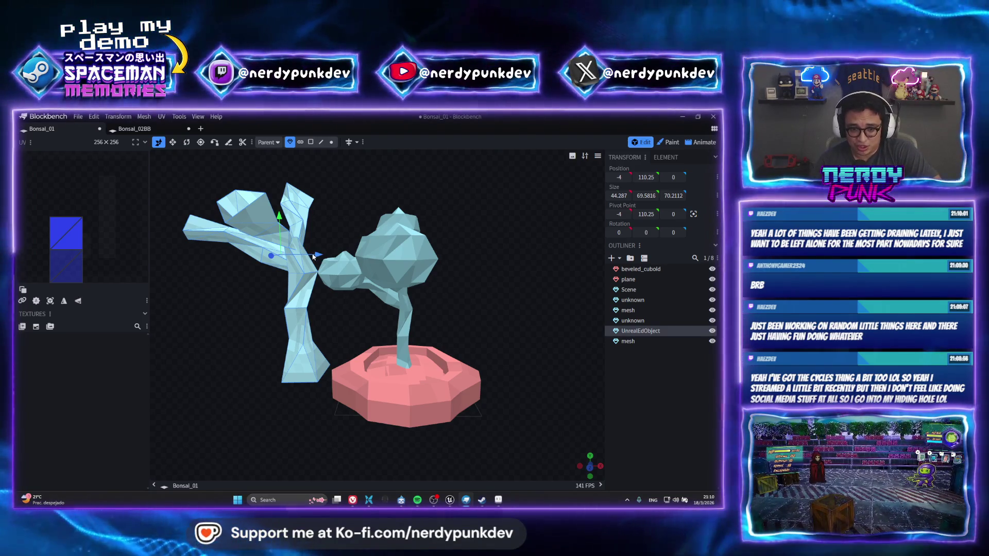
Step: Move the branch mesh to X 30 and Z -8 so it joins the trunk
{"action": "mouse_move", "coordinate": [315, 253]}
{"action": "left_mouse_down"}
{"action": "mouse_move", "coordinate": [417, 271]}
{"action": "mouse_move", "coordinate": [380, 355]}
{"action": "mouse_move", "coordinate": [423, 337]}
{"action": "left_mouse_up"}
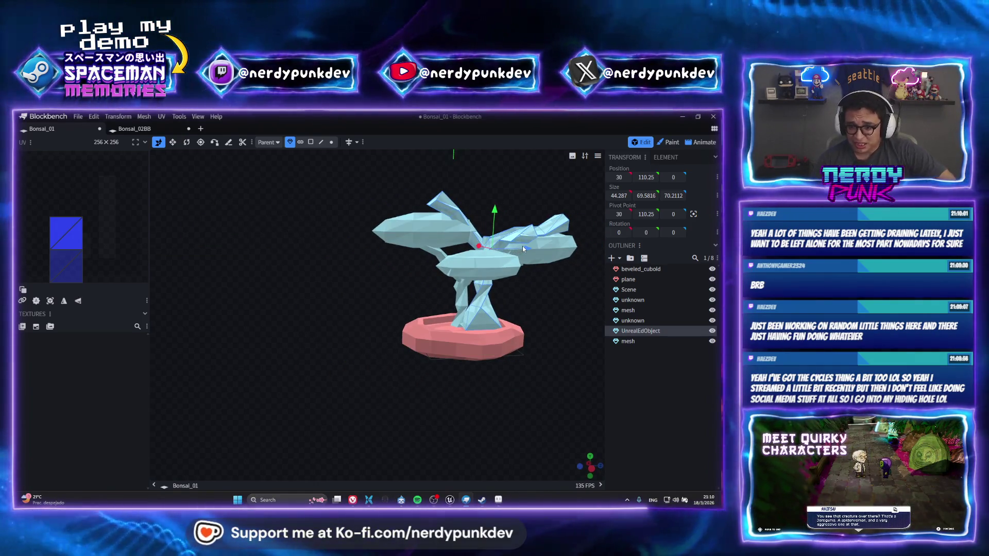
{"action": "left_click_drag", "start_coordinate": [522, 246], "coordinate": [508, 255]}
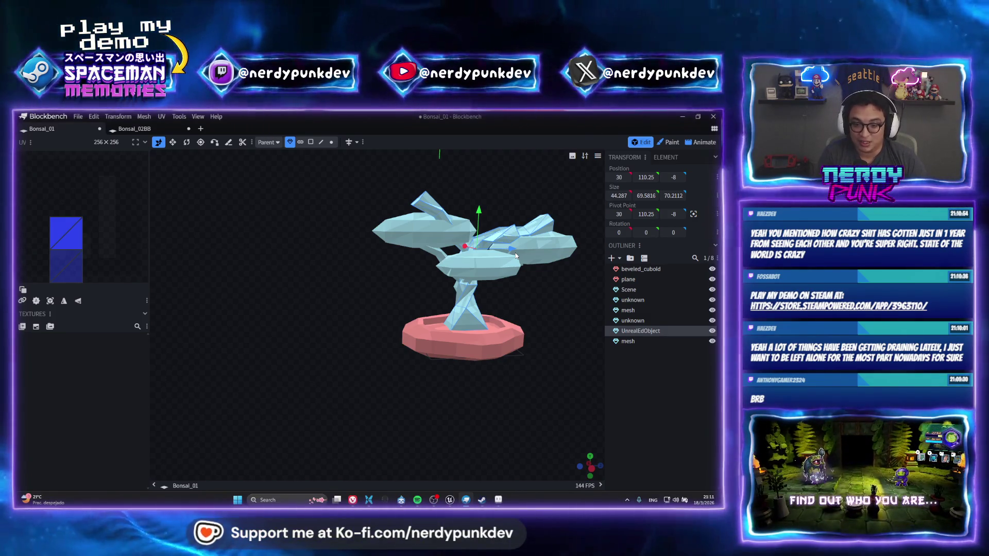
{"action": "scroll", "coordinate": [486, 270], "scroll_direction": "up", "scroll_amount": 5}
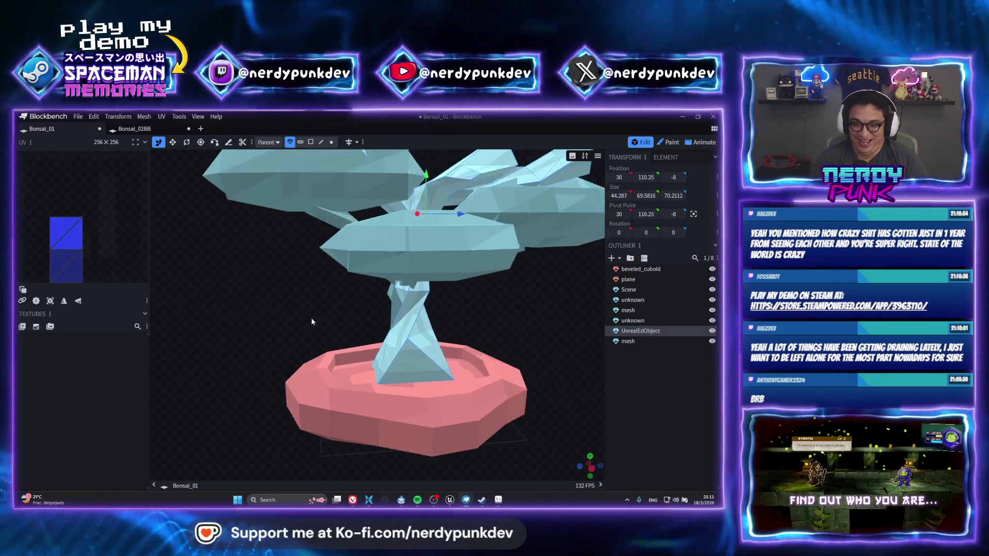
{"action": "scroll", "coordinate": [311, 318], "scroll_direction": "up", "scroll_amount": 2}
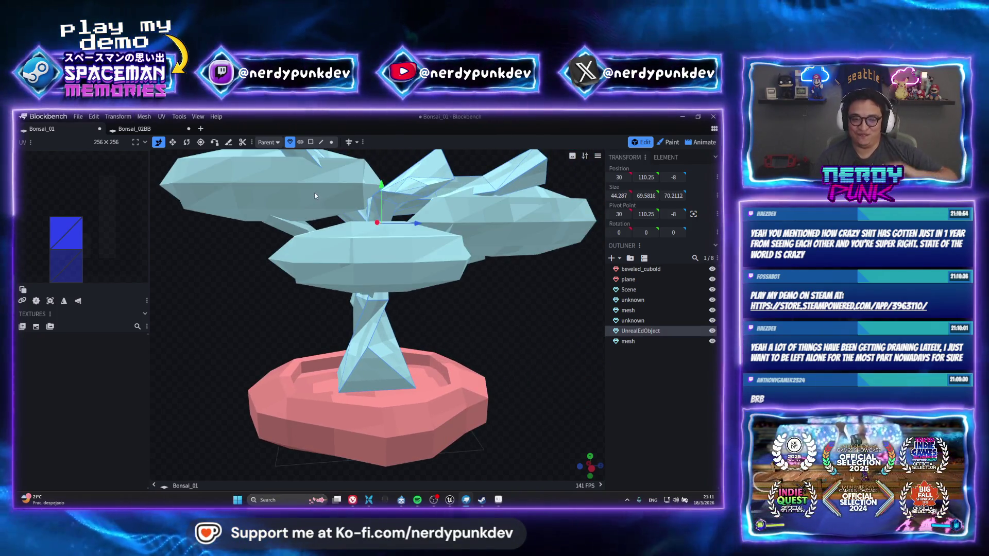
Step: Delete the old foliage Scene mesh and nudge the trunk's height to 108.25
{"action": "left_click", "coordinate": [477, 219]}
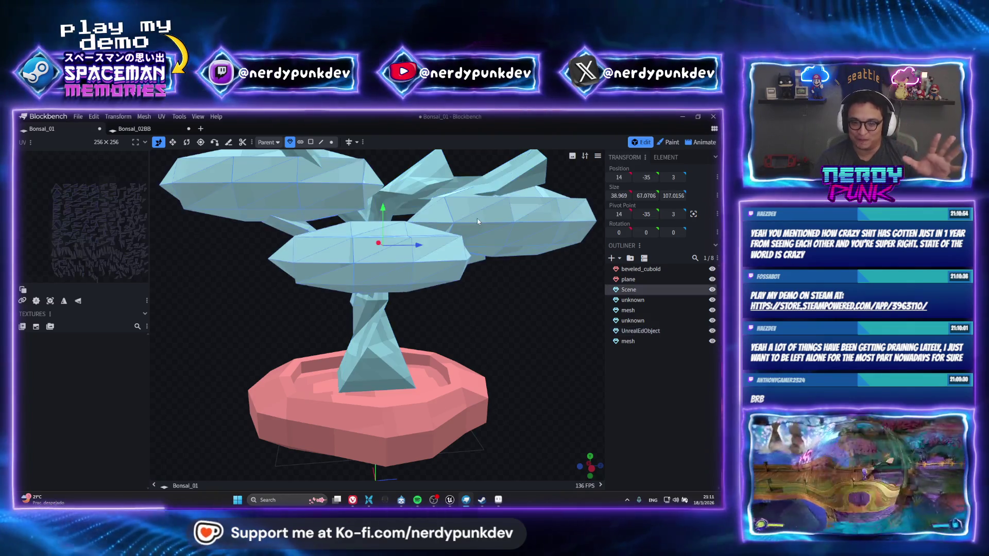
{"action": "key", "text": "Delete"}
{"action": "scroll", "coordinate": [463, 232], "scroll_direction": "down", "scroll_amount": 3}
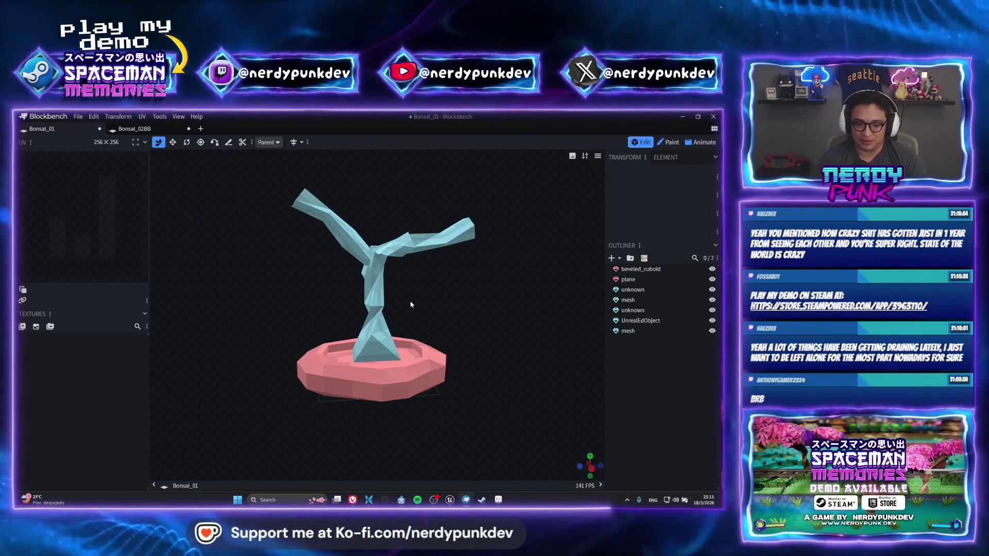
{"action": "left_click", "coordinate": [373, 321]}
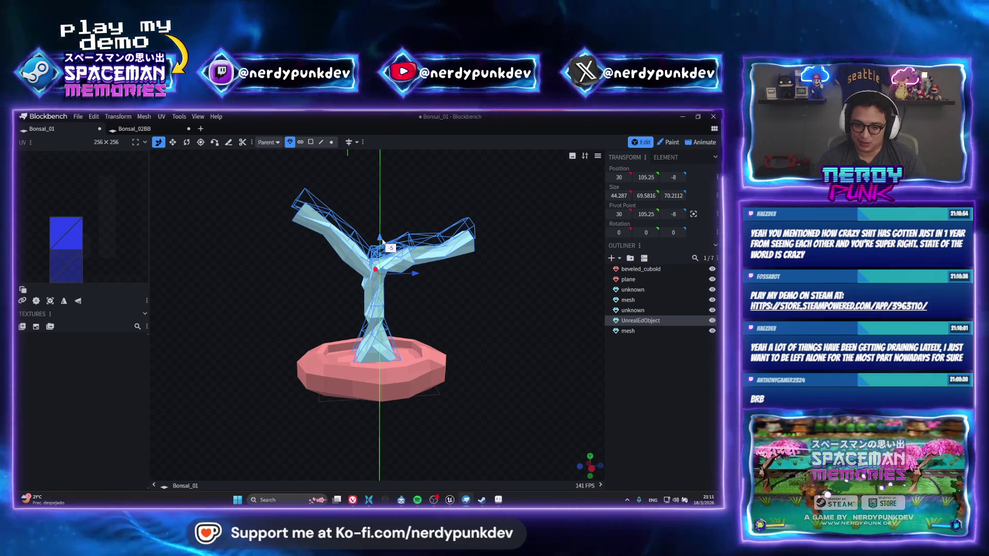
{"action": "left_click_drag", "start_coordinate": [383, 241], "coordinate": [382, 233]}
{"action": "scroll", "coordinate": [382, 233], "scroll_direction": "up", "scroll_amount": 2}
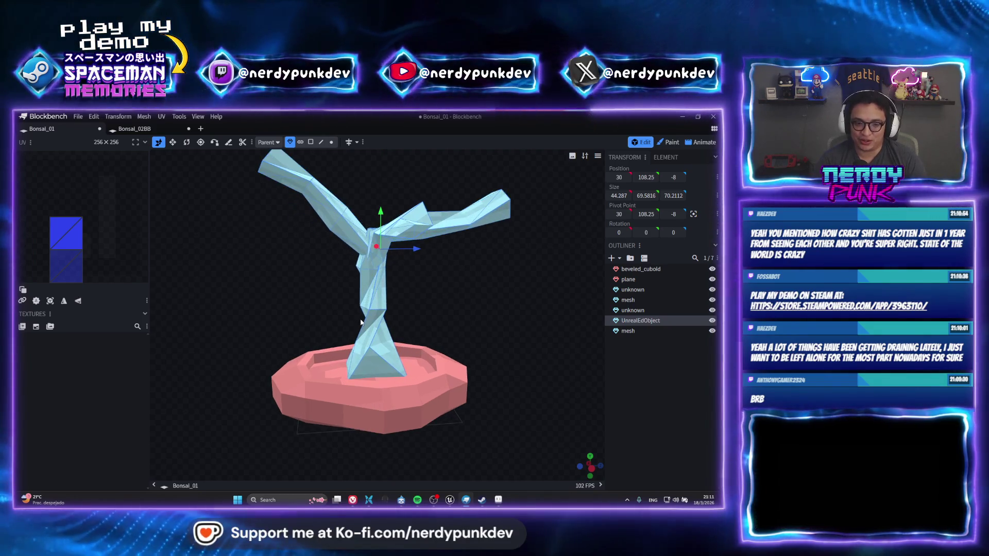
{"action": "left_click", "coordinate": [78, 116]}
{"action": "mouse_move", "coordinate": [91, 240]}
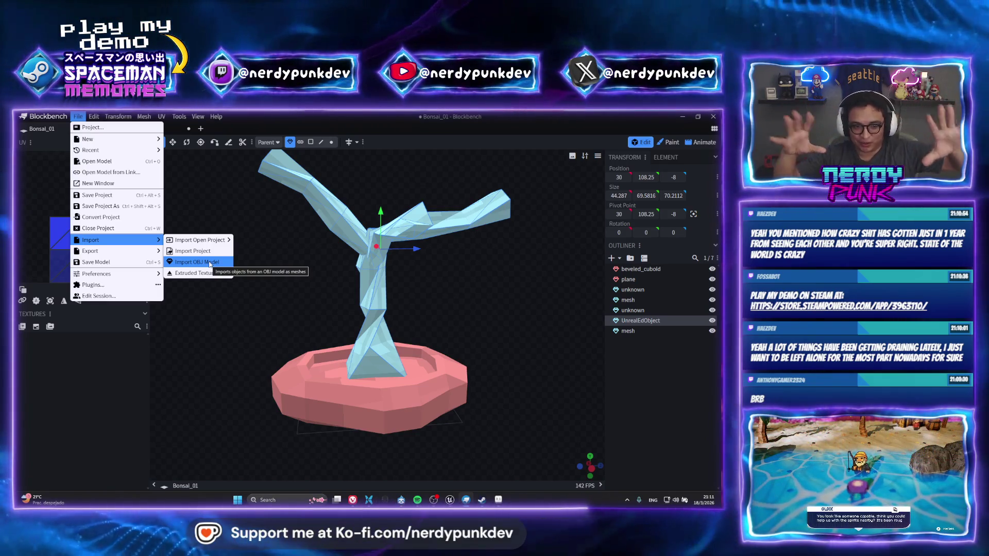
Step: Choose Import OBJ Model and pick M_SakuraTree_Leaves.OBJ in the file browser
{"action": "left_click", "coordinate": [209, 264]}
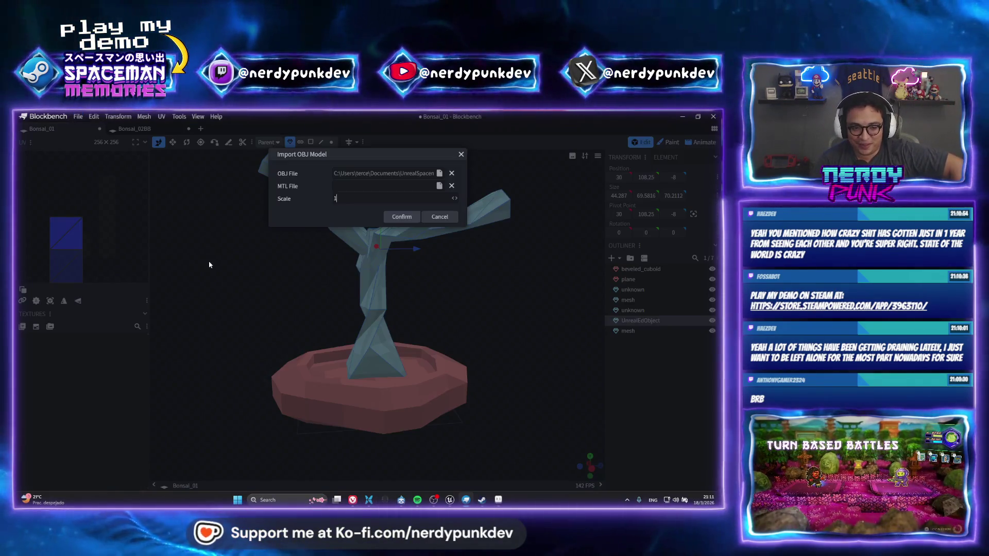
{"action": "left_click", "coordinate": [438, 174]}
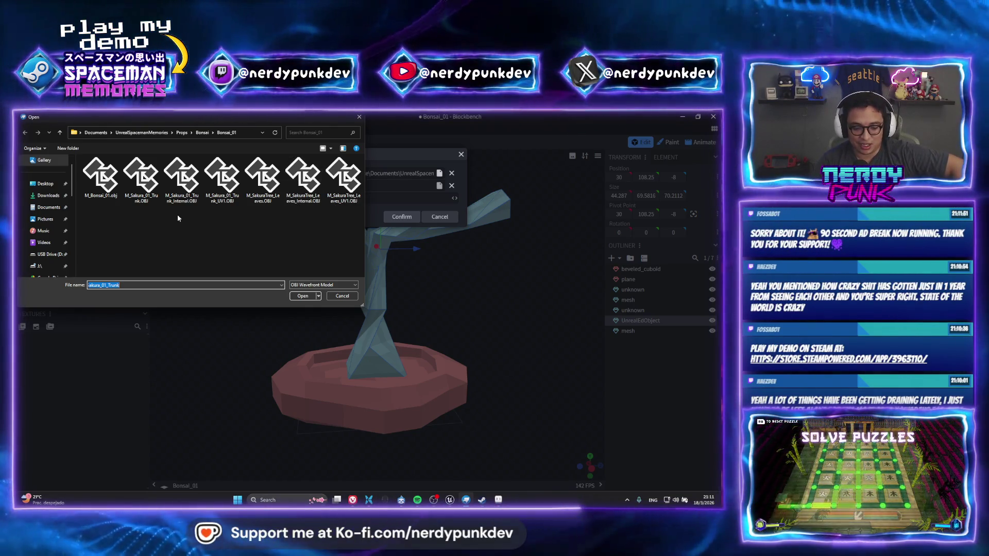
{"action": "left_click", "coordinate": [270, 197]}
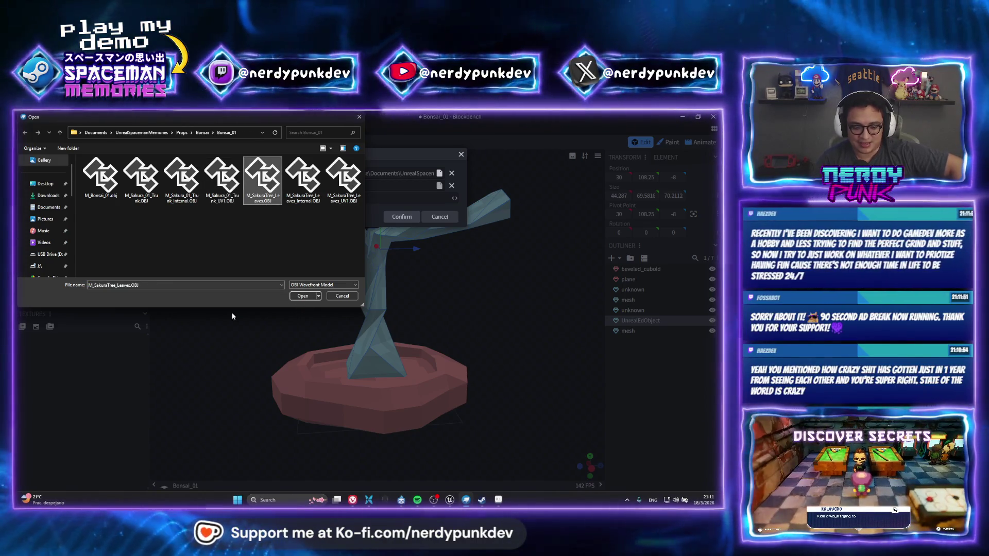
Step: Confirm the leaves import and lower the canopy along Y to 74.75 onto the branches
{"action": "key", "text": "Return"}
{"action": "key", "text": "Return"}
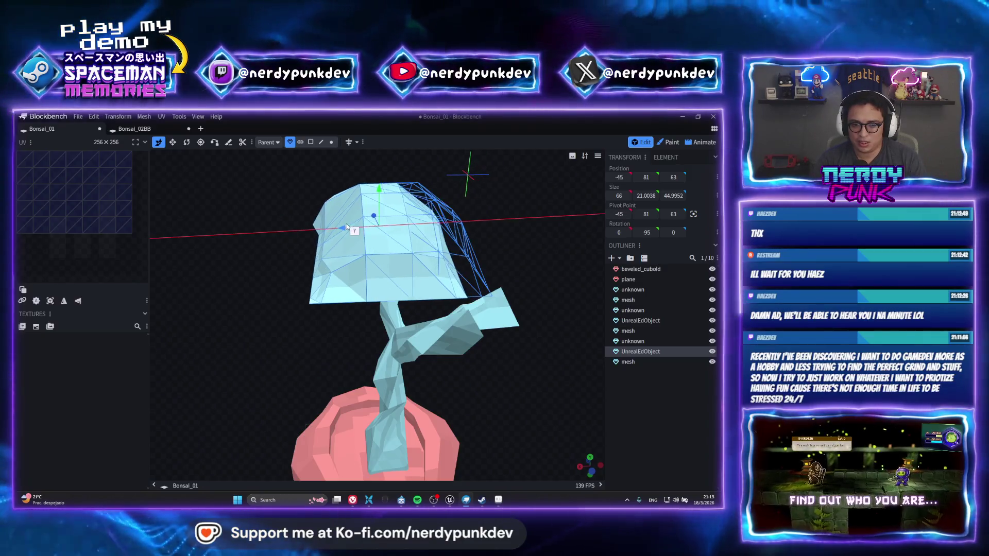
{"action": "mouse_move", "coordinate": [347, 223]}
{"action": "middle_mouse_down"}
{"action": "mouse_move", "coordinate": [480, 278]}
{"action": "mouse_move", "coordinate": [461, 259]}
{"action": "mouse_move", "coordinate": [384, 249]}
{"action": "mouse_move", "coordinate": [468, 260]}
{"action": "middle_mouse_up"}
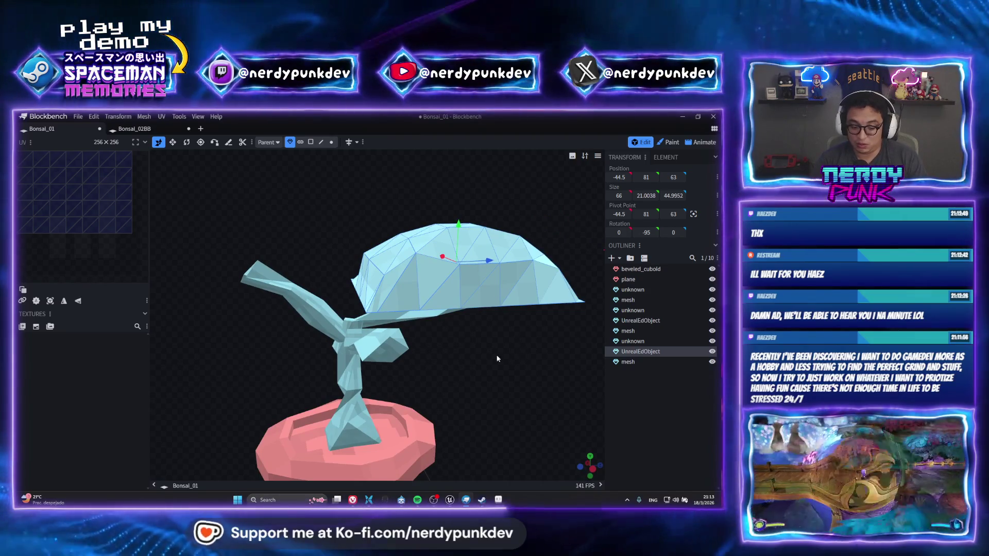
{"action": "middle_click_drag", "start_coordinate": [496, 358], "coordinate": [496, 298]}
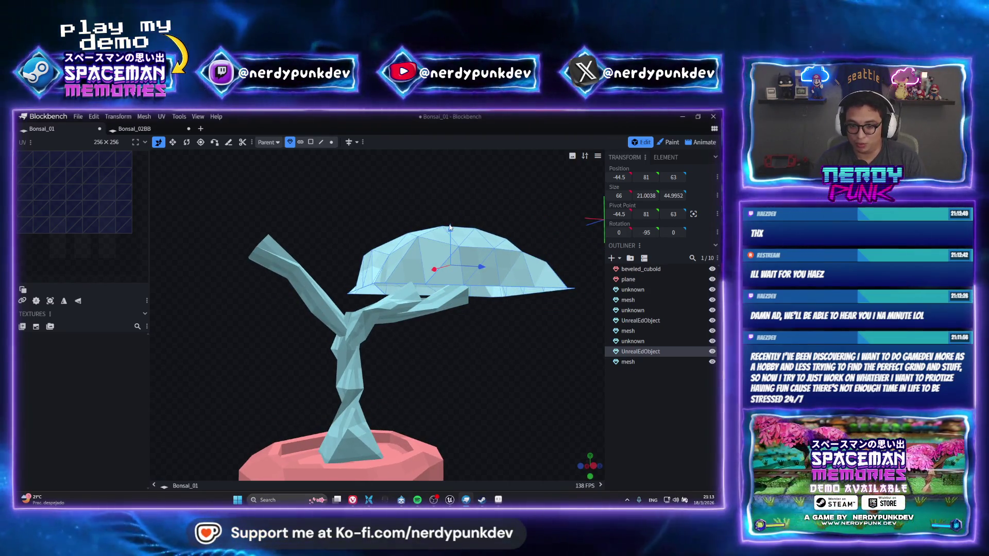
{"action": "left_click_drag", "start_coordinate": [449, 226], "coordinate": [485, 327]}
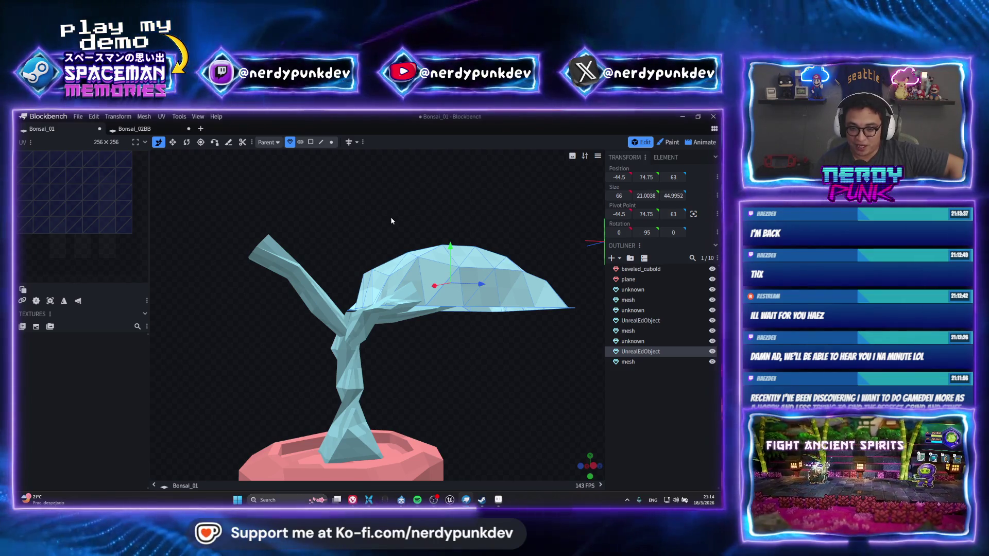
Step: Raise the leaf canopy to height 80.75 so it sits just above the bonsai branches
{"action": "left_click_drag", "start_coordinate": [450, 265], "coordinate": [437, 239]}
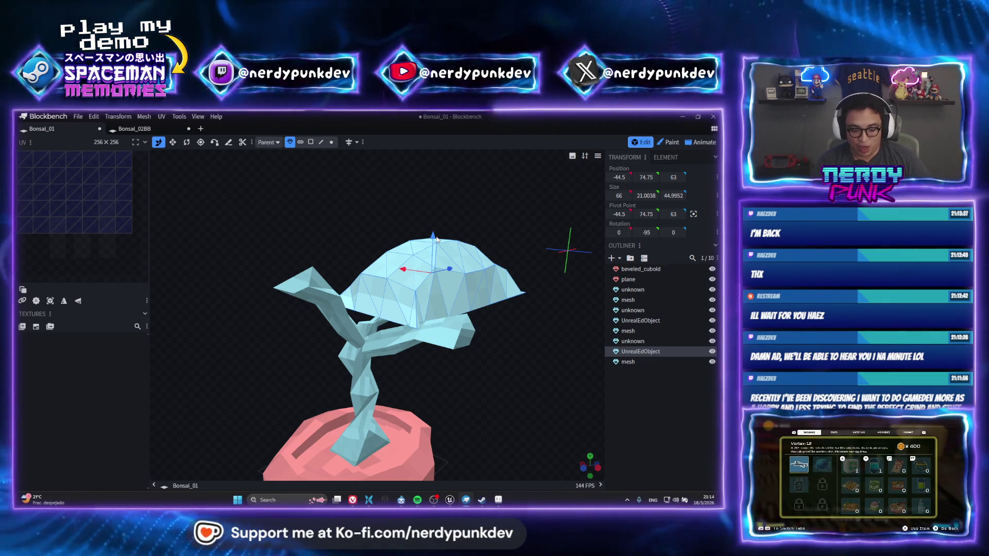
{"action": "scroll", "coordinate": [437, 263], "scroll_direction": "up", "scroll_amount": 2}
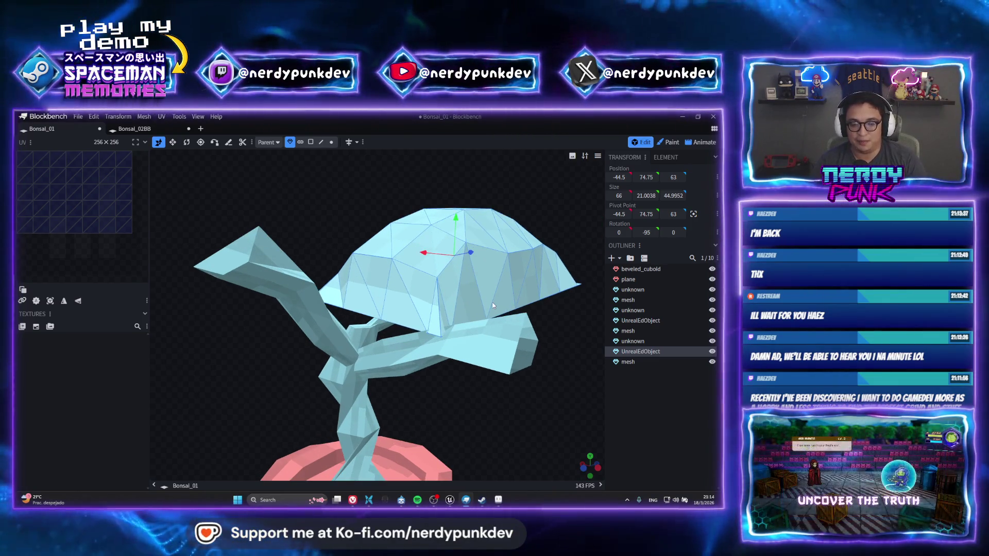
{"action": "scroll", "coordinate": [425, 348], "scroll_direction": "up", "scroll_amount": 3}
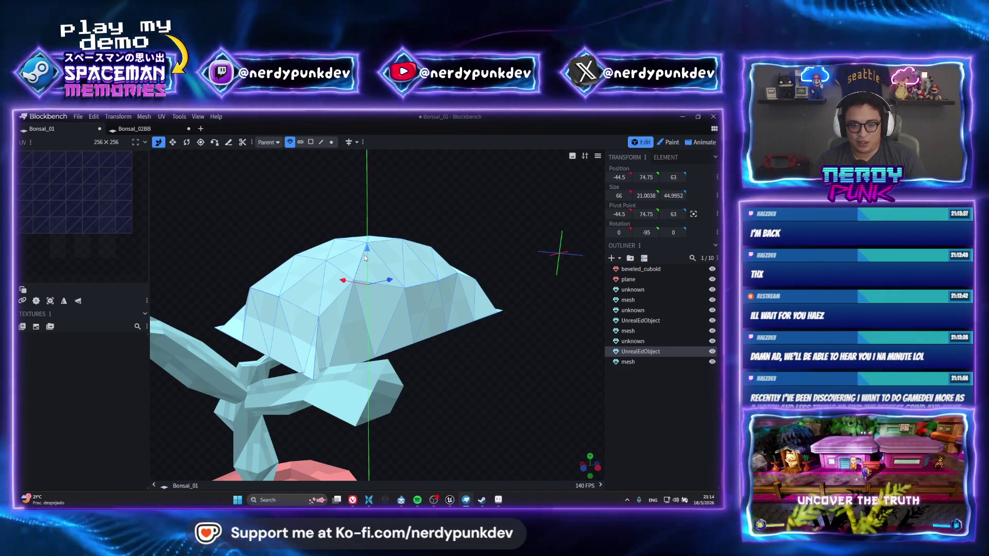
{"action": "left_click_drag", "start_coordinate": [365, 257], "coordinate": [365, 216]}
{"action": "scroll", "coordinate": [404, 352], "scroll_direction": "down", "scroll_amount": 2}
{"action": "scroll", "coordinate": [403, 352], "scroll_direction": "down", "scroll_amount": 2}
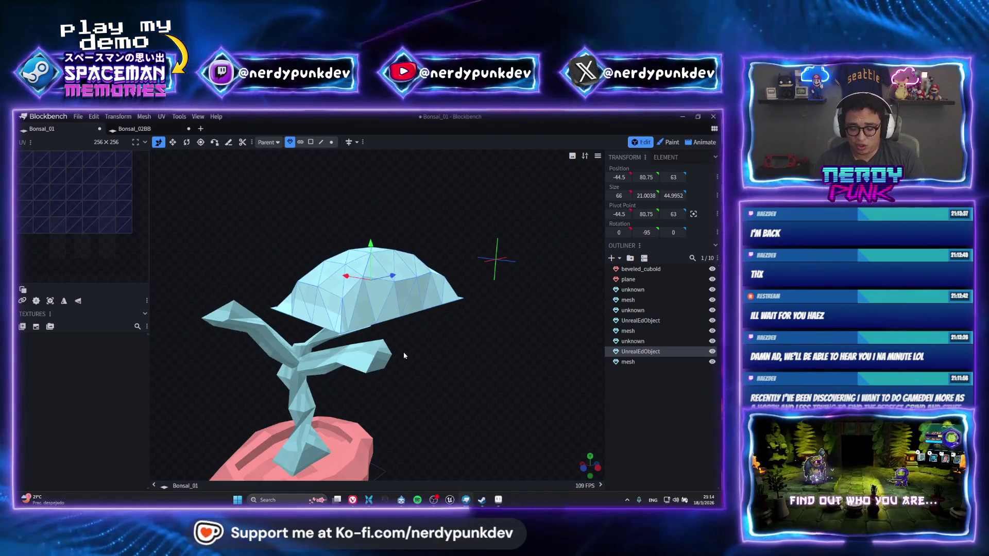
{"action": "left_click_drag", "start_coordinate": [404, 352], "coordinate": [344, 247]}
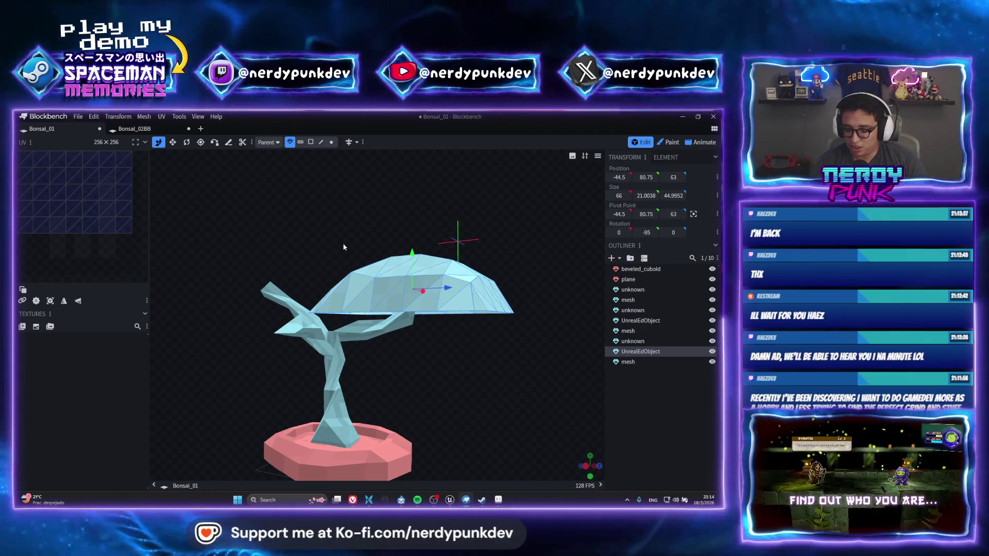
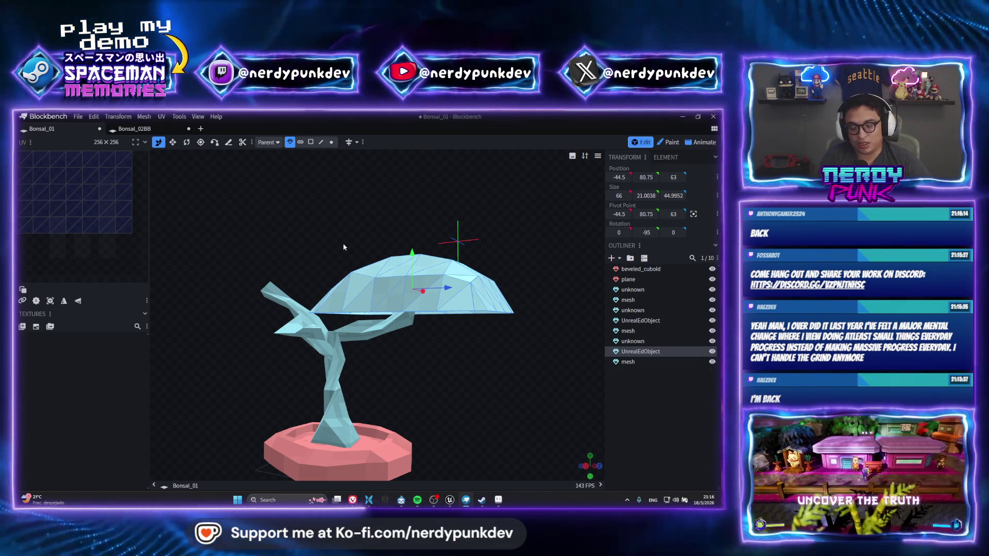
{"action": "scroll", "coordinate": [371, 240], "scroll_direction": "up", "scroll_amount": 2}
{"action": "scroll", "coordinate": [456, 361], "scroll_direction": "up", "scroll_amount": 3}
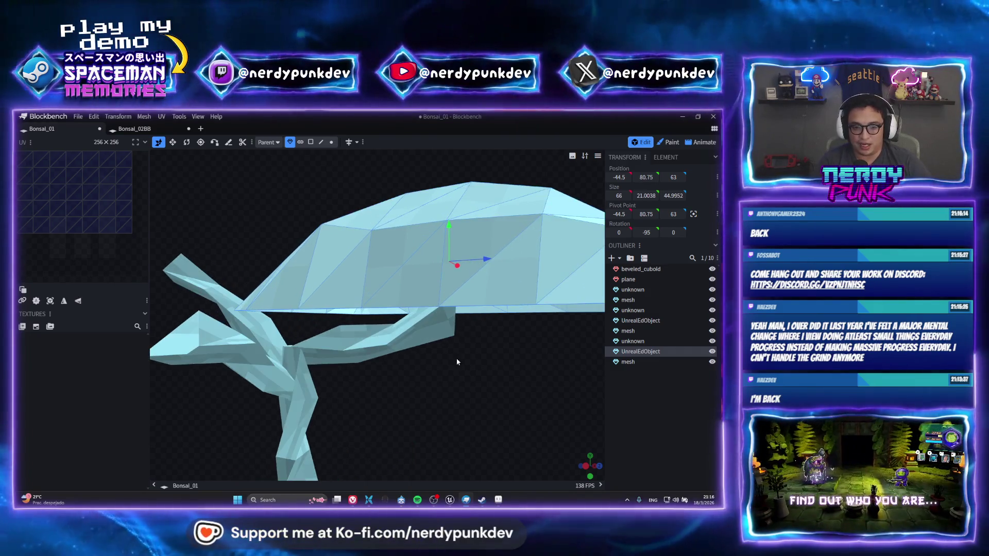
{"action": "scroll", "coordinate": [462, 356], "scroll_direction": "down", "scroll_amount": 2}
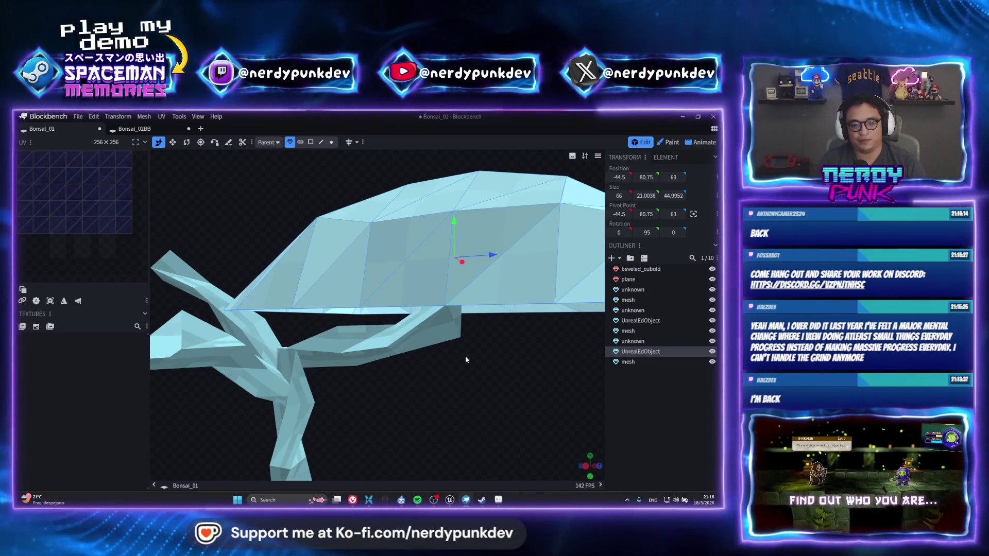
{"action": "scroll", "coordinate": [466, 353], "scroll_direction": "down", "scroll_amount": 2}
{"action": "scroll", "coordinate": [448, 363], "scroll_direction": "up", "scroll_amount": 1}
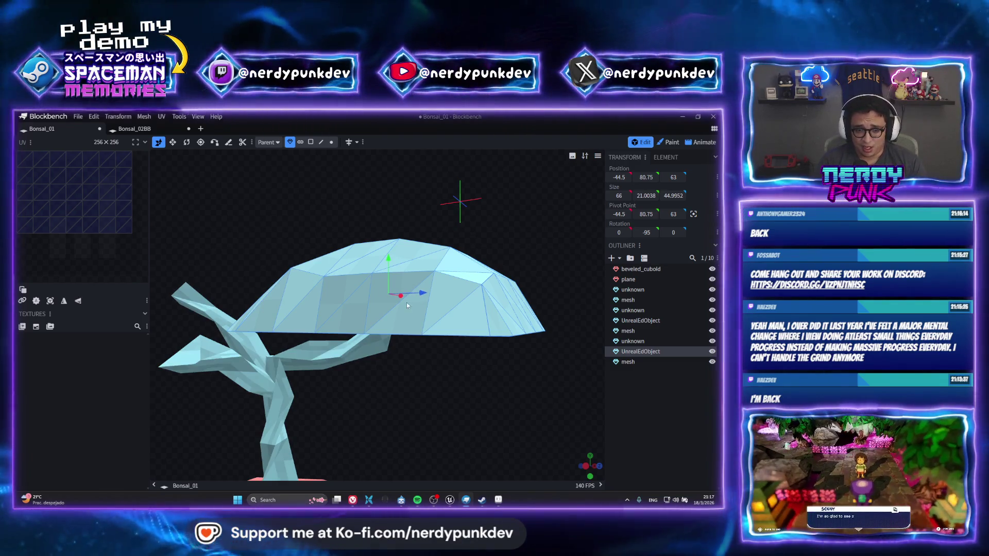
Step: Duplicate the canopy dome and move the copy up to Y 86.75, offset sideways
{"action": "key", "text": "ctrl+d"}
{"action": "mouse_move", "coordinate": [424, 292]}
{"action": "left_mouse_down"}
{"action": "mouse_move", "coordinate": [240, 290]}
{"action": "mouse_move", "coordinate": [284, 259]}
{"action": "mouse_move", "coordinate": [283, 232]}
{"action": "left_mouse_up"}
{"action": "left_click_drag", "start_coordinate": [308, 290], "coordinate": [446, 269]}
{"action": "scroll", "coordinate": [378, 341], "scroll_direction": "up", "scroll_amount": 3}
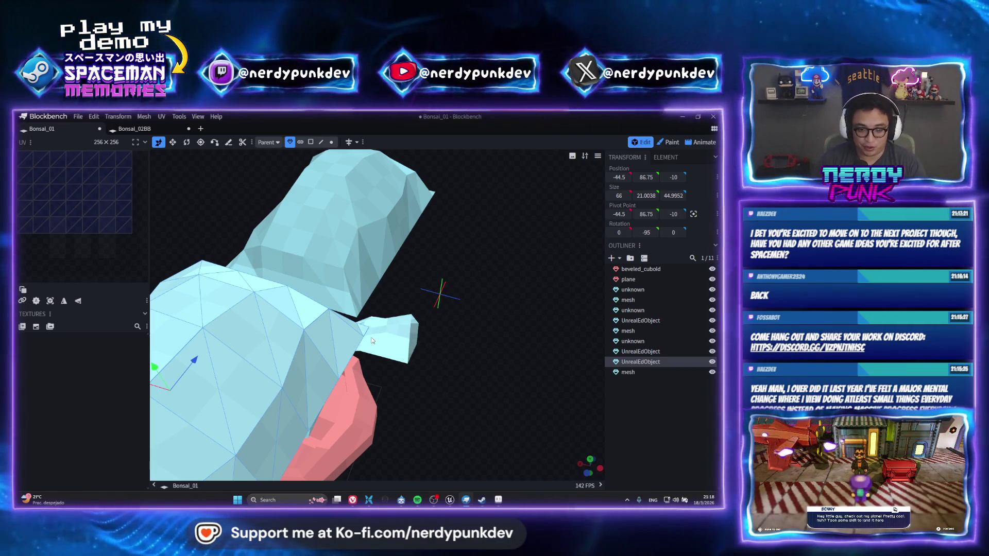
Step: Duplicate the canopy again and place the third dome lower, toward the front of the tree
{"action": "key", "text": "ctrl+d"}
{"action": "mouse_move", "coordinate": [197, 370]}
{"action": "left_mouse_down"}
{"action": "mouse_move", "coordinate": [326, 390]}
{"action": "mouse_move", "coordinate": [405, 284]}
{"action": "left_mouse_up"}
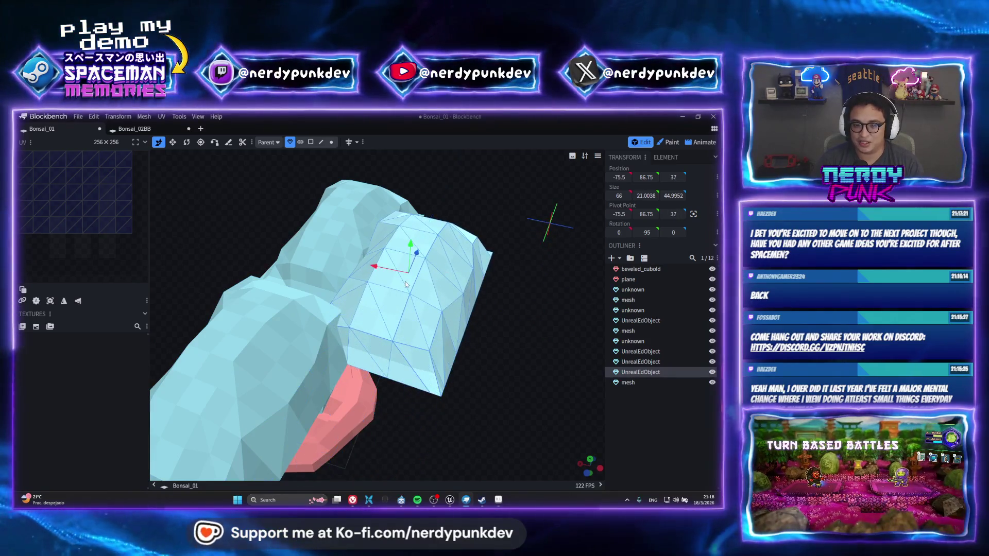
{"action": "left_click_drag", "start_coordinate": [409, 240], "coordinate": [409, 217]}
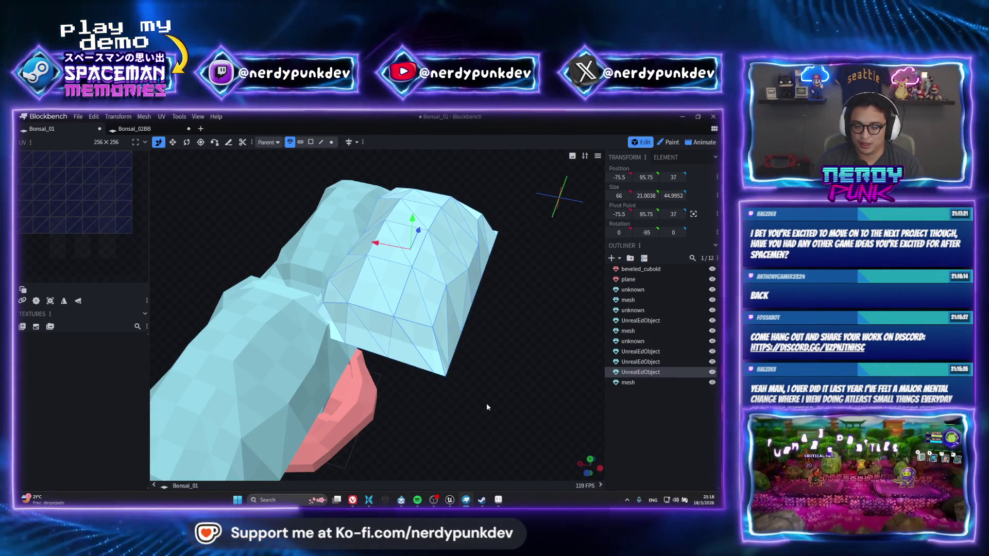
{"action": "left_click_drag", "start_coordinate": [486, 402], "coordinate": [449, 347]}
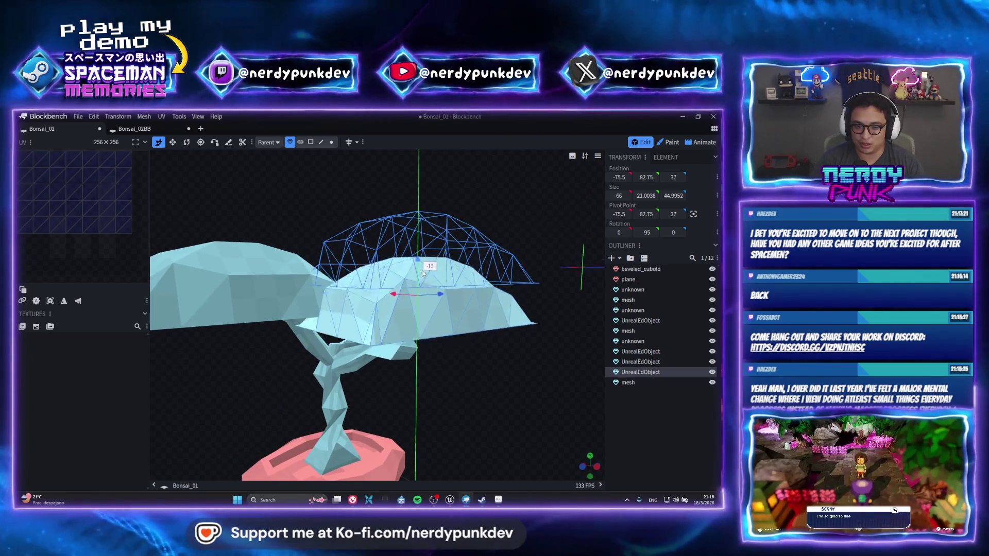
{"action": "left_click_drag", "start_coordinate": [418, 227], "coordinate": [468, 311]}
{"action": "scroll", "coordinate": [468, 311], "scroll_direction": "down", "scroll_amount": 3}
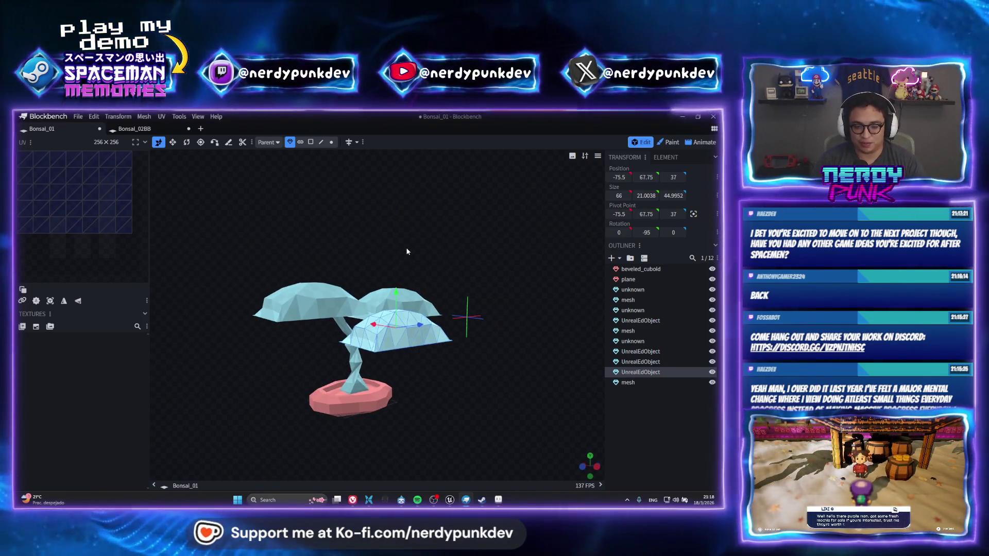
{"action": "left_click_drag", "start_coordinate": [335, 239], "coordinate": [443, 282]}
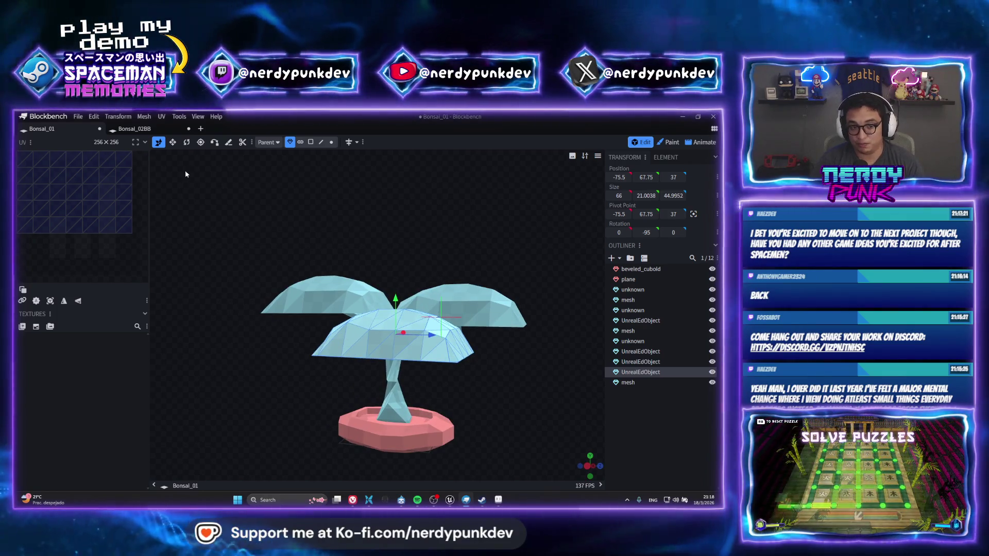
{"action": "left_click", "coordinate": [172, 141]}
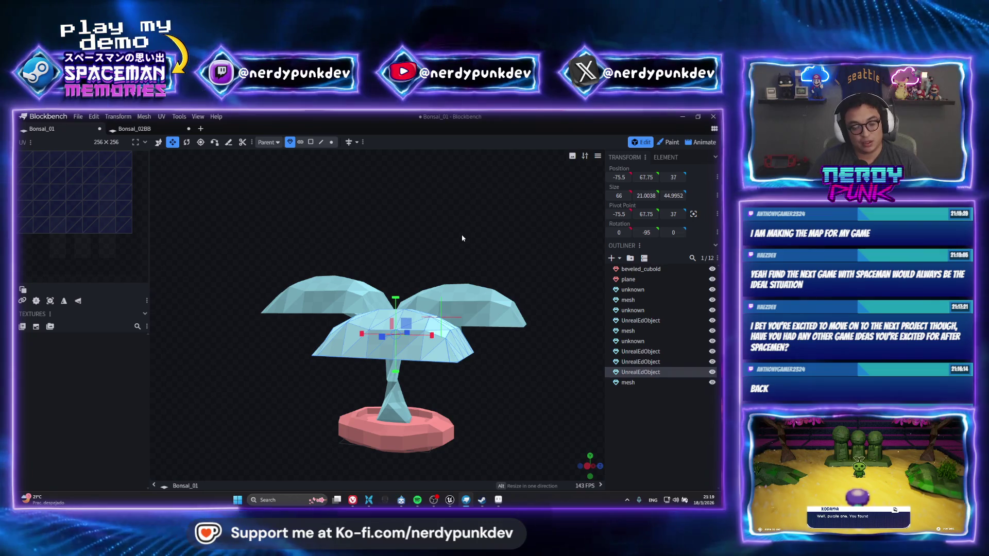
{"action": "scroll", "coordinate": [373, 338], "scroll_direction": "up", "scroll_amount": 3}
{"action": "scroll", "coordinate": [473, 384], "scroll_direction": "up", "scroll_amount": 2}
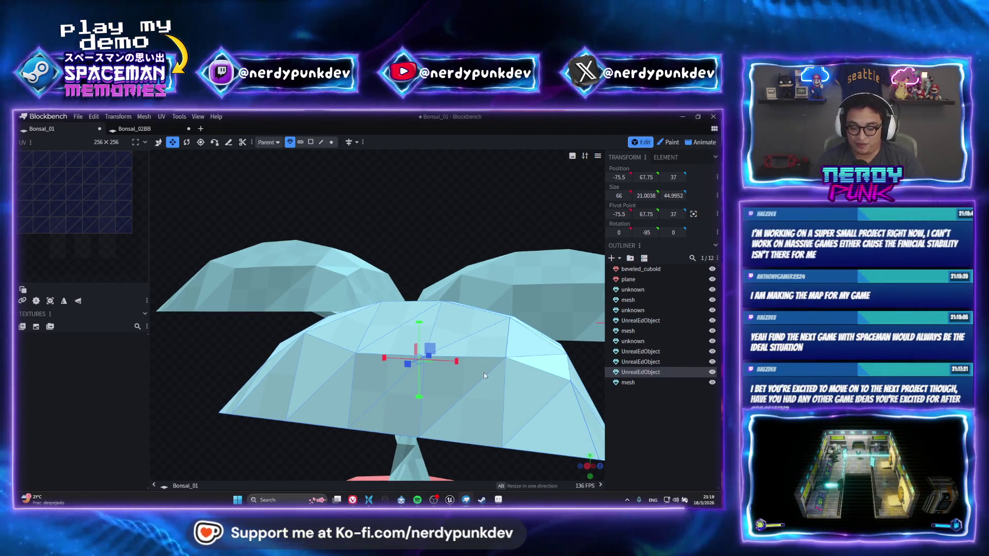
{"action": "scroll", "coordinate": [443, 188], "scroll_direction": "down", "scroll_amount": 3}
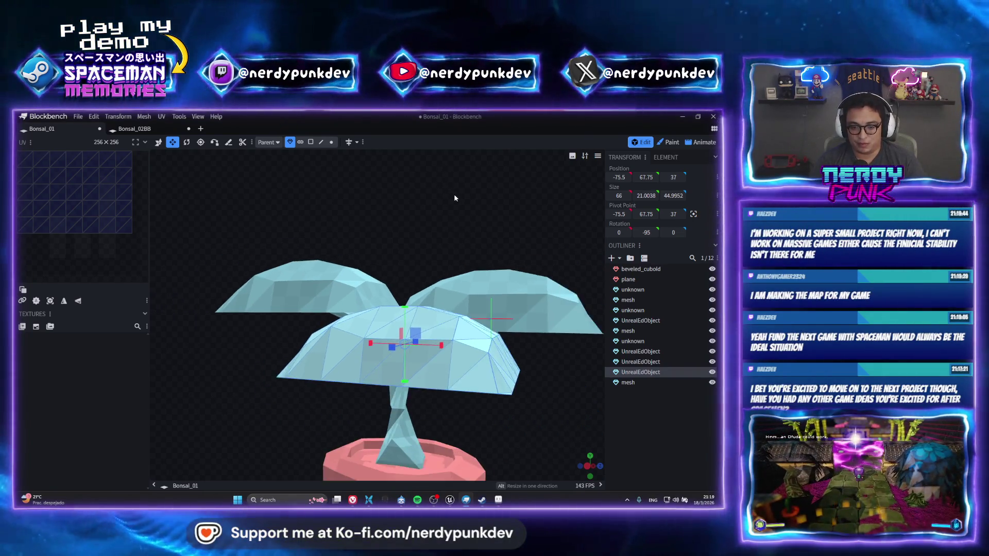
{"action": "scroll", "coordinate": [453, 194], "scroll_direction": "down", "scroll_amount": 2}
Step: Narrow the front dome to 54 by 32.9952 and nudge it slightly lower
{"action": "mouse_move", "coordinate": [453, 194]}
{"action": "left_mouse_down"}
{"action": "mouse_move", "coordinate": [373, 282]}
{"action": "mouse_move", "coordinate": [397, 350]}
{"action": "mouse_move", "coordinate": [260, 298]}
{"action": "mouse_move", "coordinate": [441, 347]}
{"action": "mouse_move", "coordinate": [413, 355]}
{"action": "left_mouse_up"}
{"action": "left_click_drag", "start_coordinate": [482, 364], "coordinate": [443, 311]}
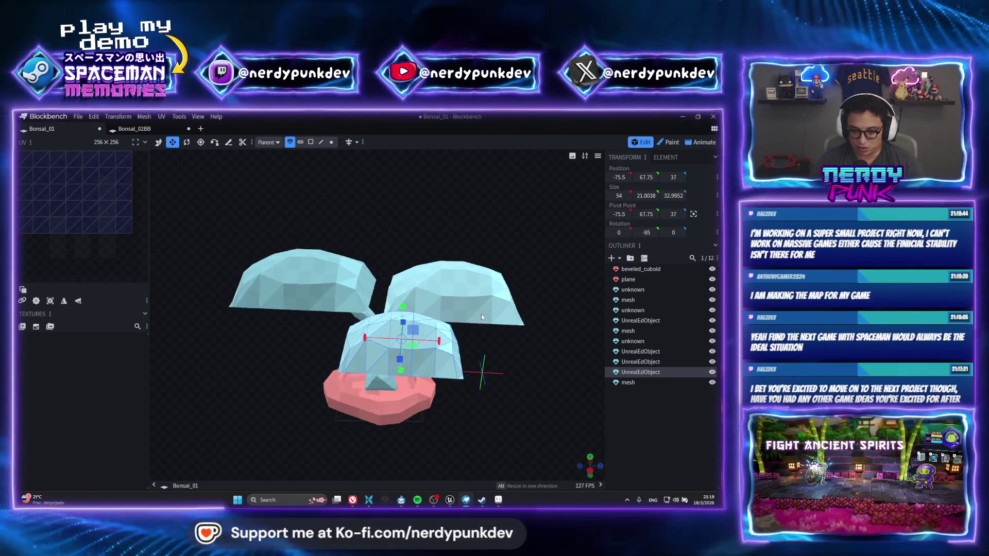
{"action": "key", "text": "v"}
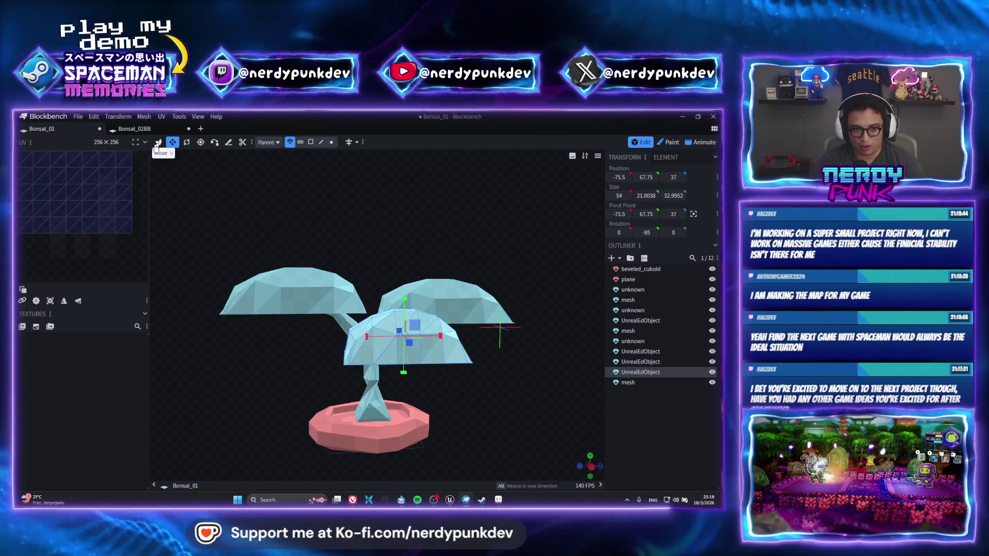
{"action": "left_click_drag", "start_coordinate": [405, 312], "coordinate": [430, 342]}
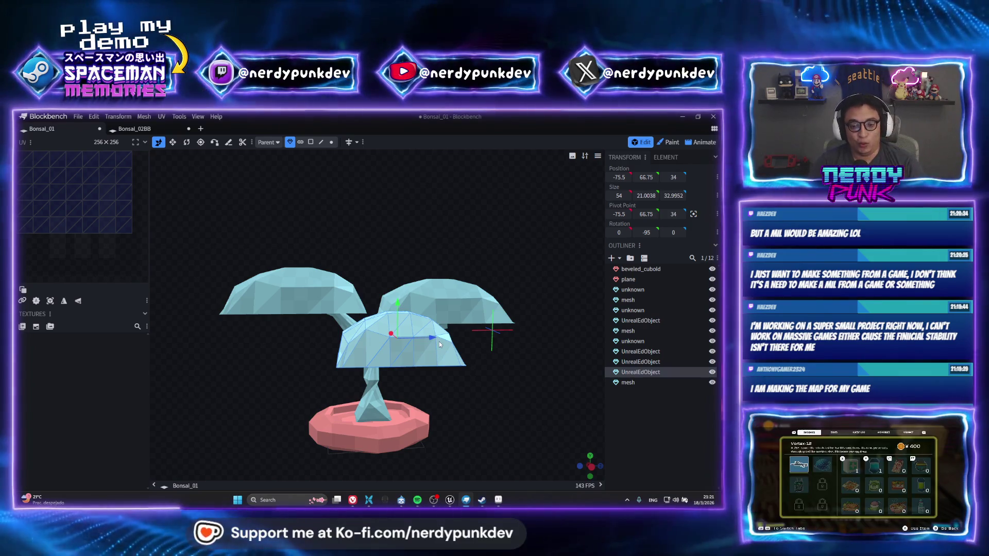
{"action": "scroll", "coordinate": [422, 375], "scroll_direction": "up", "scroll_amount": 3}
{"action": "scroll", "coordinate": [392, 295], "scroll_direction": "up", "scroll_amount": 3}
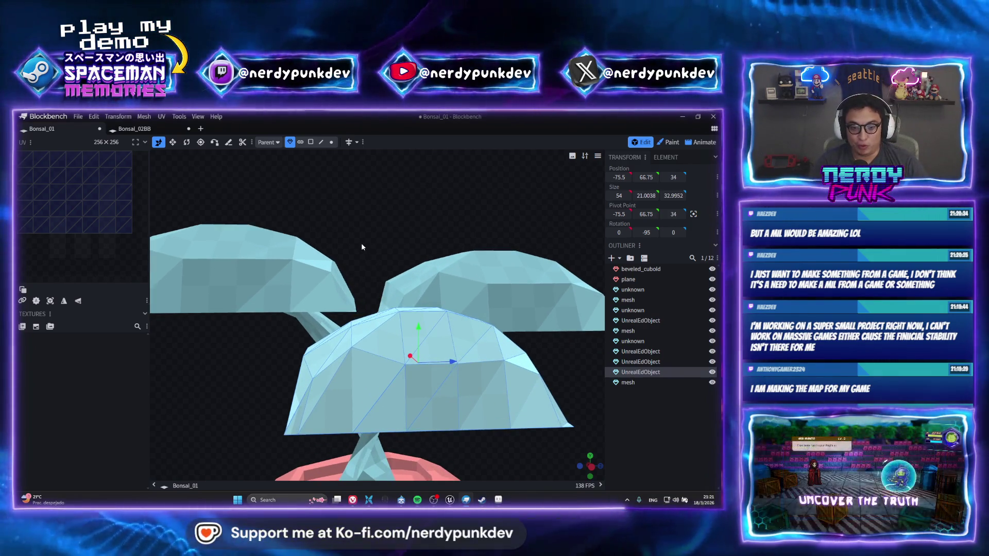
Step: Select all three canopy domes and the trunk together while orbiting the bonsai
{"action": "left_click_drag", "start_coordinate": [361, 243], "coordinate": [429, 278]}
{"action": "left_click", "coordinate": [476, 306]}
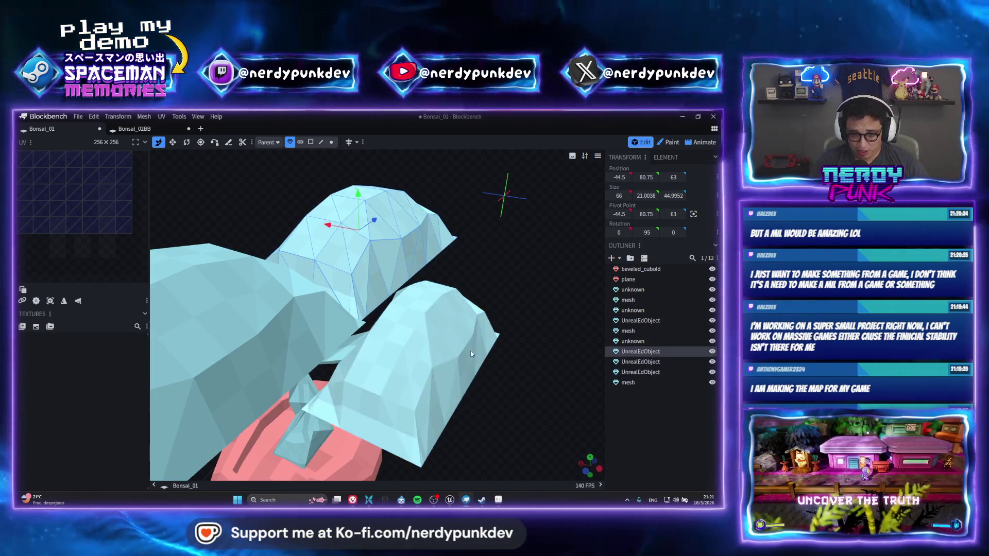
{"action": "mouse_move", "coordinate": [475, 306]}
{"action": "left_mouse_down"}
{"action": "mouse_move", "coordinate": [500, 343]}
{"action": "mouse_move", "coordinate": [420, 287]}
{"action": "mouse_move", "coordinate": [396, 249]}
{"action": "left_mouse_up"}
{"action": "scroll", "coordinate": [419, 258], "scroll_direction": "up", "scroll_amount": 2}
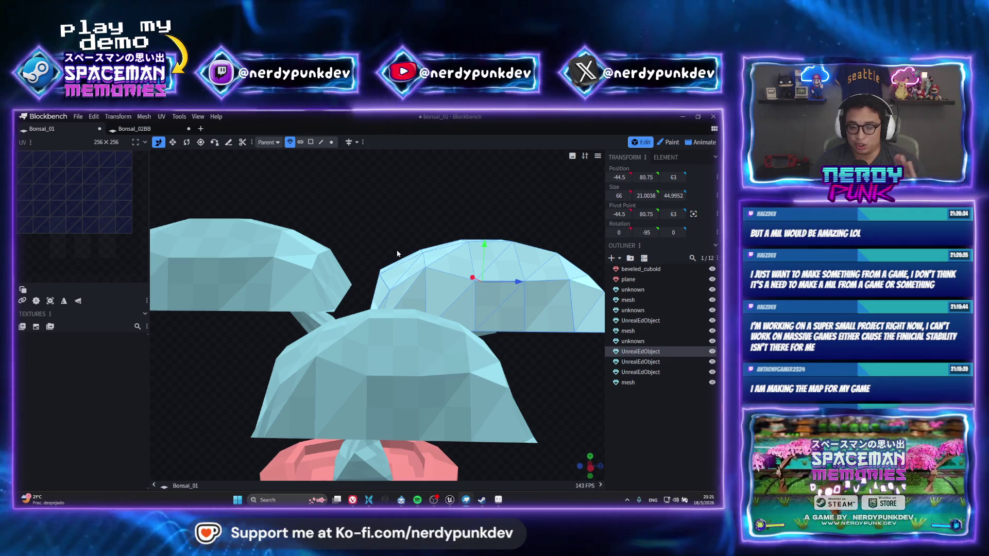
{"action": "scroll", "coordinate": [392, 254], "scroll_direction": "down", "scroll_amount": 2}
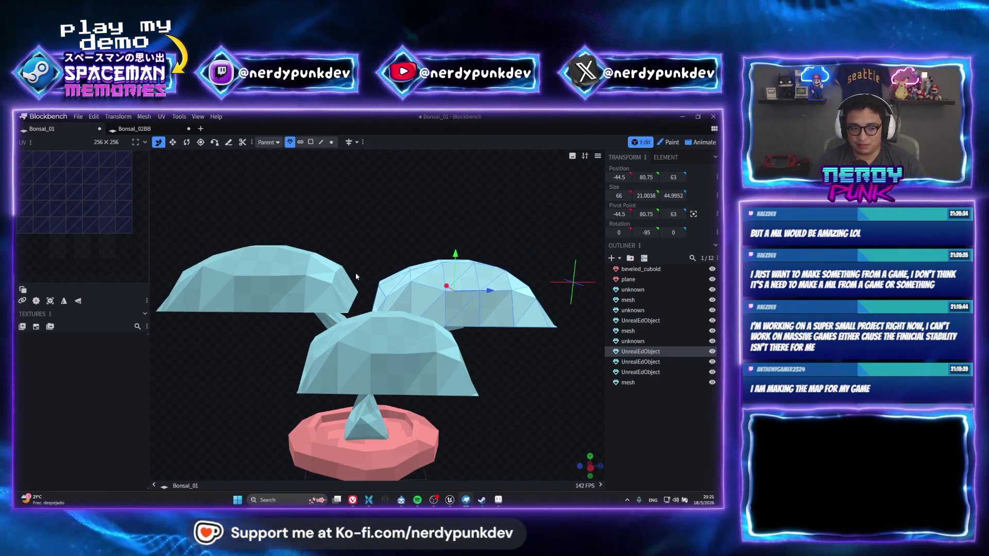
{"action": "left_click", "coordinate": [298, 271]}
{"action": "left_click", "coordinate": [376, 339], "text": "shift"}
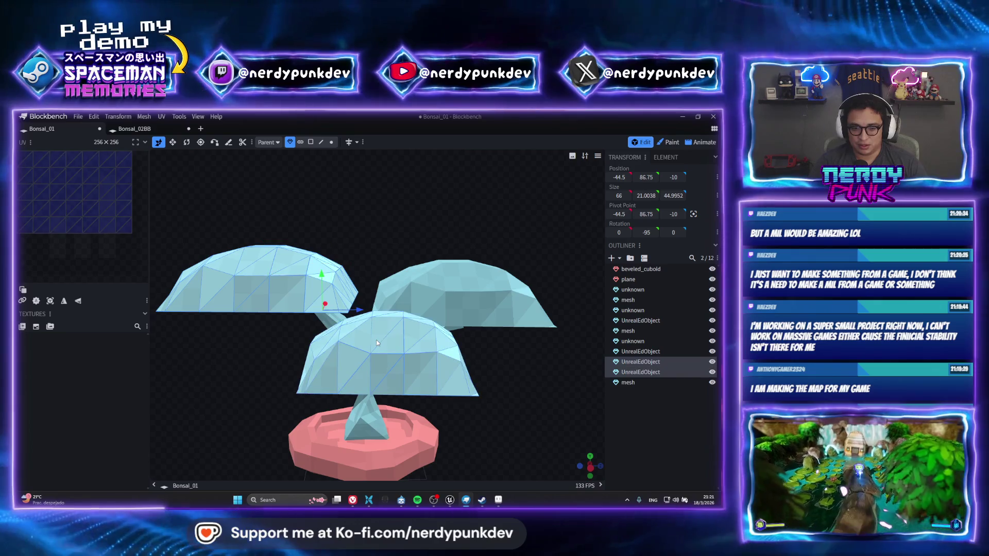
{"action": "left_click", "coordinate": [472, 280], "text": "shift"}
{"action": "left_click", "coordinate": [362, 425], "text": "shift"}
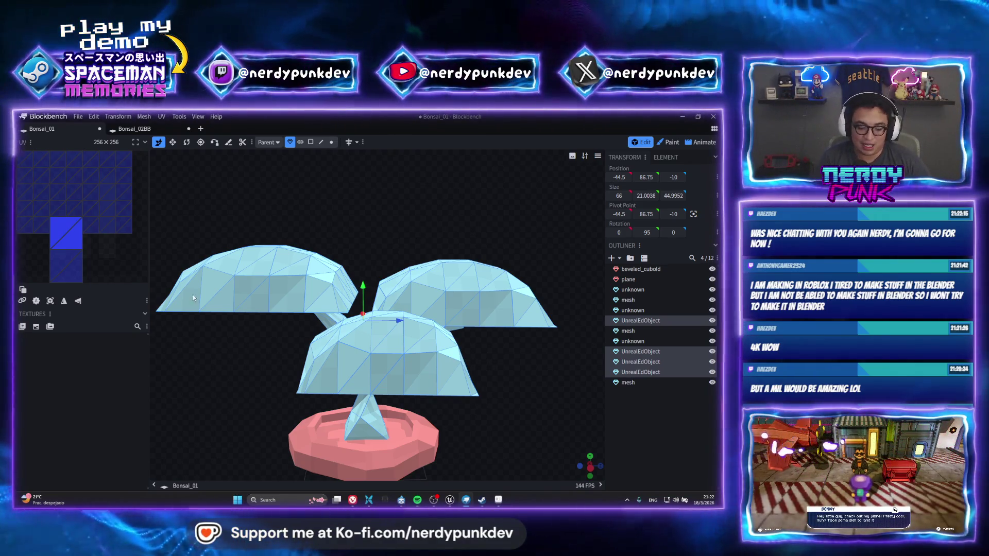
{"action": "scroll", "coordinate": [593, 464], "scroll_direction": "down", "scroll_amount": 3}
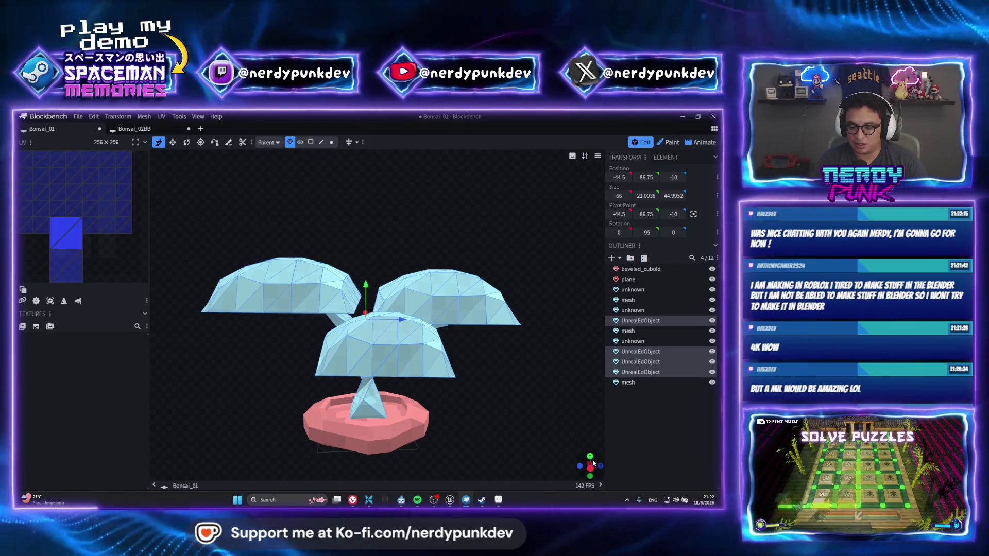
{"action": "scroll", "coordinate": [589, 467], "scroll_direction": "down", "scroll_amount": 3}
{"action": "scroll", "coordinate": [486, 355], "scroll_direction": "up", "scroll_amount": 3}
{"action": "scroll", "coordinate": [486, 355], "scroll_direction": "up", "scroll_amount": 3}
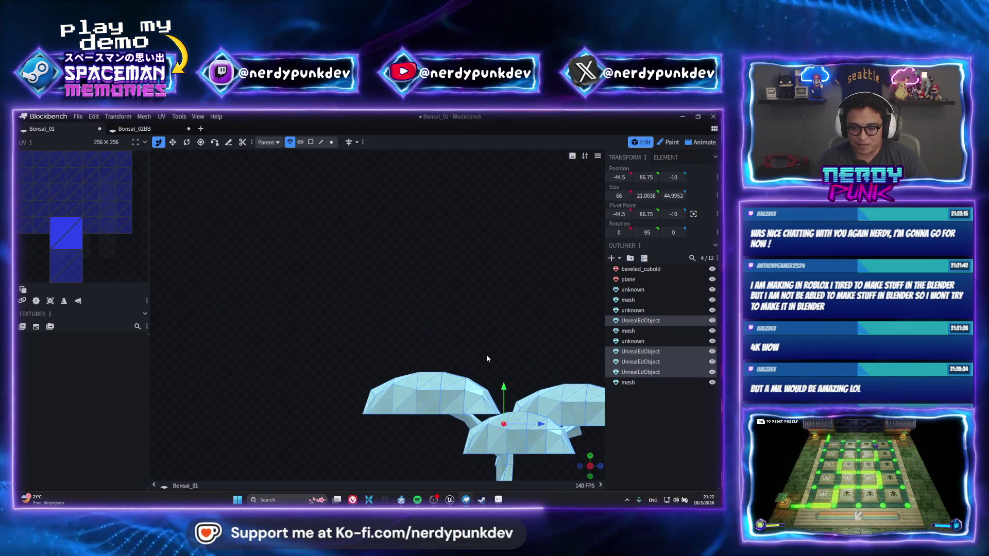
{"action": "scroll", "coordinate": [554, 442], "scroll_direction": "up", "scroll_amount": 3}
Step: From a side view, select all 70 faces of the top canopy dome in face mode
{"action": "middle_click_drag", "start_coordinate": [554, 442], "coordinate": [513, 380]}
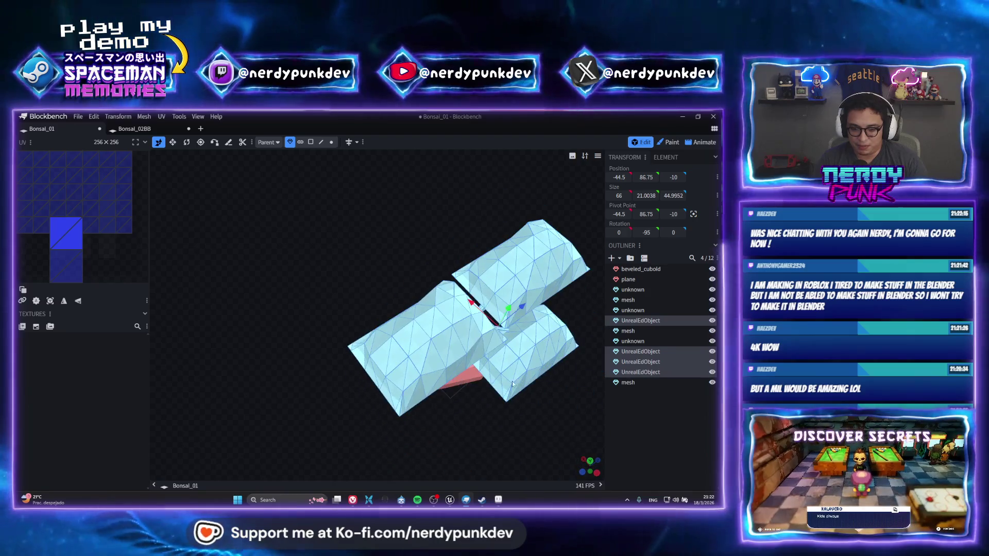
{"action": "left_click_drag", "start_coordinate": [292, 218], "coordinate": [547, 433]}
{"action": "left_click", "coordinate": [590, 466]}
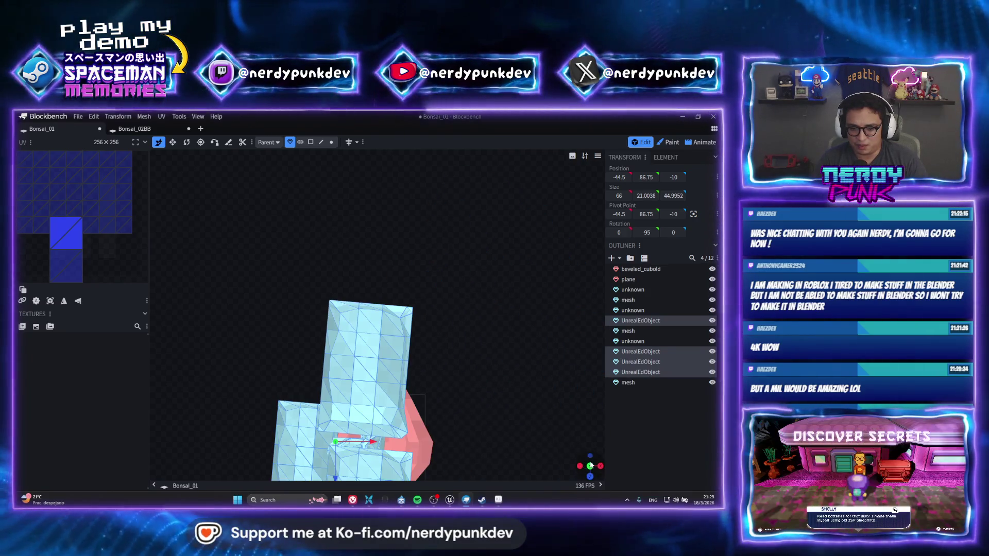
{"action": "right_click_drag", "start_coordinate": [454, 413], "coordinate": [443, 294]}
{"action": "left_click", "coordinate": [390, 259]}
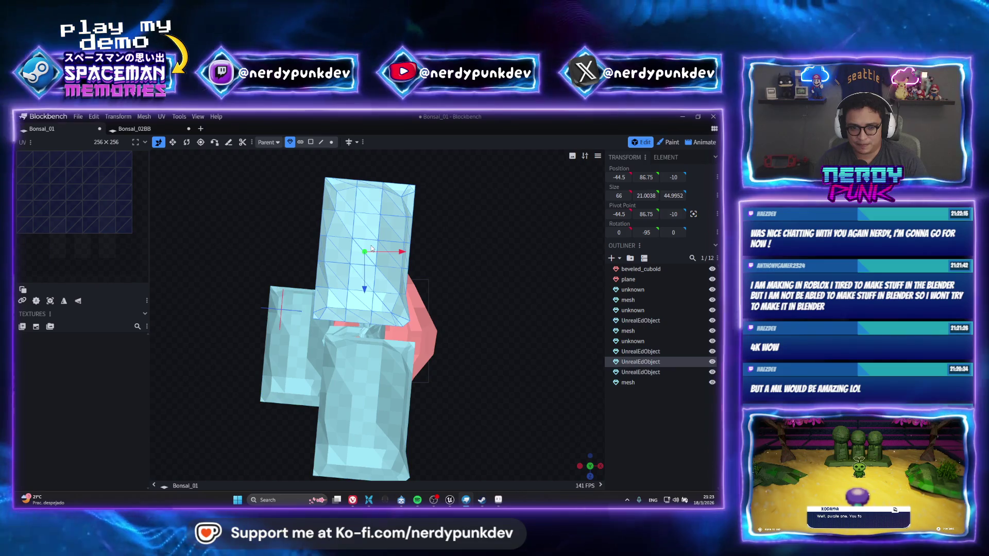
{"action": "left_click", "coordinate": [311, 143]}
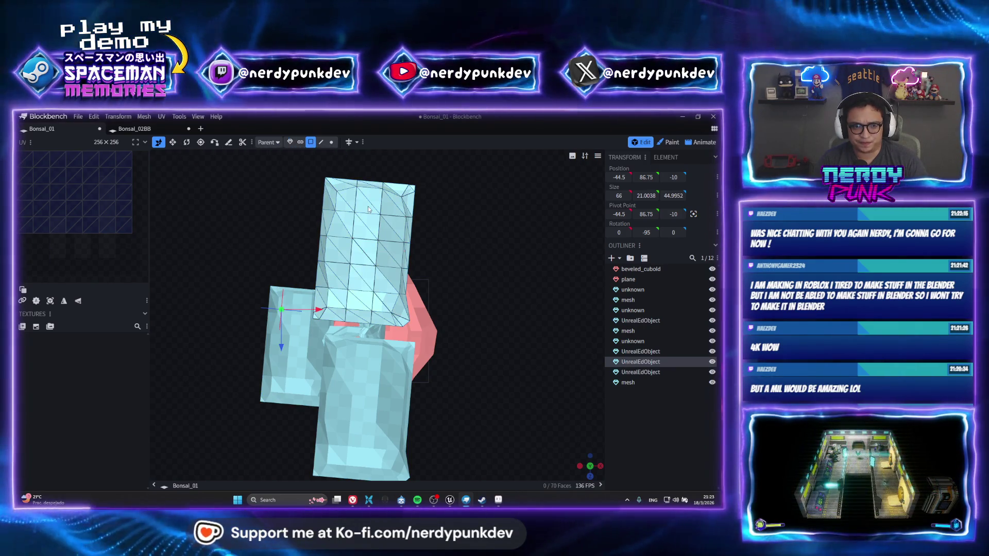
{"action": "key", "text": "ctrl+a"}
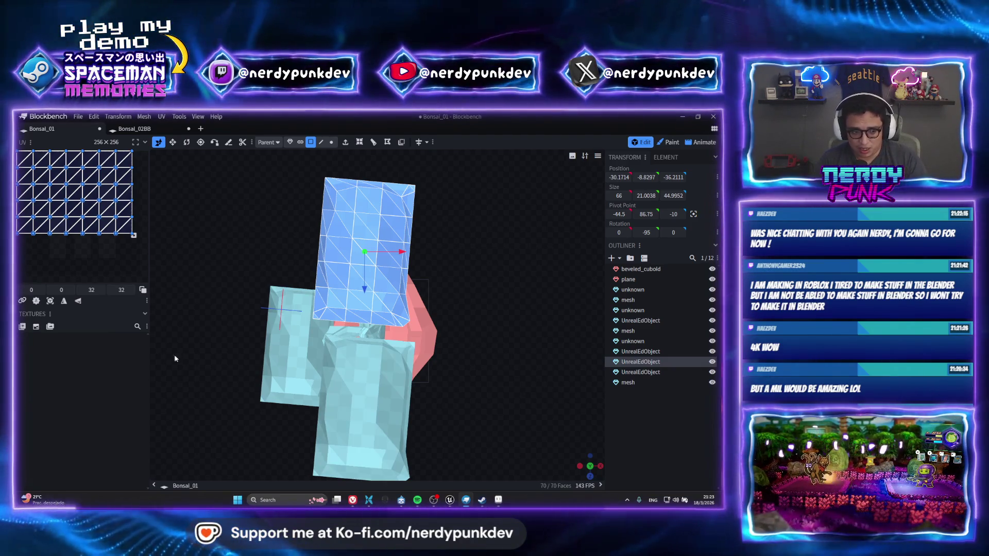
{"action": "left_click", "coordinate": [390, 409]}
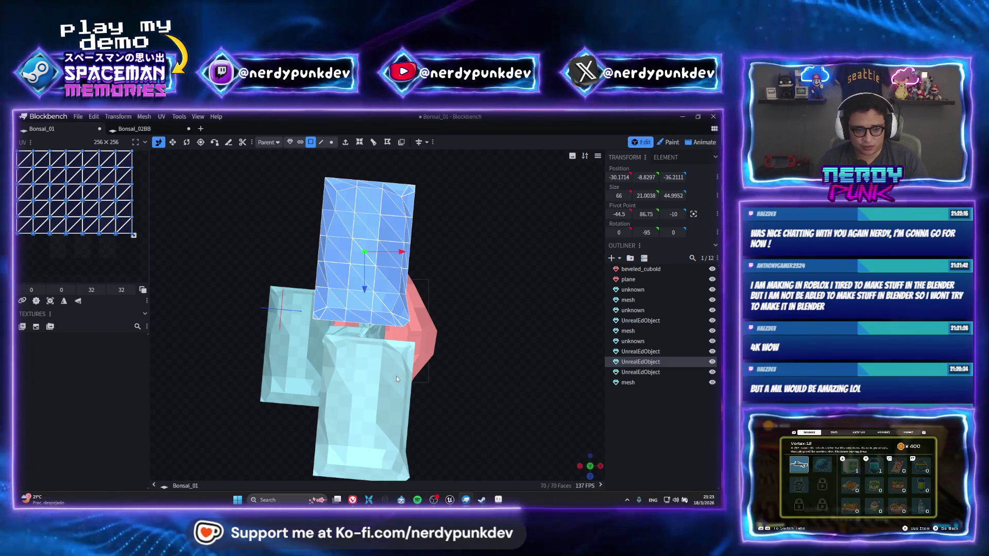
{"action": "scroll", "coordinate": [484, 400], "scroll_direction": "down", "scroll_amount": 3}
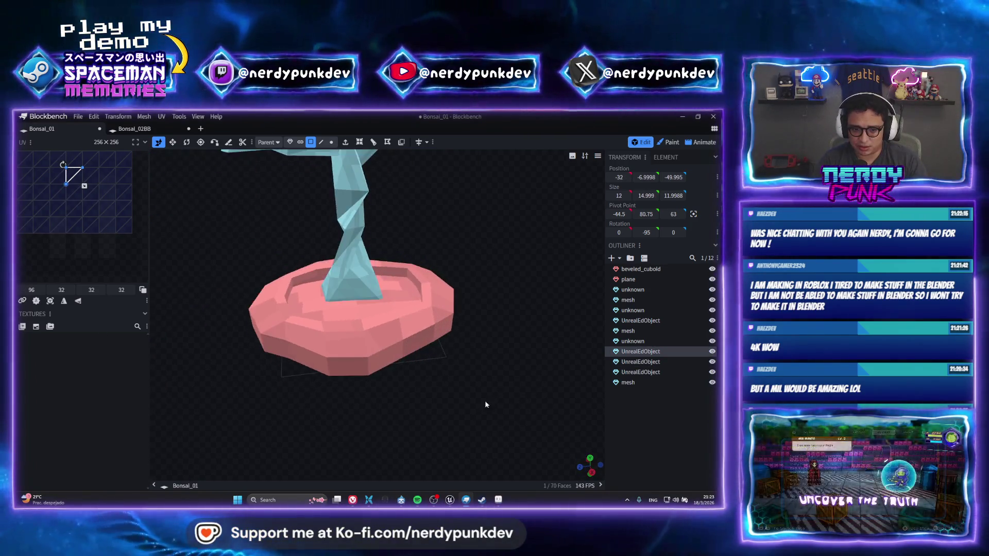
{"action": "scroll", "coordinate": [440, 323], "scroll_direction": "down", "scroll_amount": 3}
{"action": "scroll", "coordinate": [437, 291], "scroll_direction": "up", "scroll_amount": 3}
{"action": "scroll", "coordinate": [417, 287], "scroll_direction": "up", "scroll_amount": 3}
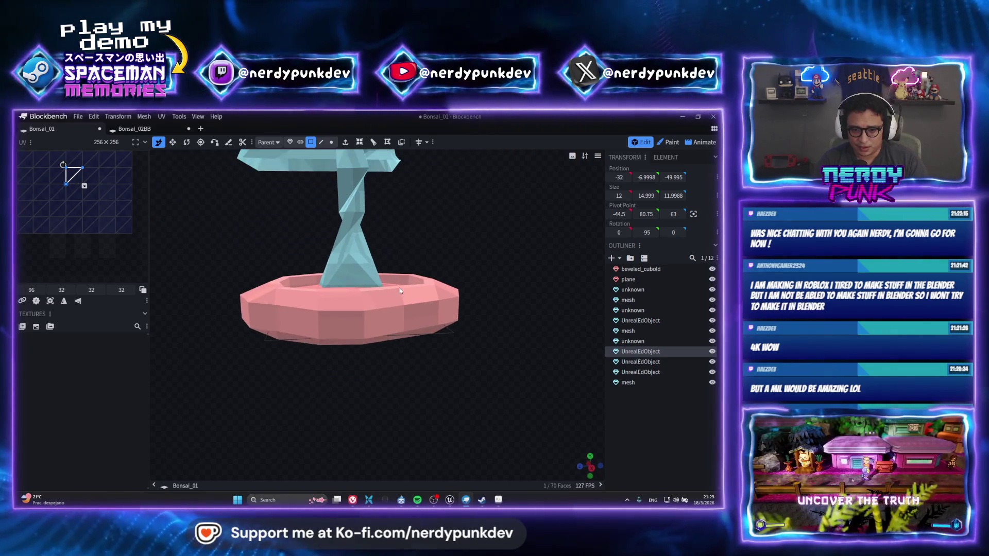
Step: Select the trunk as an object and move it two units down into the pot
{"action": "left_click", "coordinate": [397, 286]}
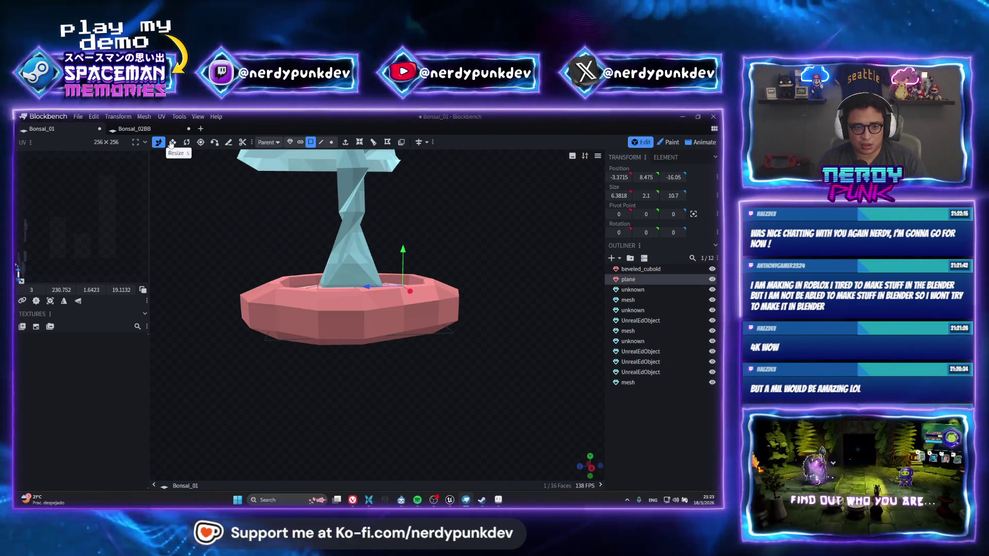
{"action": "key", "text": "s"}
{"action": "scroll", "coordinate": [348, 216], "scroll_direction": "up", "scroll_amount": 2}
{"action": "scroll", "coordinate": [386, 254], "scroll_direction": "up", "scroll_amount": 3}
{"action": "left_click_drag", "start_coordinate": [385, 254], "coordinate": [461, 239]}
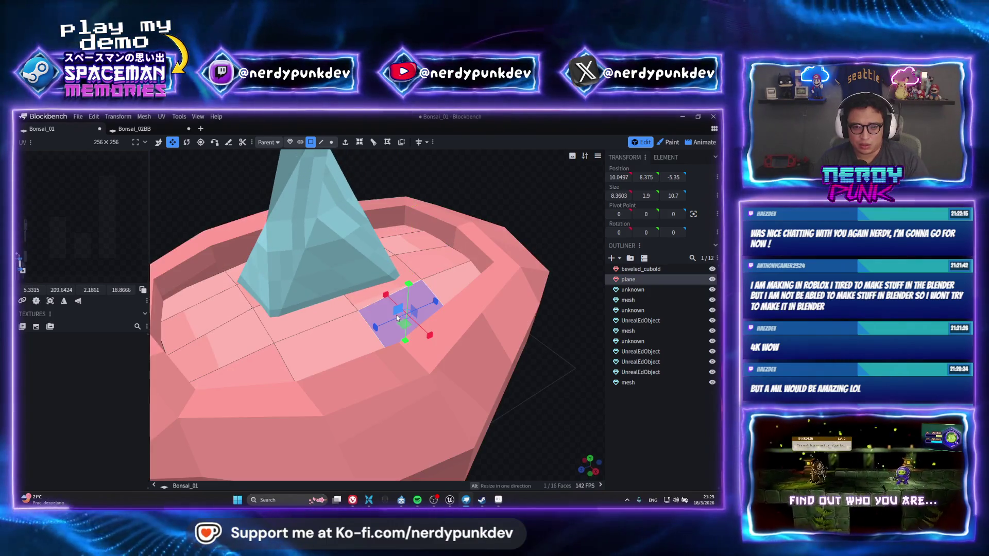
{"action": "left_click", "coordinate": [396, 314]}
{"action": "left_click_drag", "start_coordinate": [348, 293], "coordinate": [316, 281]}
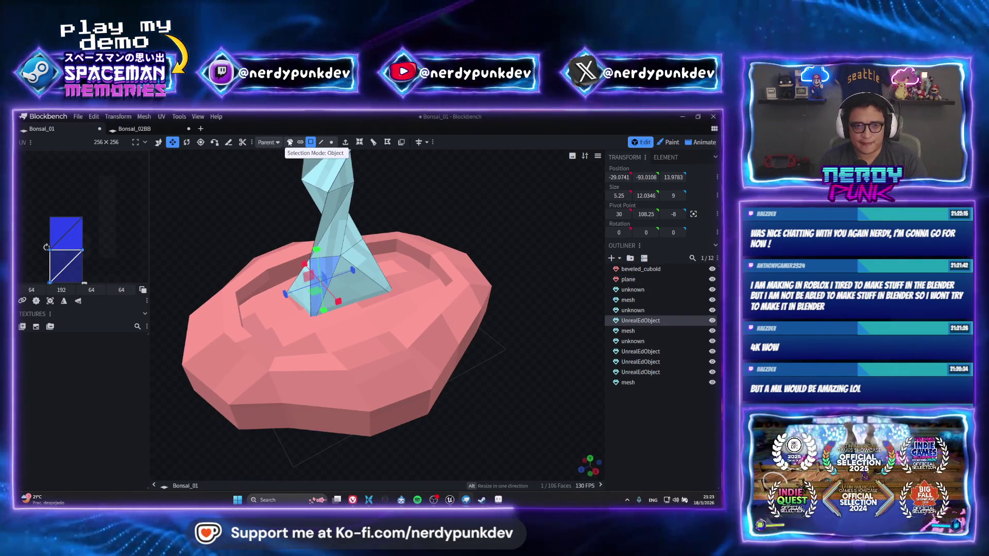
{"action": "left_click", "coordinate": [290, 142]}
{"action": "scroll", "coordinate": [355, 268], "scroll_direction": "down", "scroll_amount": 3}
{"action": "scroll", "coordinate": [360, 218], "scroll_direction": "down", "scroll_amount": 2}
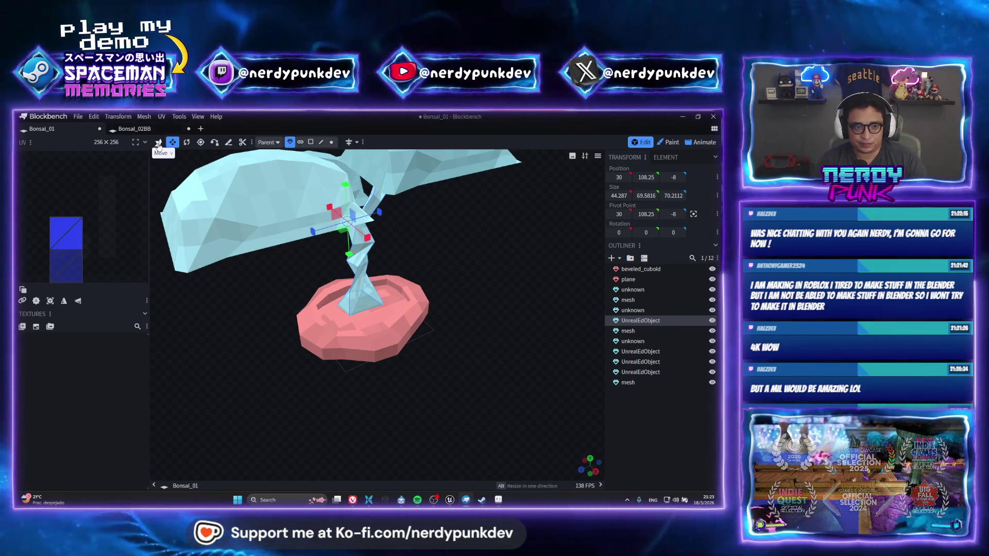
{"action": "key", "text": "v"}
{"action": "left_click_drag", "start_coordinate": [345, 185], "coordinate": [345, 202]}
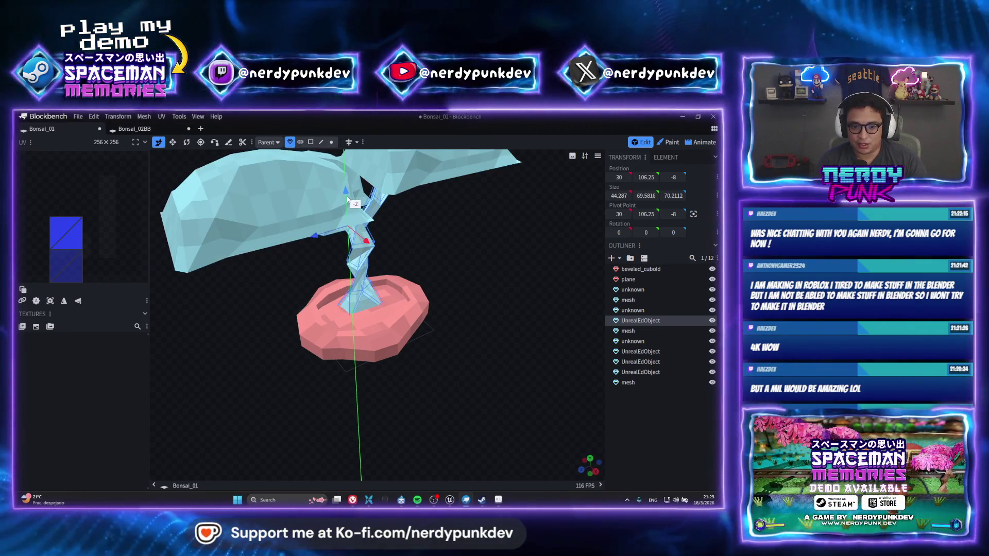
{"action": "scroll", "coordinate": [347, 199], "scroll_direction": "up", "scroll_amount": 3}
{"action": "scroll", "coordinate": [408, 280], "scroll_direction": "up", "scroll_amount": 3}
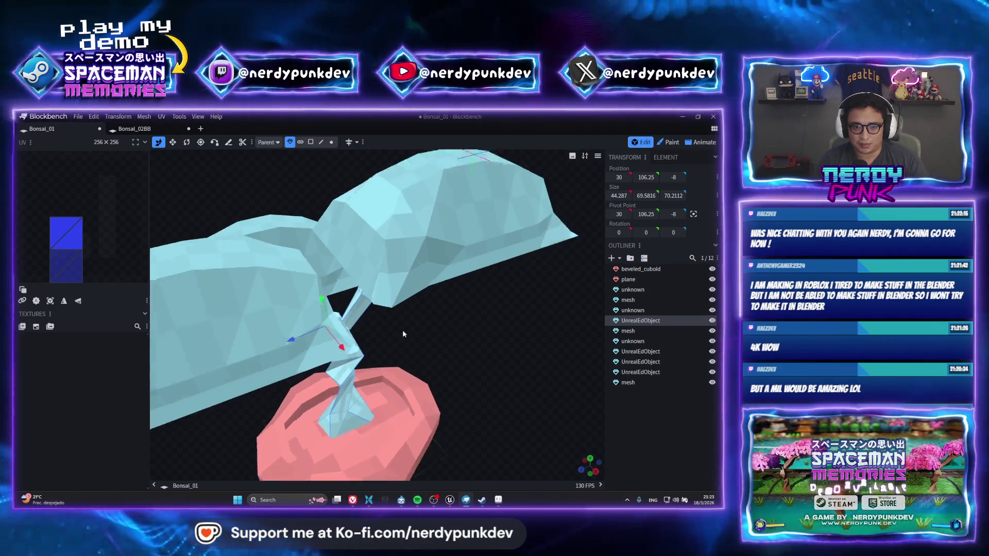
{"action": "scroll", "coordinate": [403, 330], "scroll_direction": "down", "scroll_amount": 5}
{"action": "mouse_move", "coordinate": [373, 298]}
{"action": "left_mouse_down"}
{"action": "mouse_move", "coordinate": [363, 255]}
{"action": "mouse_move", "coordinate": [305, 235]}
{"action": "left_mouse_up"}
{"action": "left_click", "coordinate": [313, 289]}
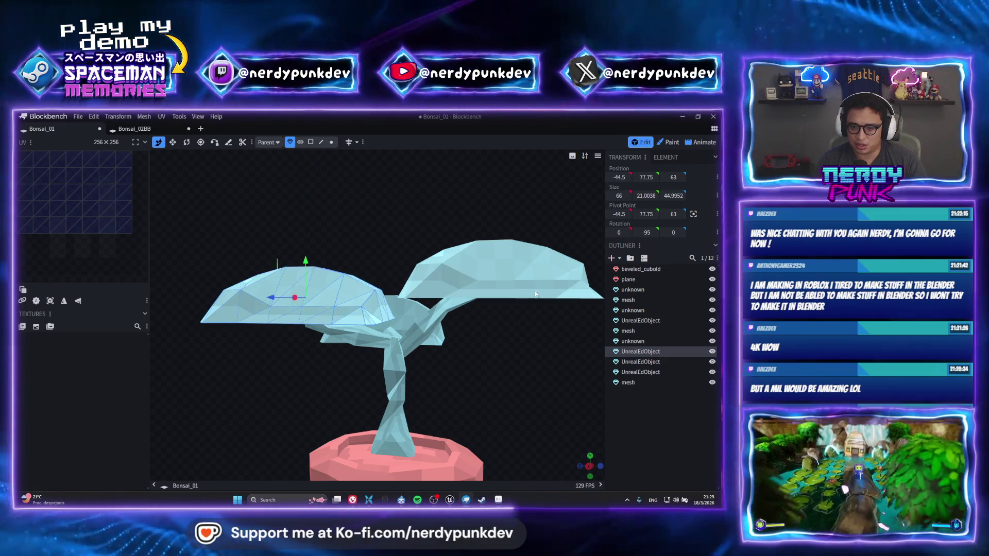
Step: Move the small left canopy out to X -80.5, Y 68.75 and tilt it slightly
{"action": "left_click", "coordinate": [494, 267]}
{"action": "mouse_move", "coordinate": [433, 217]}
{"action": "left_mouse_down"}
{"action": "mouse_move", "coordinate": [388, 239]}
{"action": "mouse_move", "coordinate": [522, 229]}
{"action": "mouse_move", "coordinate": [300, 325]}
{"action": "mouse_move", "coordinate": [330, 324]}
{"action": "left_mouse_up"}
{"action": "left_click", "coordinate": [300, 325]}
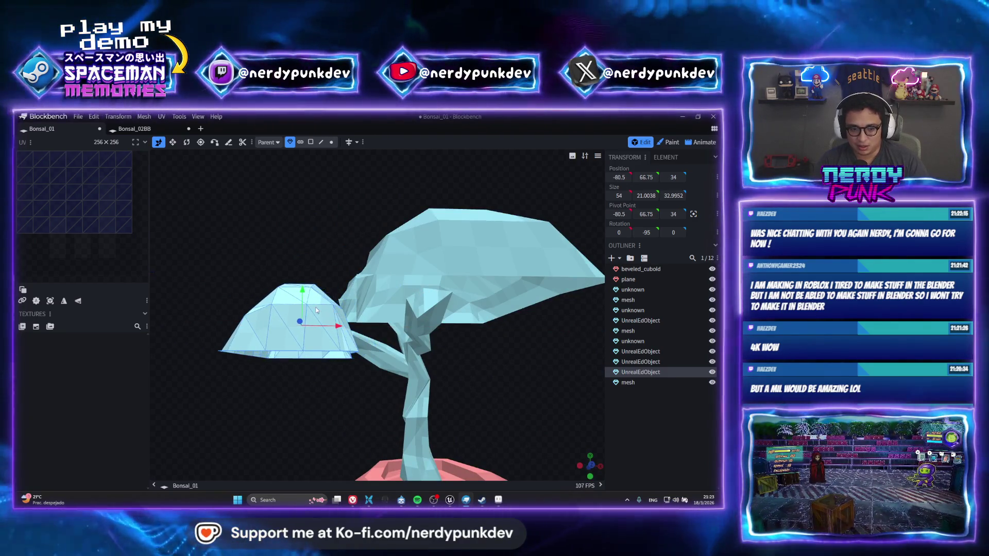
{"action": "left_click_drag", "start_coordinate": [301, 288], "coordinate": [299, 299]}
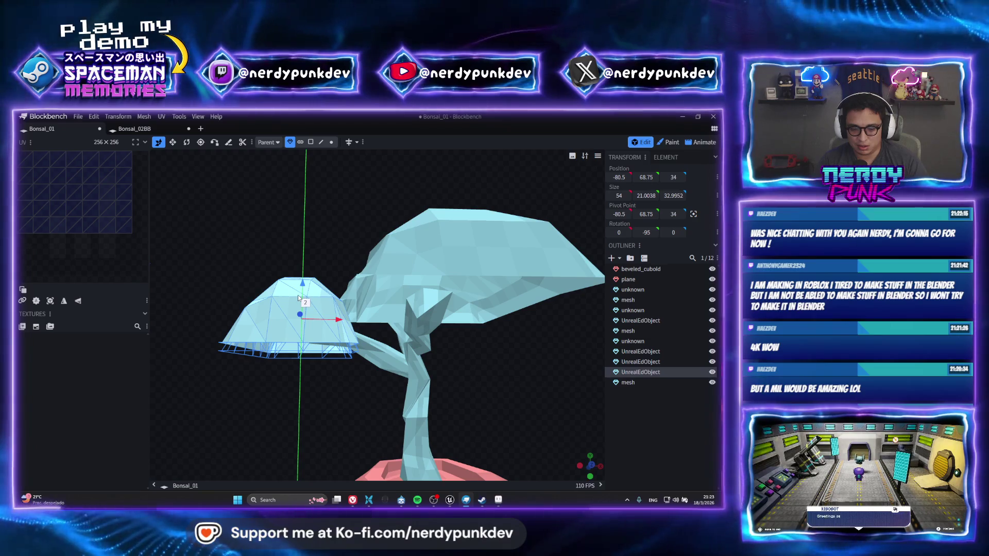
{"action": "left_click", "coordinate": [186, 142]}
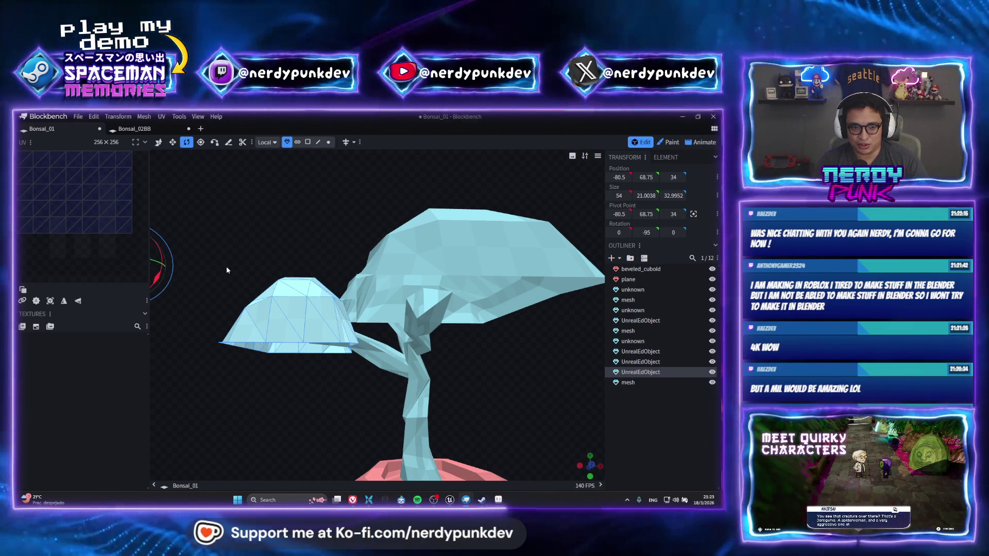
{"action": "mouse_move", "coordinate": [159, 276]}
{"action": "left_mouse_down"}
{"action": "mouse_move", "coordinate": [321, 225]}
{"action": "mouse_move", "coordinate": [372, 289]}
{"action": "left_mouse_up"}
{"action": "scroll", "coordinate": [320, 224], "scroll_direction": "down", "scroll_amount": 3}
{"action": "scroll", "coordinate": [424, 228], "scroll_direction": "up", "scroll_amount": 1}
Step: Lower the large left canopy three units, comparing against the textured Bonsai_02BB model
{"action": "left_click", "coordinate": [115, 130]}
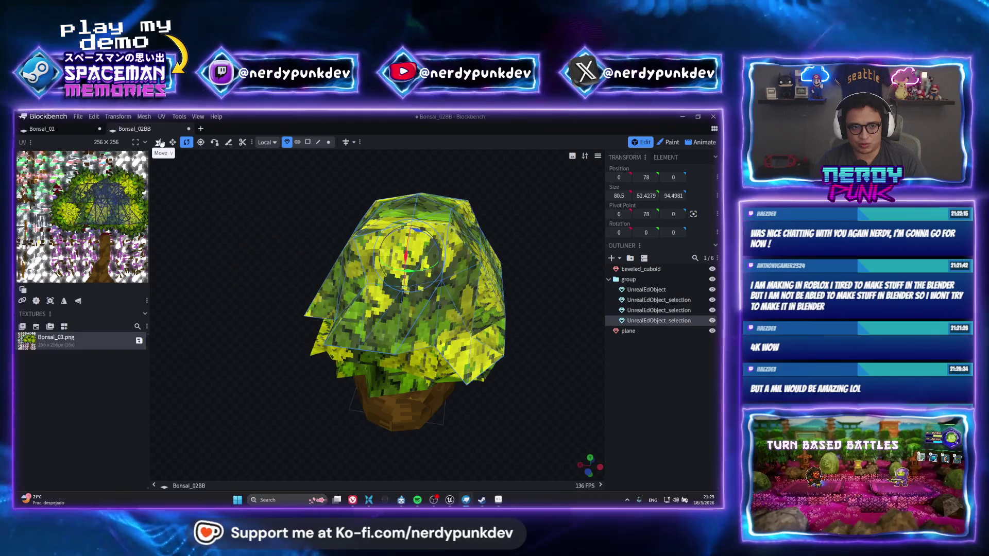
{"action": "left_click", "coordinate": [108, 132]}
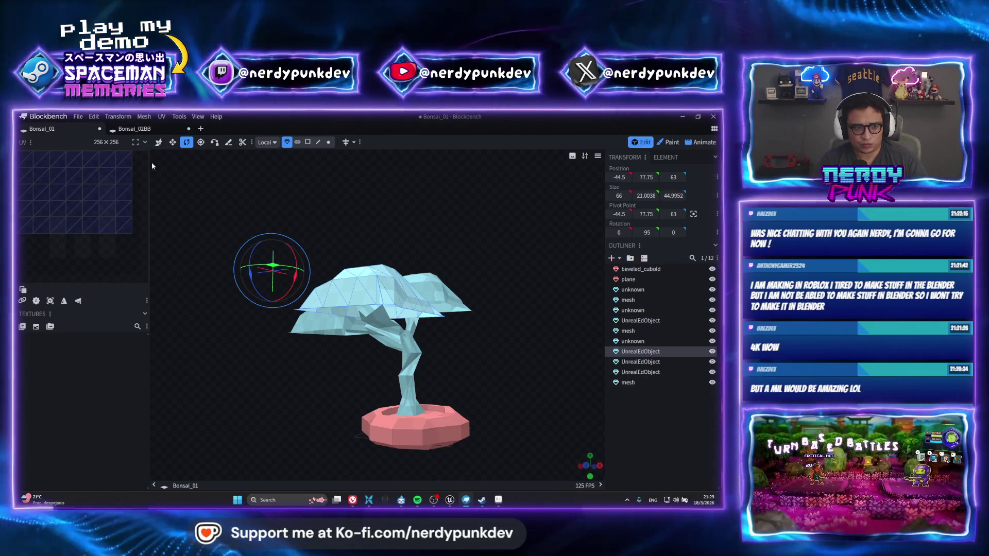
{"action": "left_click", "coordinate": [158, 142]}
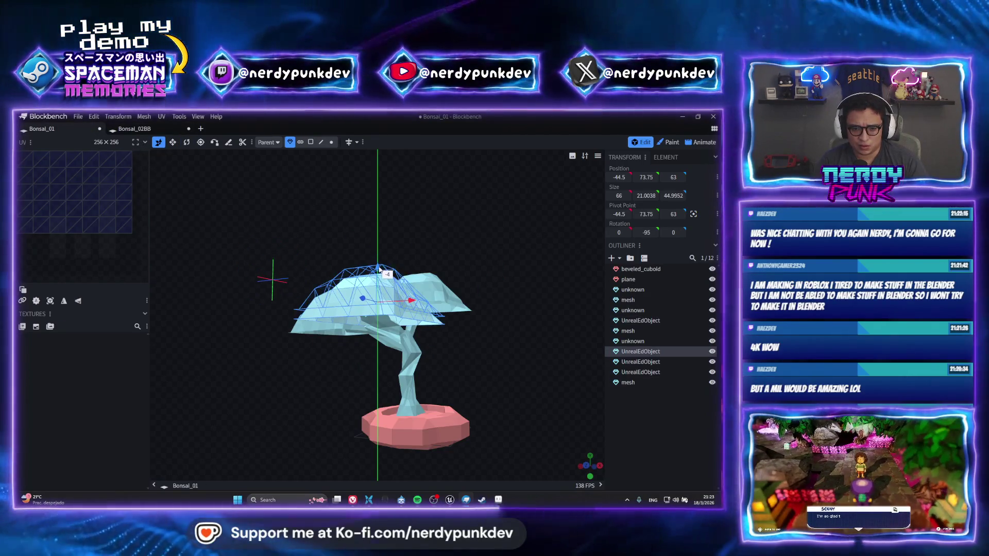
{"action": "mouse_move", "coordinate": [418, 248]}
{"action": "left_mouse_down"}
{"action": "mouse_move", "coordinate": [367, 249]}
{"action": "mouse_move", "coordinate": [396, 243]}
{"action": "left_mouse_up"}
{"action": "scroll", "coordinate": [444, 364], "scroll_direction": "up", "scroll_amount": 2}
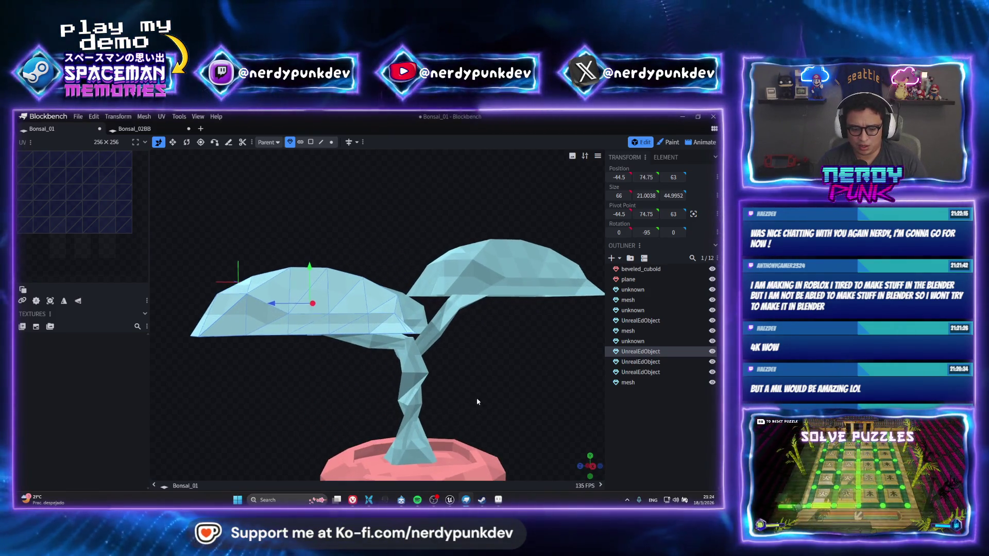
{"action": "mouse_move", "coordinate": [444, 368]}
{"action": "left_mouse_down"}
{"action": "mouse_move", "coordinate": [459, 374]}
{"action": "mouse_move", "coordinate": [409, 415]}
{"action": "left_mouse_up"}
{"action": "left_click", "coordinate": [134, 129]}
{"action": "scroll", "coordinate": [348, 406], "scroll_direction": "up", "scroll_amount": 5}
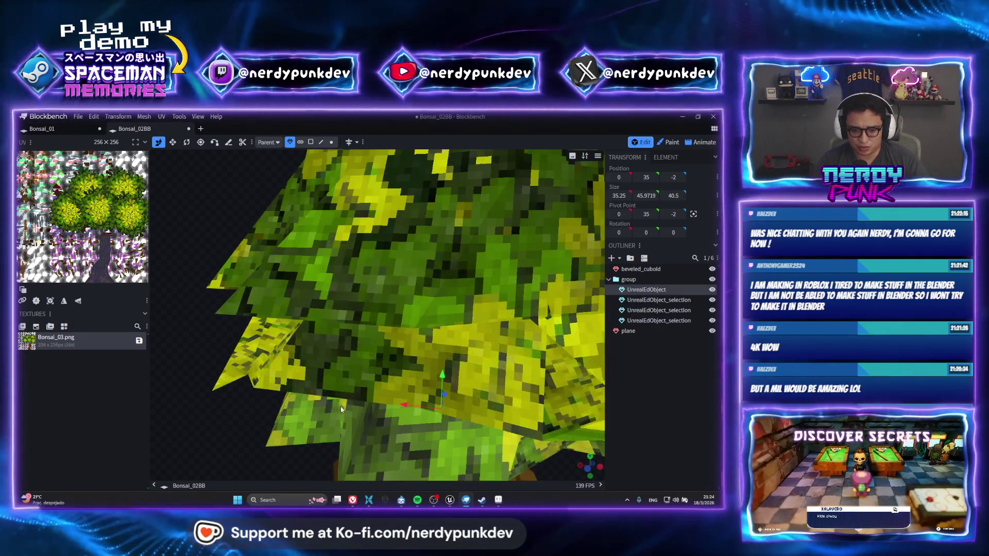
{"action": "scroll", "coordinate": [348, 407], "scroll_direction": "down", "scroll_amount": 3}
Step: Return to Bonsai_01 and inspect the trunk and left canopy from the side
{"action": "left_click", "coordinate": [428, 357]}
{"action": "left_click", "coordinate": [42, 129]}
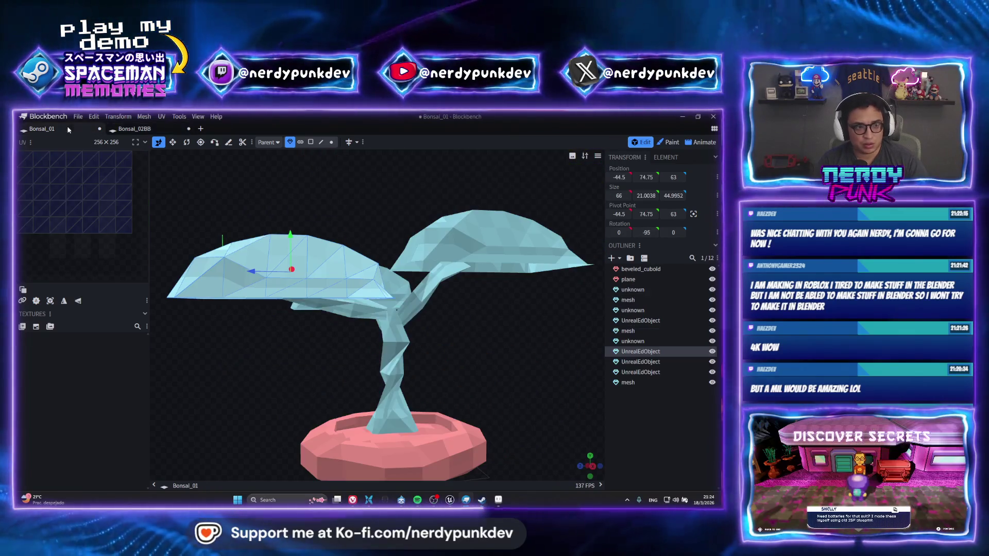
{"action": "mouse_move", "coordinate": [353, 384]}
{"action": "left_mouse_down"}
{"action": "mouse_move", "coordinate": [354, 417]}
{"action": "mouse_move", "coordinate": [381, 424]}
{"action": "mouse_move", "coordinate": [432, 351]}
{"action": "left_mouse_up"}
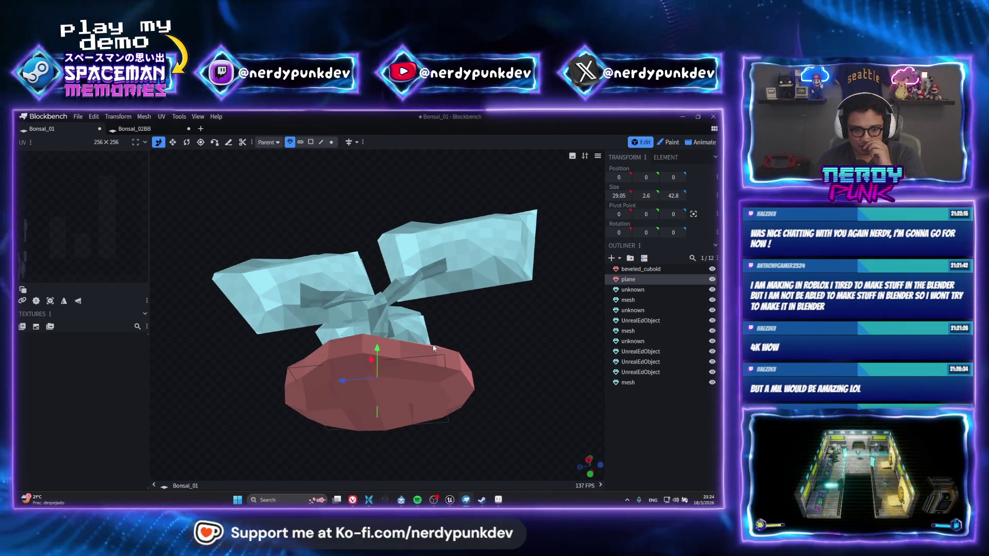
{"action": "mouse_move", "coordinate": [433, 352]}
{"action": "left_mouse_down"}
{"action": "mouse_move", "coordinate": [463, 401]}
{"action": "mouse_move", "coordinate": [469, 368]}
{"action": "mouse_move", "coordinate": [494, 386]}
{"action": "mouse_move", "coordinate": [491, 401]}
{"action": "left_mouse_up"}
{"action": "scroll", "coordinate": [491, 401], "scroll_direction": "up", "scroll_amount": 3}
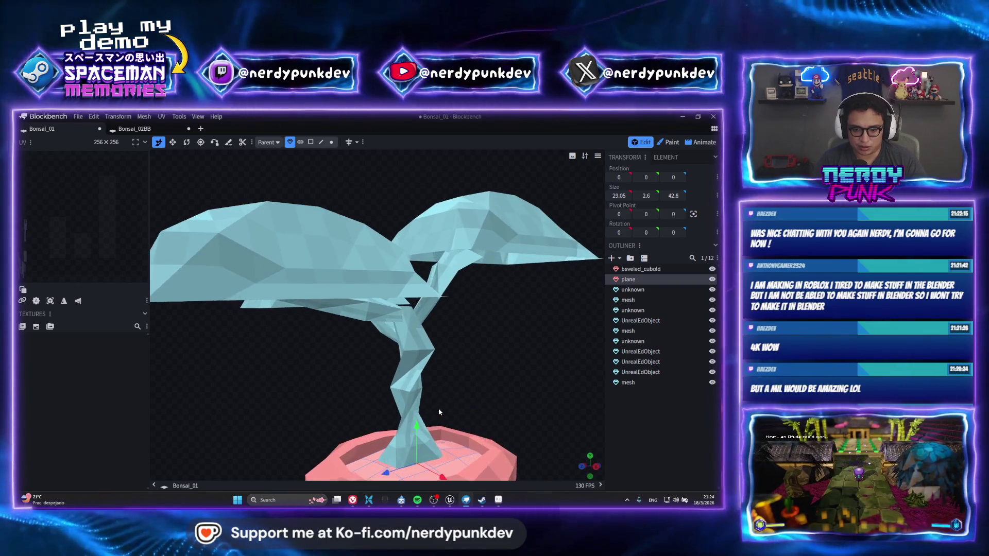
{"action": "left_click", "coordinate": [418, 452]}
{"action": "mouse_move", "coordinate": [418, 452]}
{"action": "left_mouse_down"}
{"action": "mouse_move", "coordinate": [520, 379]}
{"action": "mouse_move", "coordinate": [526, 412]}
{"action": "mouse_move", "coordinate": [486, 327]}
{"action": "mouse_move", "coordinate": [426, 344]}
{"action": "mouse_move", "coordinate": [402, 320]}
{"action": "left_mouse_up"}
{"action": "scroll", "coordinate": [387, 306], "scroll_direction": "down", "scroll_amount": 3}
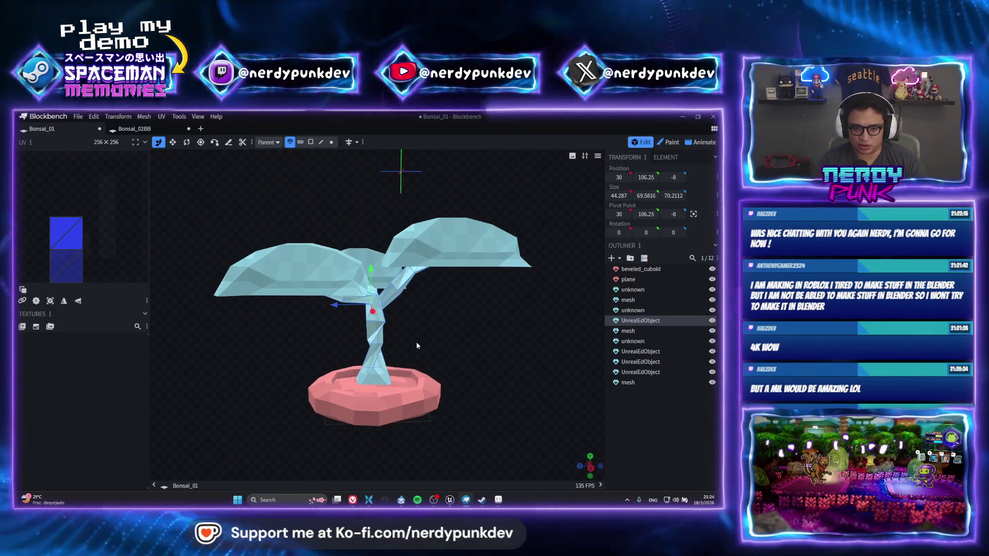
{"action": "scroll", "coordinate": [422, 344], "scroll_direction": "up", "scroll_amount": 2}
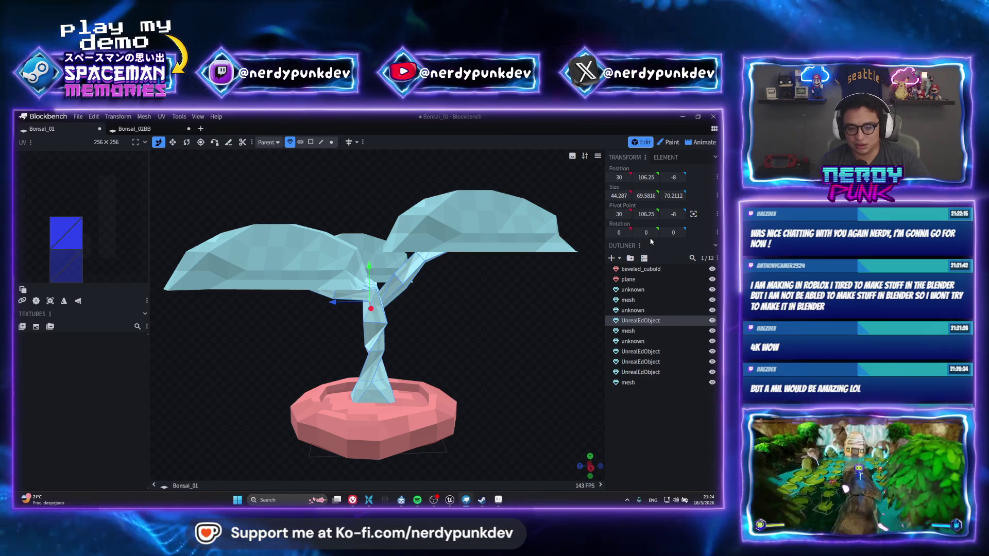
{"action": "scroll", "coordinate": [485, 350], "scroll_direction": "up", "scroll_amount": 2}
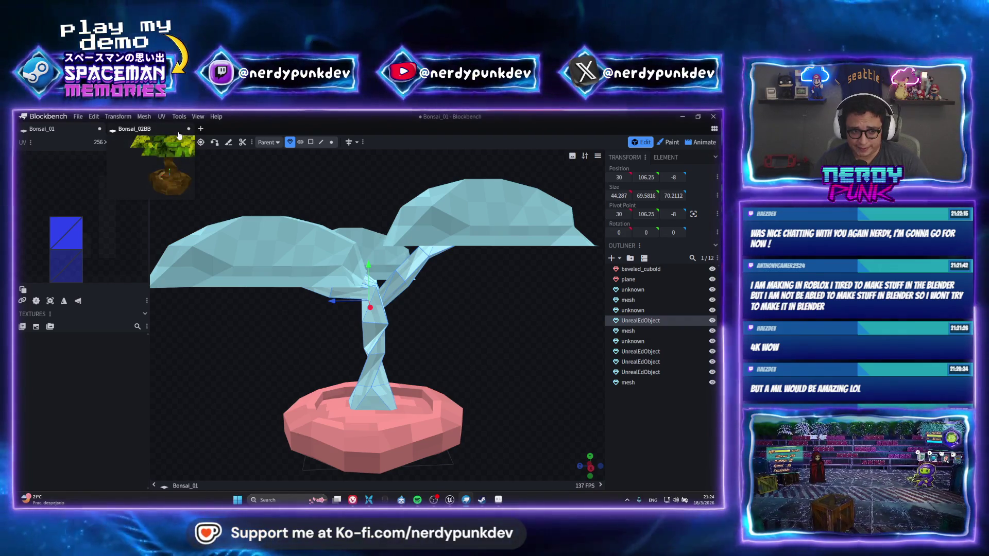
{"action": "left_click", "coordinate": [295, 237]}
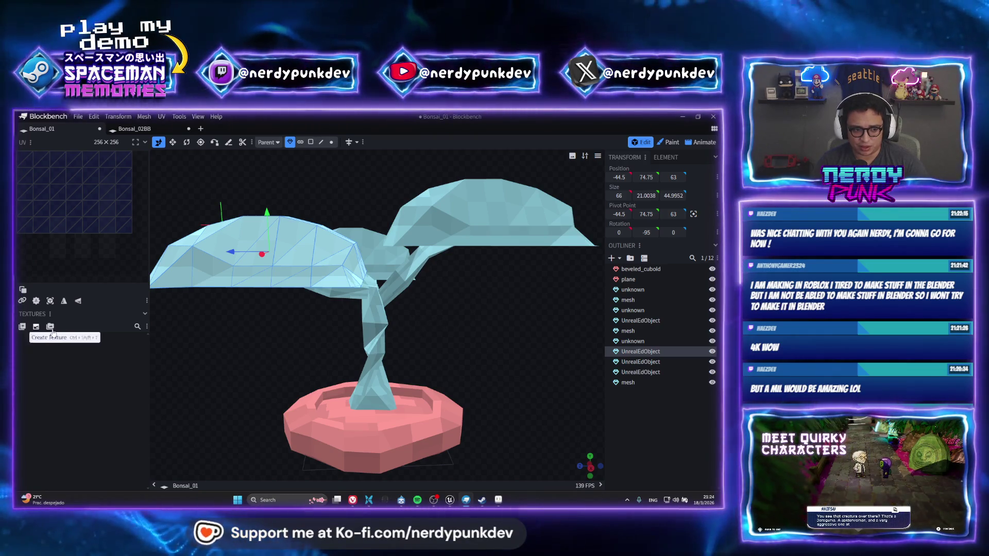
Step: Select all tree pieces and the pot and start a new texture for them
{"action": "left_click", "coordinate": [371, 244], "text": "shift"}
{"action": "left_click", "coordinate": [374, 363], "text": "shift"}
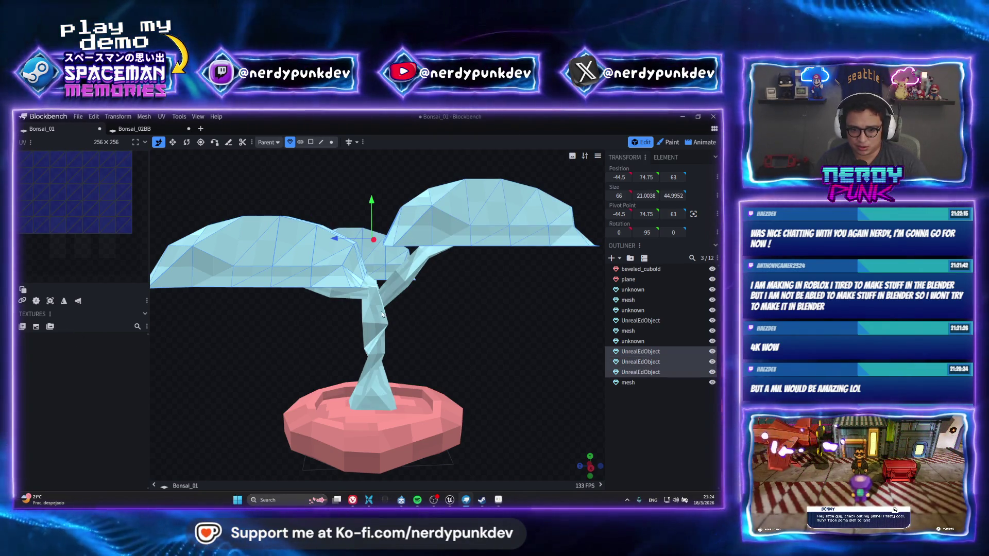
{"action": "left_click", "coordinate": [376, 441], "text": "shift"}
{"action": "left_click", "coordinate": [365, 421], "text": "shift"}
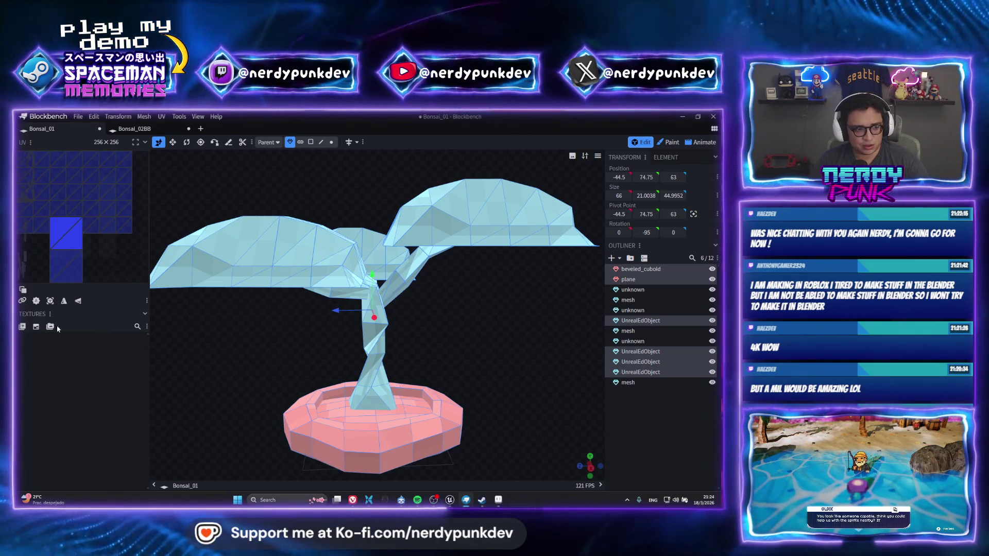
{"action": "left_click", "coordinate": [35, 327]}
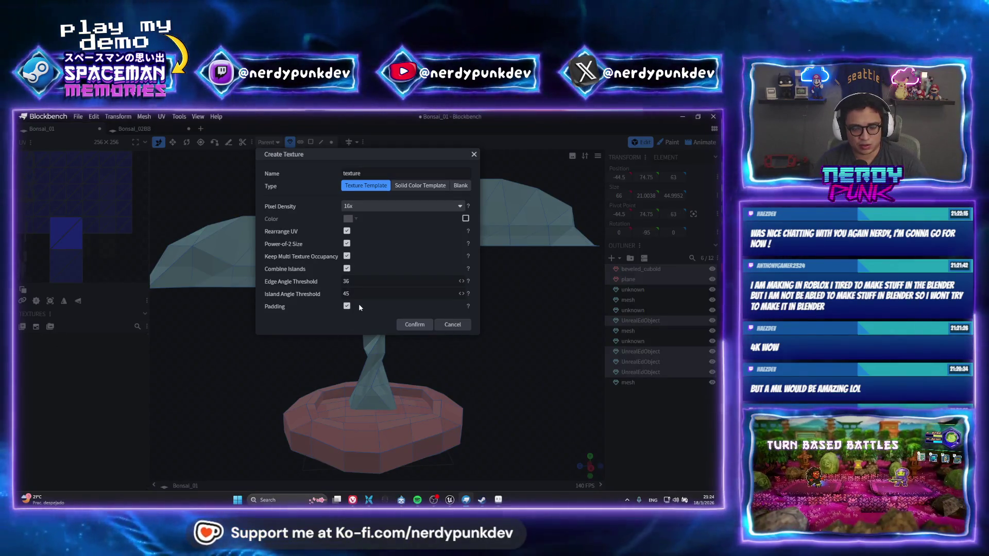
Step: Name the texture and generate a 256×256 template with Rearrange UV enabled
{"action": "double_click", "coordinate": [353, 173]}
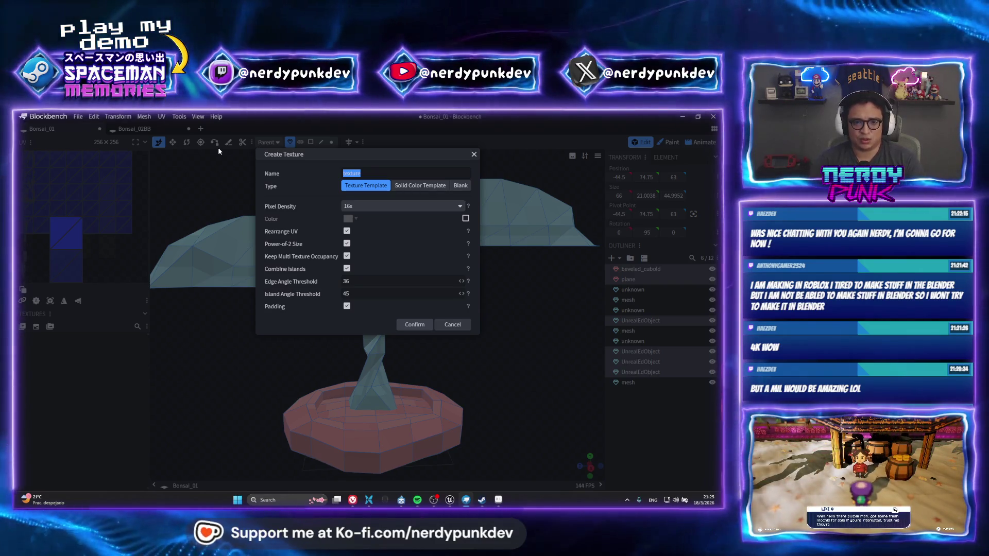
{"action": "type", "text": "BN"}
{"action": "key", "text": "BackSpace"}
{"action": "type", "text": "onsai_03"}
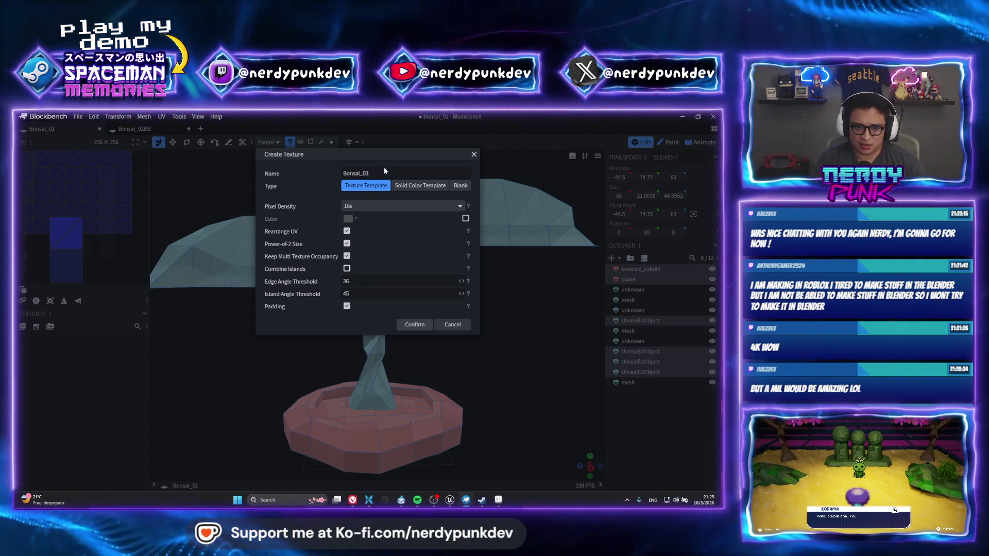
{"action": "left_click", "coordinate": [385, 171]}
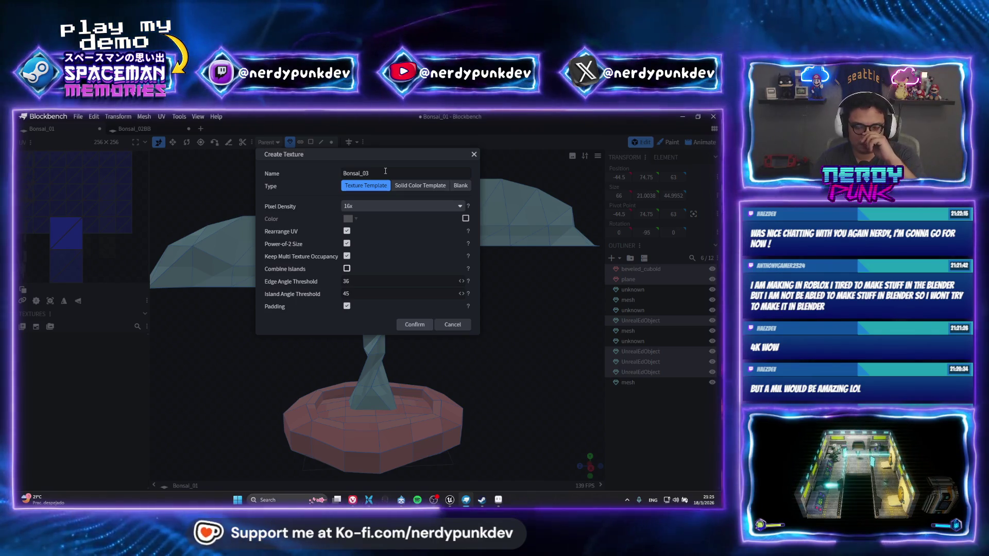
{"action": "type", "text": "2"}
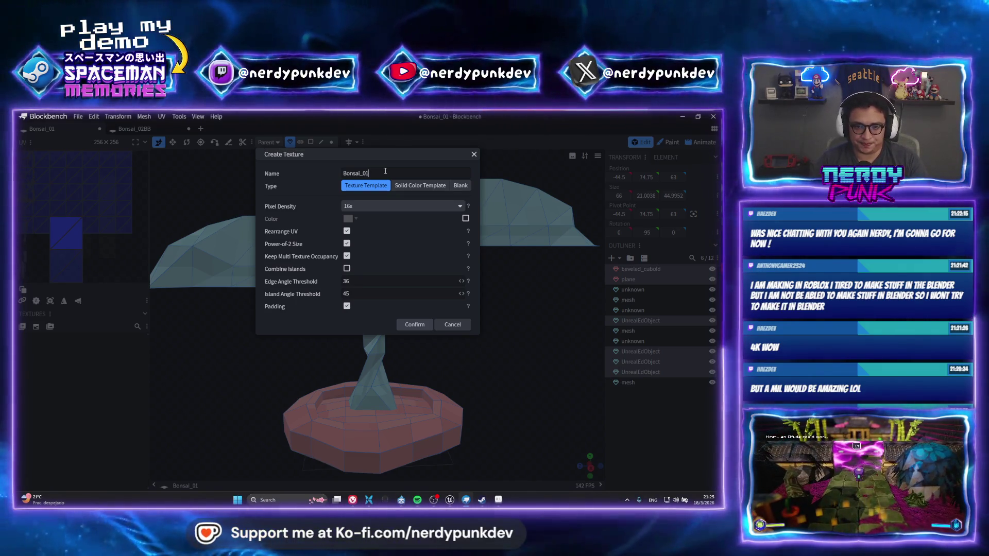
{"action": "left_click", "coordinate": [417, 324]}
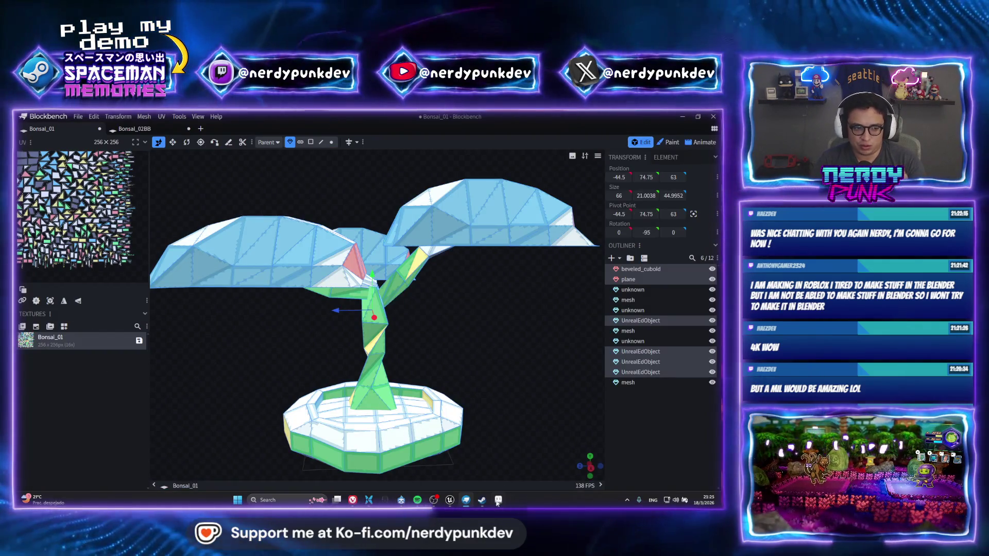
{"action": "mouse_move", "coordinate": [498, 500]}
{"action": "left_click", "coordinate": [510, 464]}
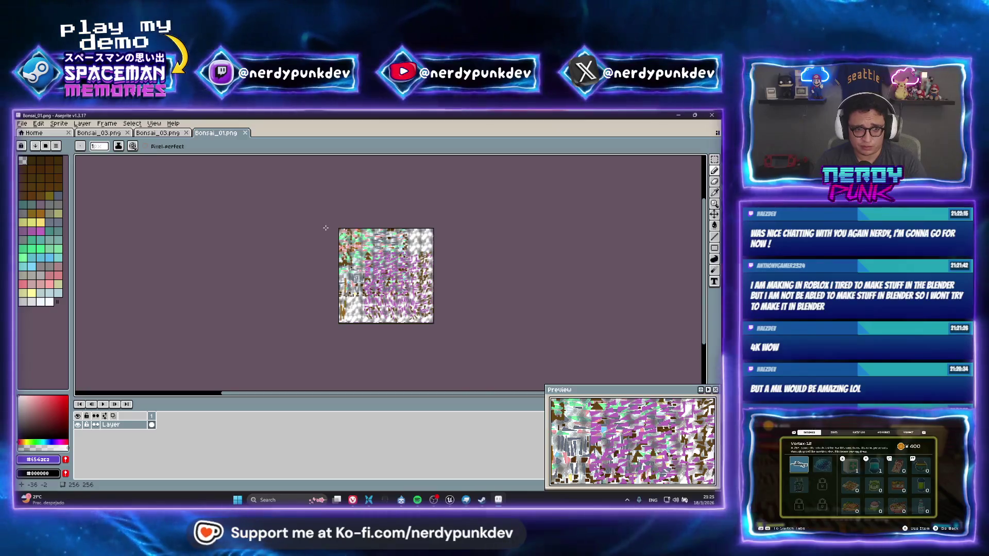
{"action": "left_click", "coordinate": [163, 133]}
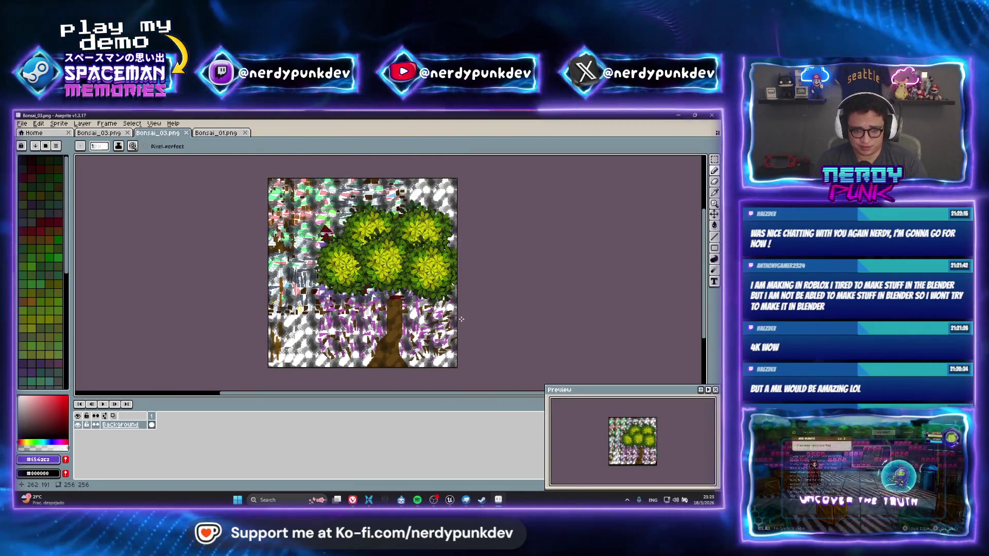
{"action": "scroll", "coordinate": [363, 263], "scroll_direction": "down", "scroll_amount": 1}
{"action": "key", "text": "ctrl+a"}
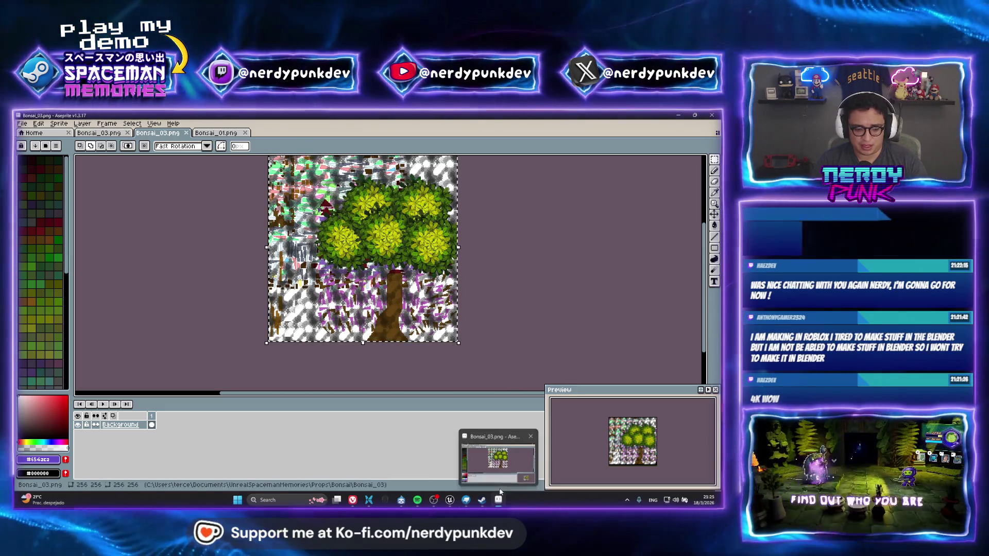
{"action": "left_click", "coordinate": [450, 500]}
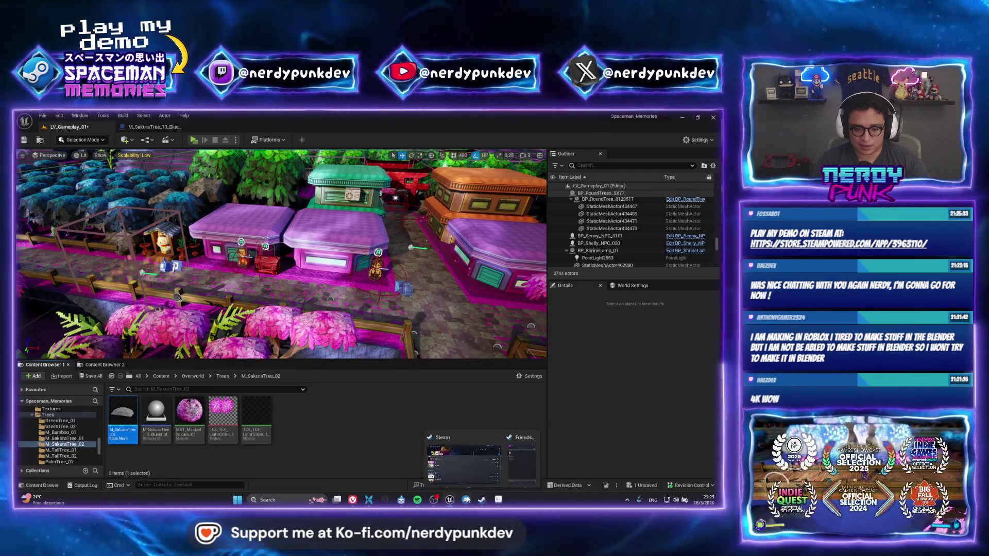
{"action": "left_click", "coordinate": [466, 500]}
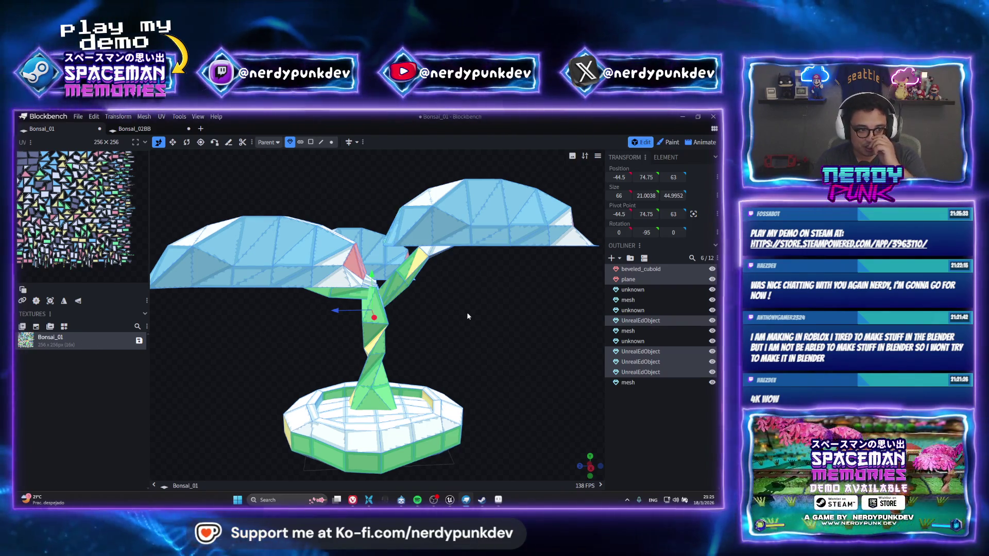
{"action": "left_click_drag", "start_coordinate": [467, 312], "coordinate": [545, 334]}
{"action": "left_click_drag", "start_coordinate": [534, 421], "coordinate": [558, 414]}
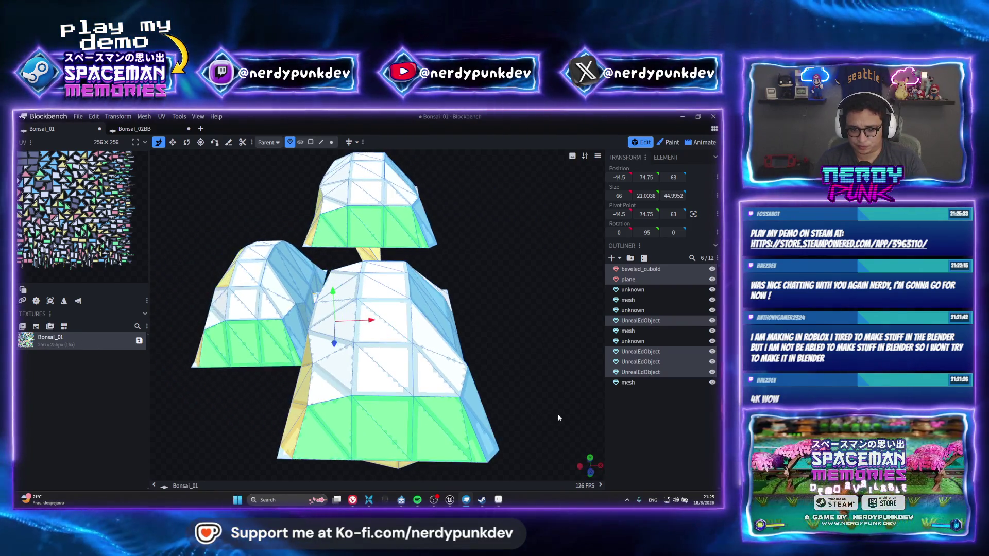
{"action": "left_click", "coordinate": [590, 466]}
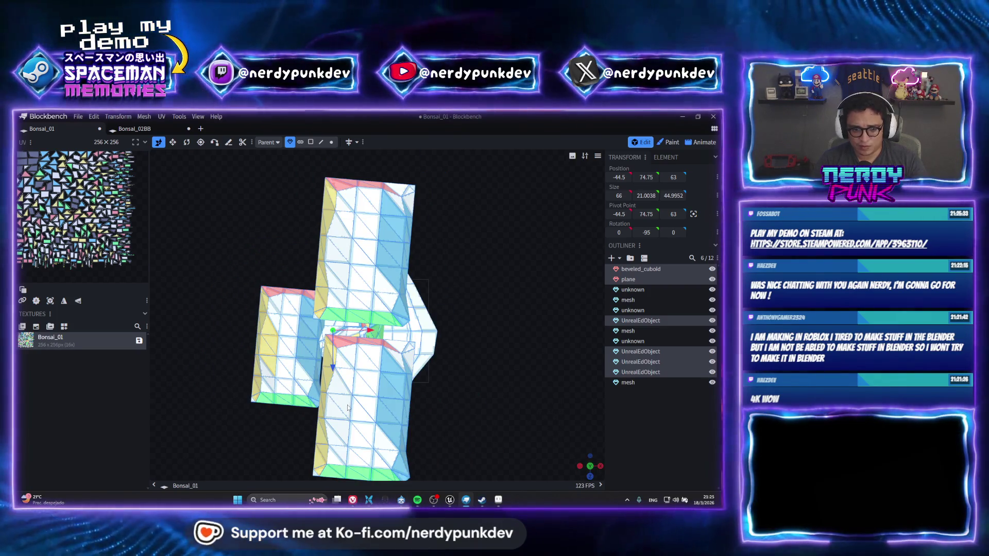
{"action": "left_click", "coordinate": [390, 395]}
{"action": "right_click_drag", "start_coordinate": [476, 361], "coordinate": [477, 329]}
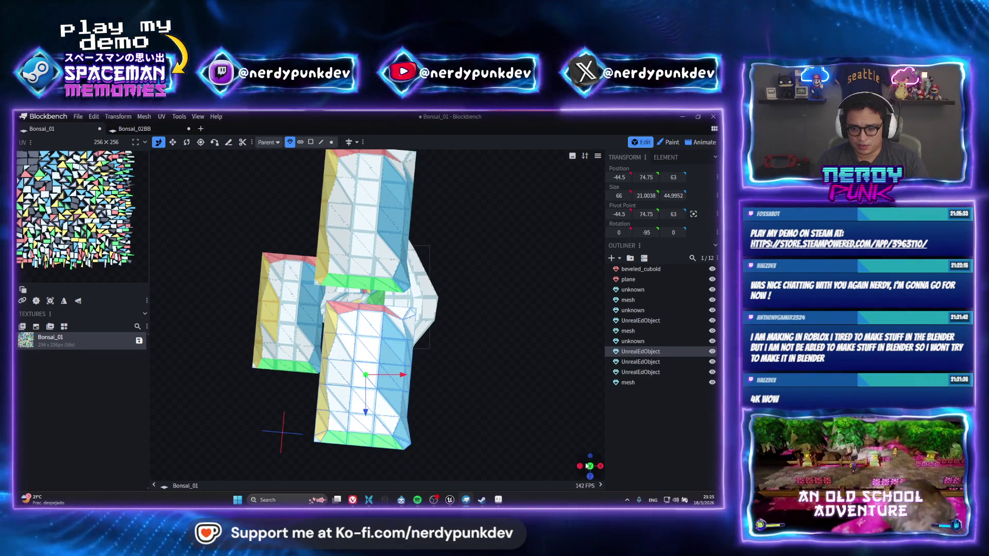
{"action": "scroll", "coordinate": [590, 466], "scroll_direction": "up", "scroll_amount": 5}
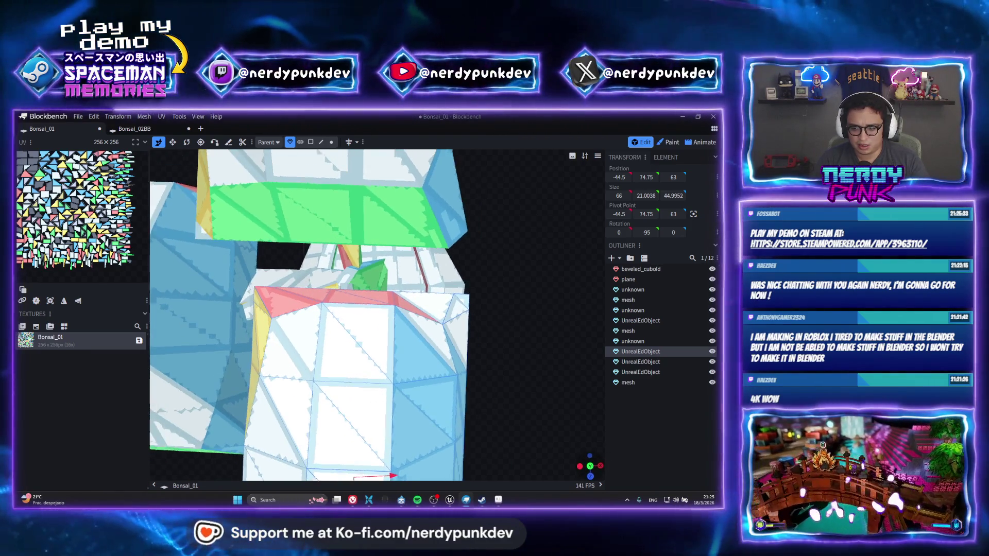
{"action": "left_click", "coordinate": [590, 467]}
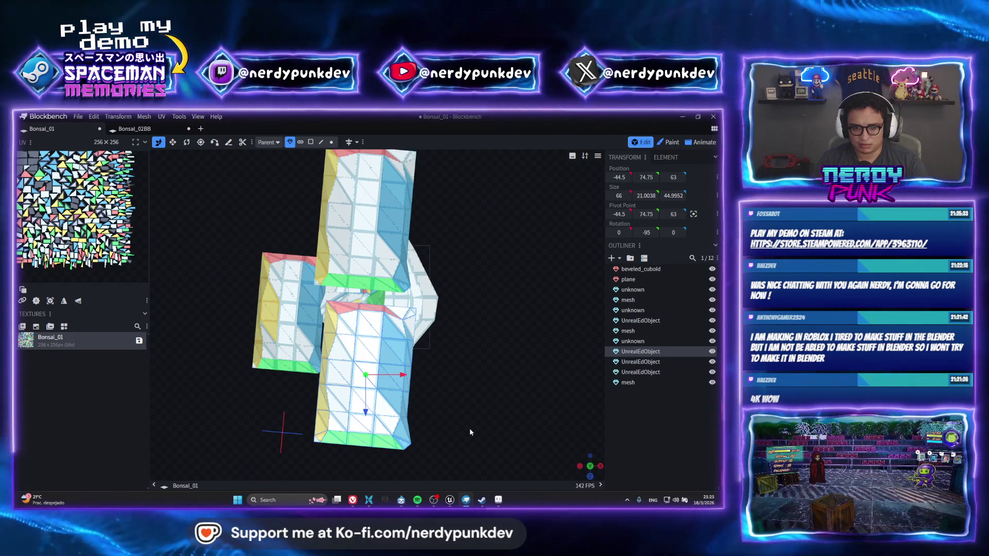
{"action": "left_click", "coordinate": [173, 142]}
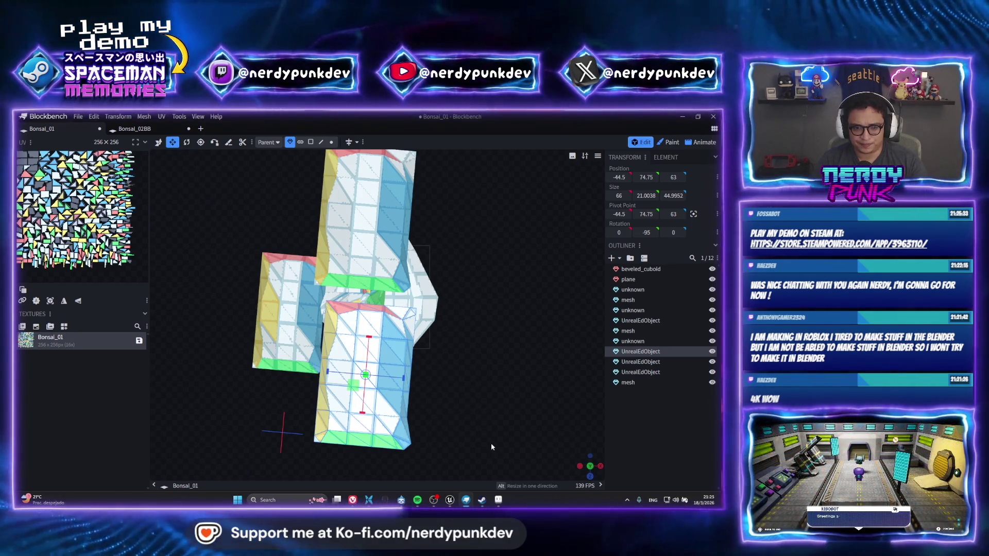
{"action": "left_click_drag", "start_coordinate": [227, 182], "coordinate": [463, 403]}
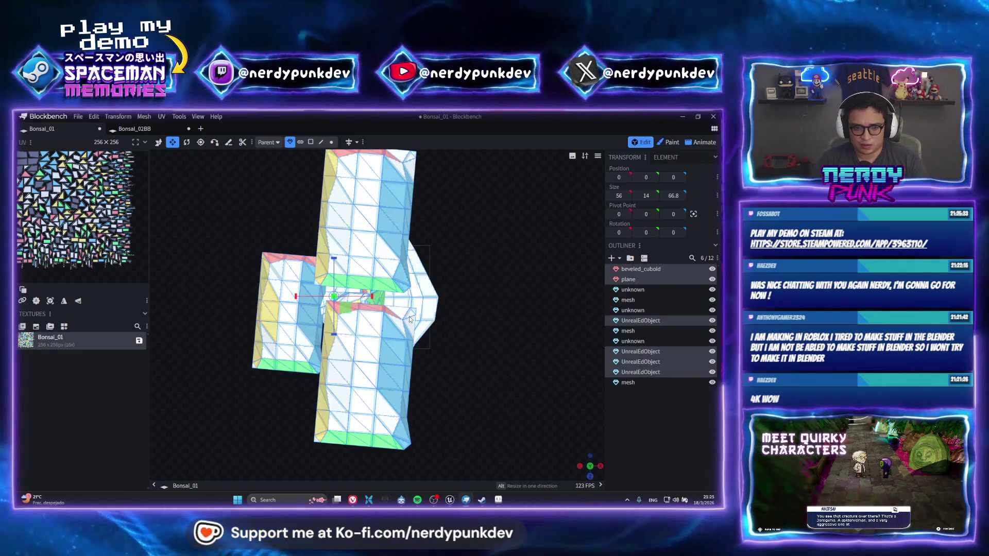
{"action": "left_click", "coordinate": [187, 142]}
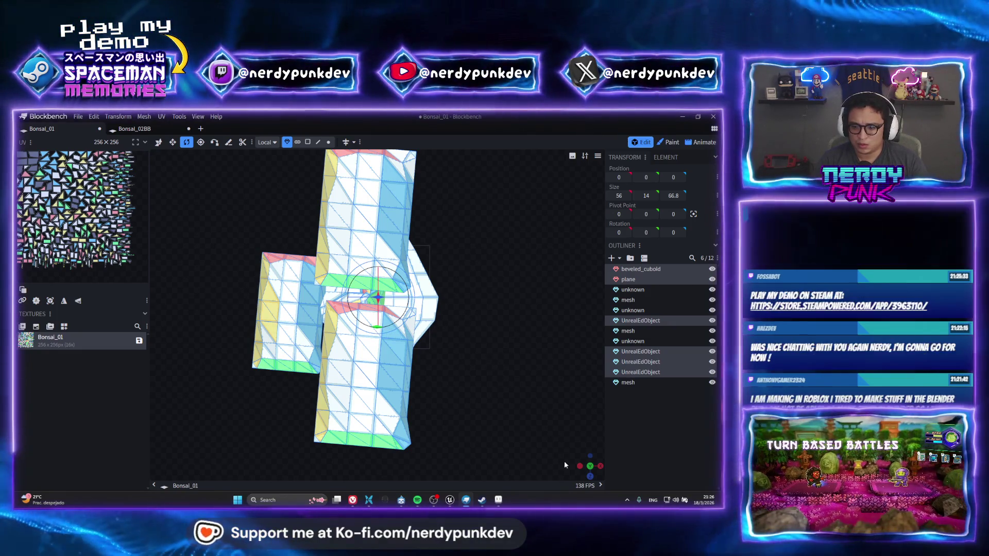
{"action": "mouse_move", "coordinate": [412, 311]}
{"action": "left_mouse_down"}
{"action": "mouse_move", "coordinate": [396, 334]}
{"action": "mouse_move", "coordinate": [393, 321]}
{"action": "mouse_move", "coordinate": [491, 325]}
{"action": "left_mouse_up"}
{"action": "scroll", "coordinate": [392, 322], "scroll_direction": "down", "scroll_amount": 3}
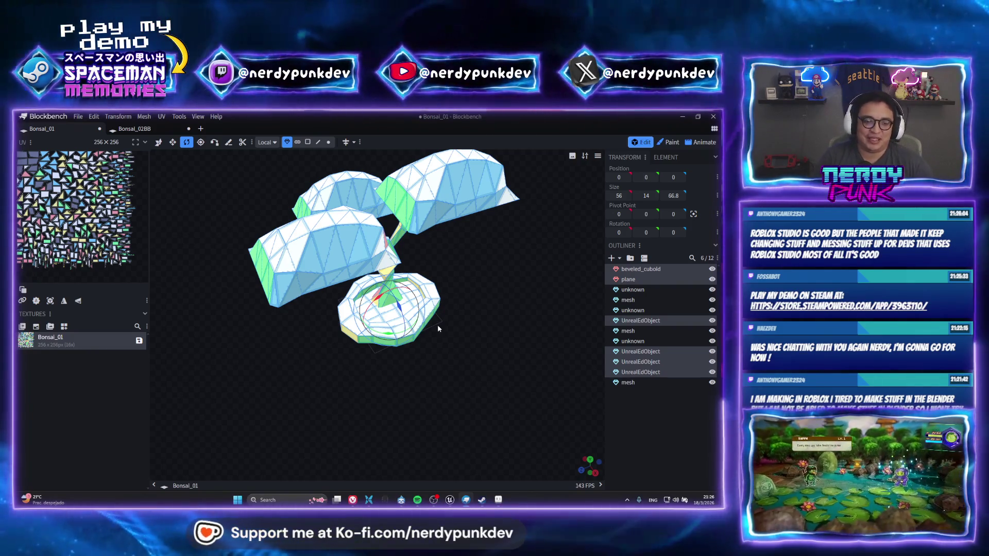
{"action": "scroll", "coordinate": [412, 263], "scroll_direction": "up", "scroll_amount": 5}
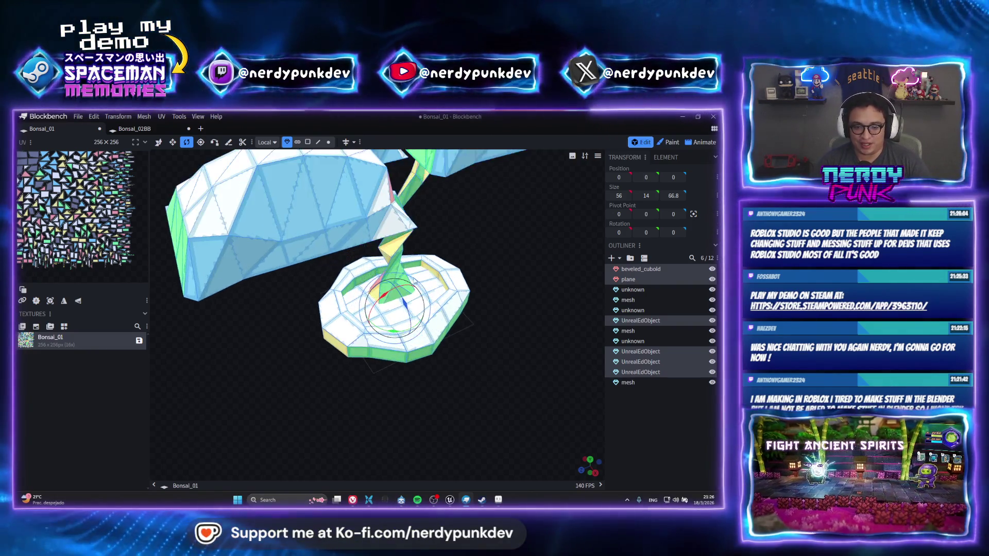
{"action": "scroll", "coordinate": [412, 263], "scroll_direction": "down", "scroll_amount": 3}
{"action": "scroll", "coordinate": [413, 264], "scroll_direction": "down", "scroll_amount": 3}
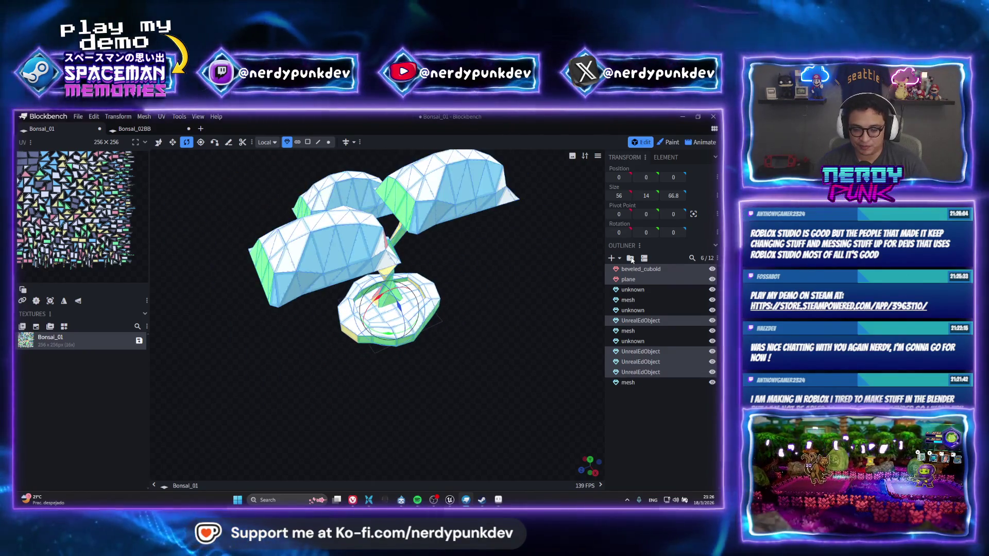
{"action": "mouse_move", "coordinate": [444, 257]}
{"action": "left_mouse_down"}
{"action": "mouse_move", "coordinate": [511, 258]}
{"action": "mouse_move", "coordinate": [463, 284]}
{"action": "left_mouse_up"}
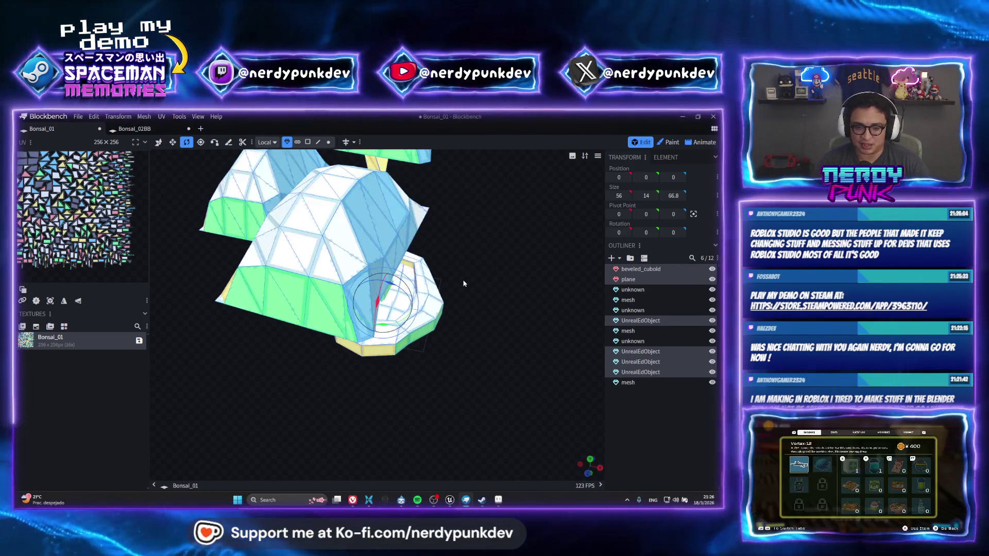
{"action": "mouse_move", "coordinate": [486, 250]}
{"action": "left_mouse_down"}
{"action": "mouse_move", "coordinate": [532, 212]}
{"action": "mouse_move", "coordinate": [464, 214]}
{"action": "mouse_move", "coordinate": [498, 267]}
{"action": "mouse_move", "coordinate": [502, 309]}
{"action": "left_mouse_up"}
{"action": "scroll", "coordinate": [464, 213], "scroll_direction": "up", "scroll_amount": 3}
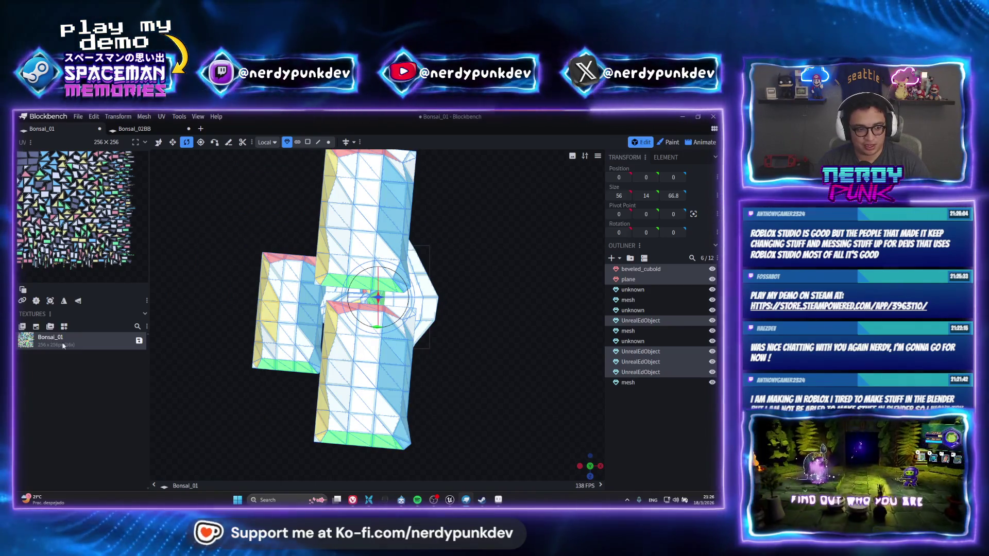
Step: Auto-reset and auto-size the top canopy's UVs and shift its island on the texture
{"action": "left_click", "coordinate": [269, 287]}
{"action": "left_click", "coordinate": [159, 142]}
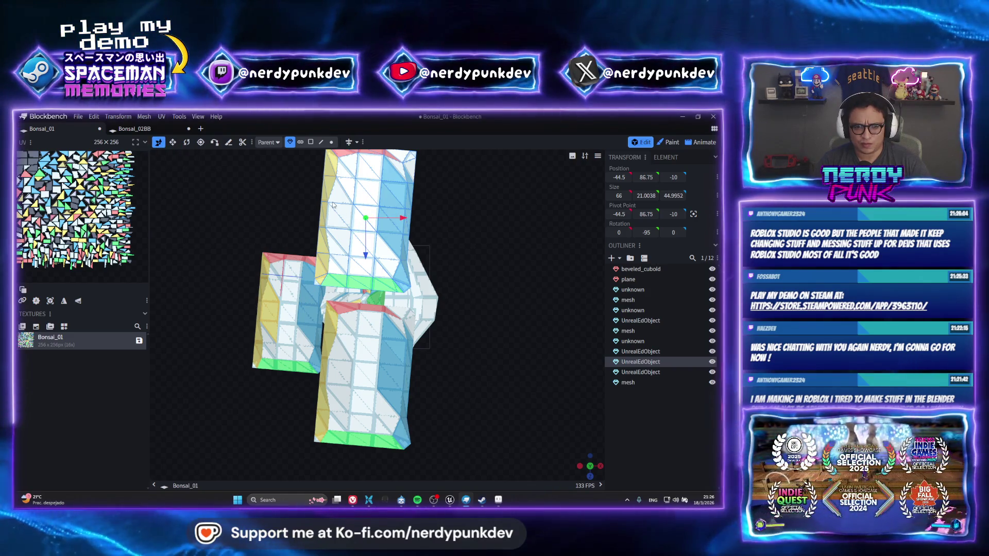
{"action": "left_click", "coordinate": [311, 143]}
{"action": "key", "text": "ctrl+a"}
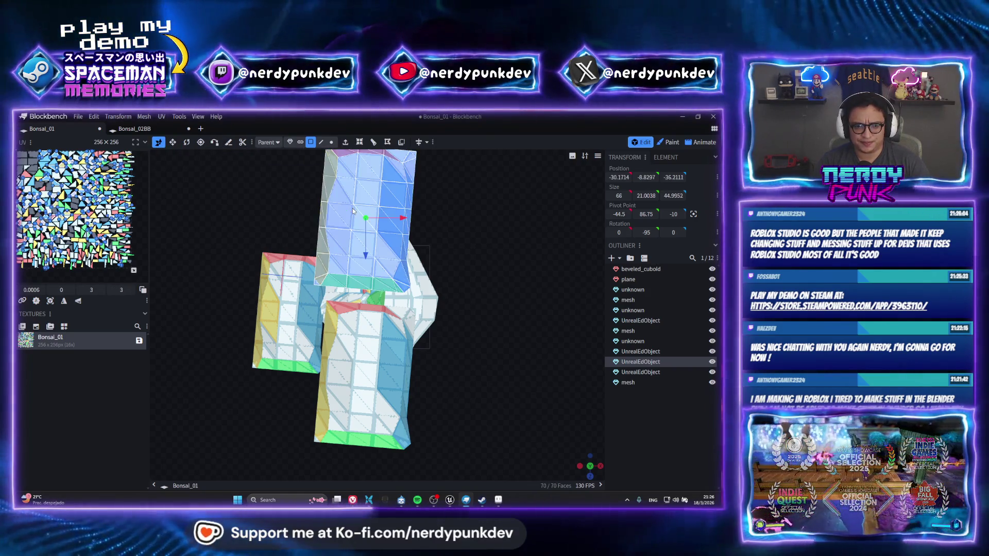
{"action": "left_click", "coordinate": [37, 301]}
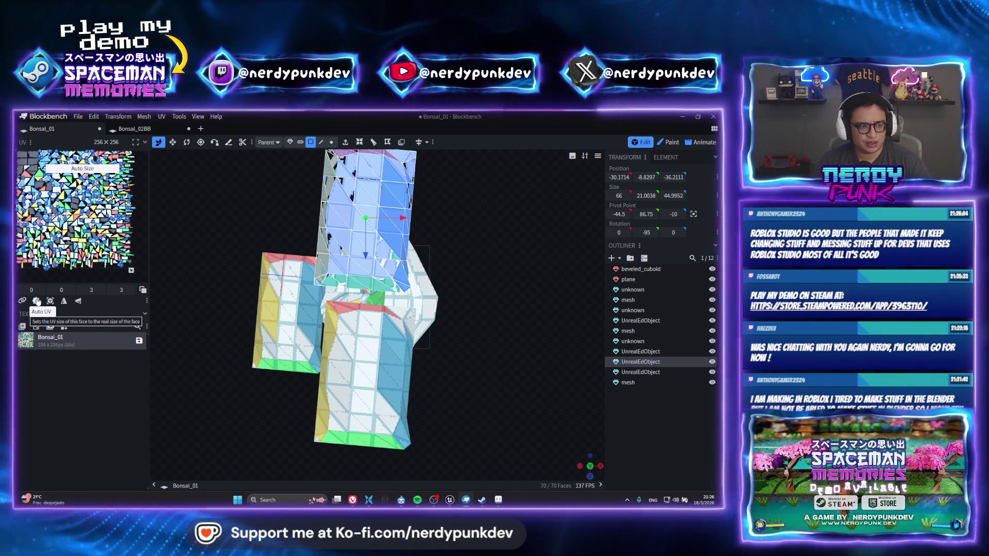
{"action": "left_click", "coordinate": [44, 302]}
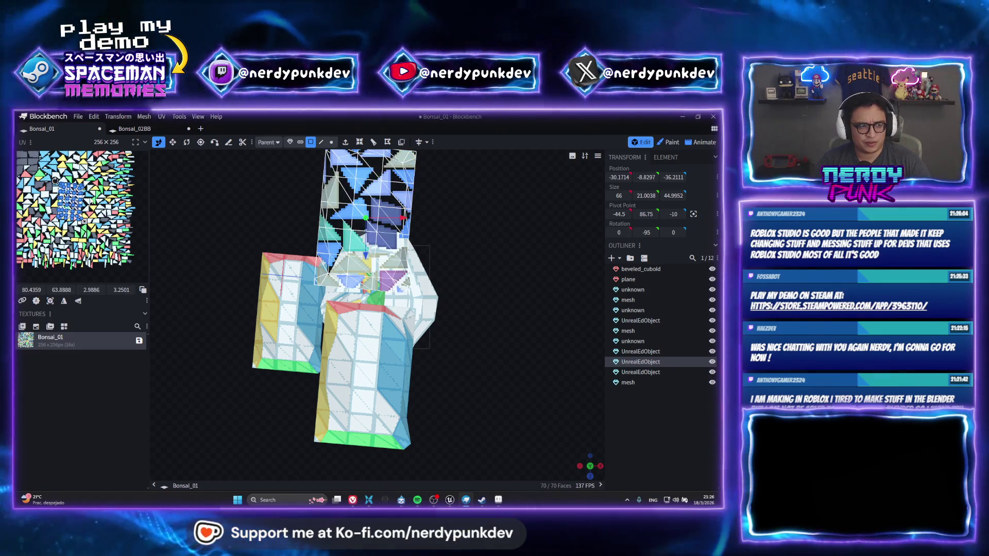
{"action": "left_click_drag", "start_coordinate": [74, 190], "coordinate": [39, 174]}
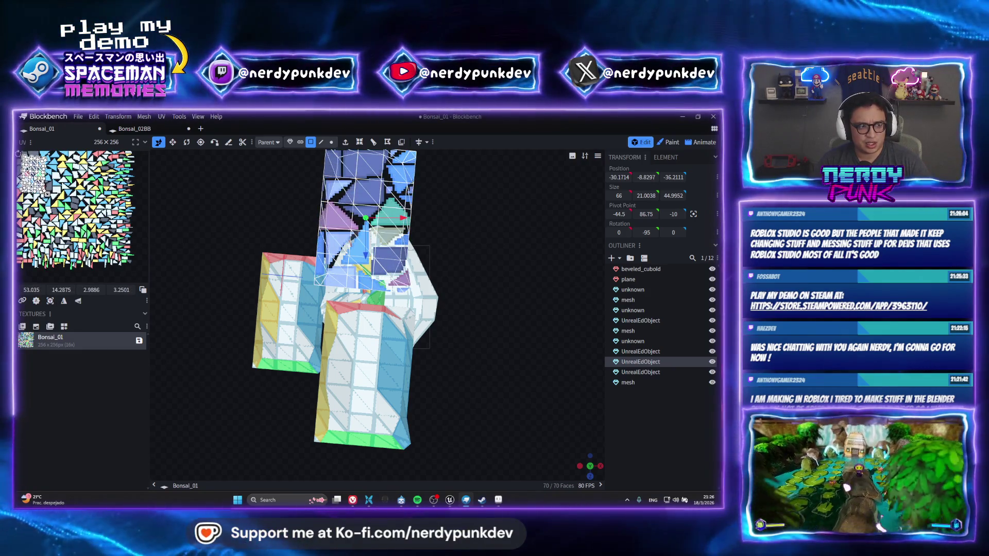
Step: Project the lower canopy's UVs from the view and move its island to the texture centre
{"action": "left_click", "coordinate": [380, 356]}
{"action": "key", "text": "ctrl+a"}
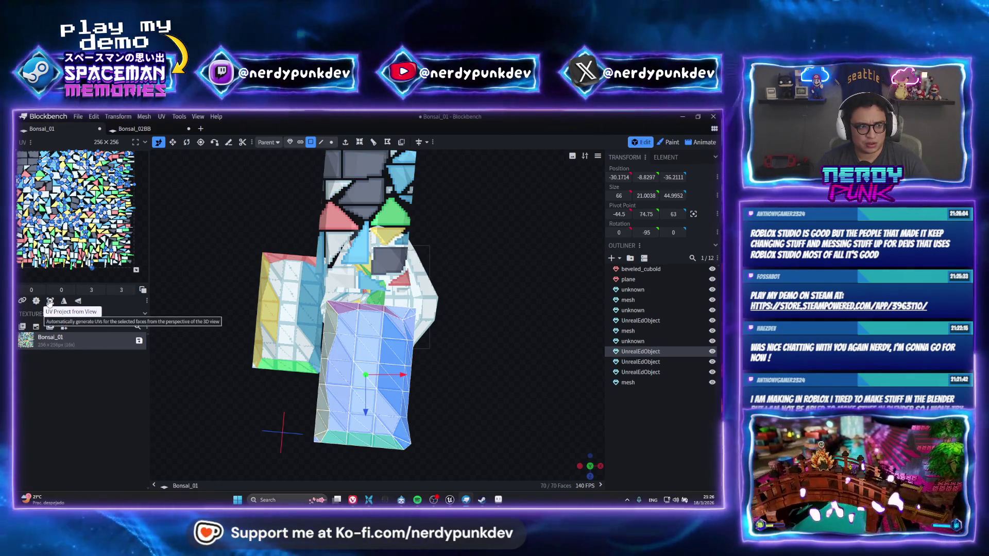
{"action": "left_click", "coordinate": [49, 302]}
{"action": "left_click_drag", "start_coordinate": [70, 196], "coordinate": [39, 172]}
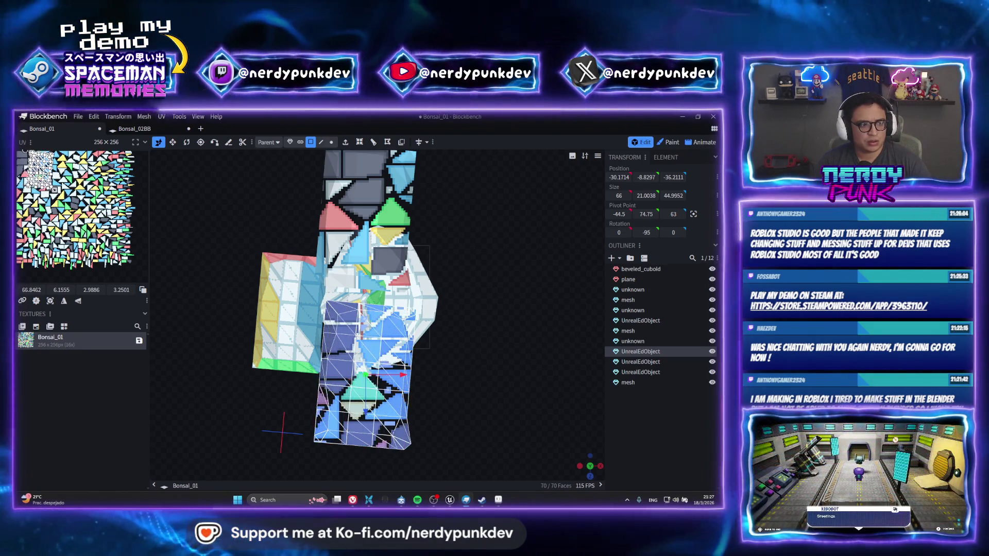
{"action": "left_click_drag", "start_coordinate": [39, 172], "coordinate": [70, 194]}
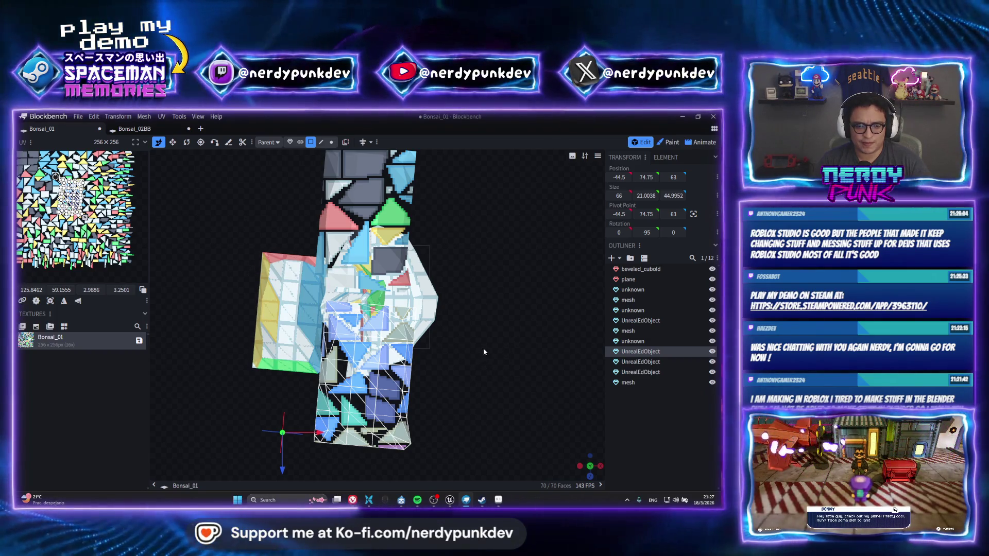
{"action": "mouse_move", "coordinate": [482, 348]}
{"action": "left_mouse_down"}
{"action": "mouse_move", "coordinate": [491, 364]}
{"action": "mouse_move", "coordinate": [475, 330]}
{"action": "mouse_move", "coordinate": [547, 405]}
{"action": "left_mouse_up"}
Step: Delete the old left canopy in Object selection mode
{"action": "left_click_drag", "start_coordinate": [510, 350], "coordinate": [501, 374]}
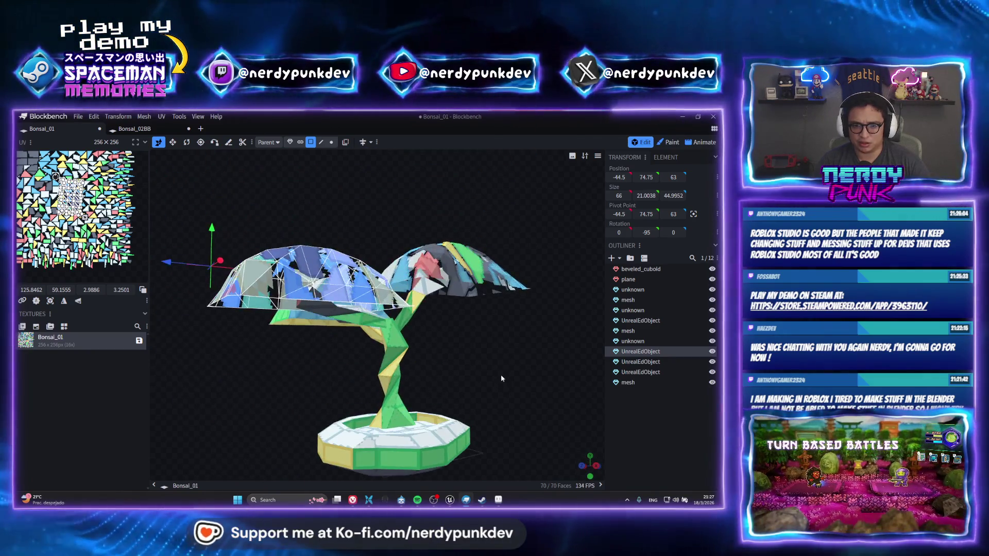
{"action": "left_click", "coordinate": [293, 275]}
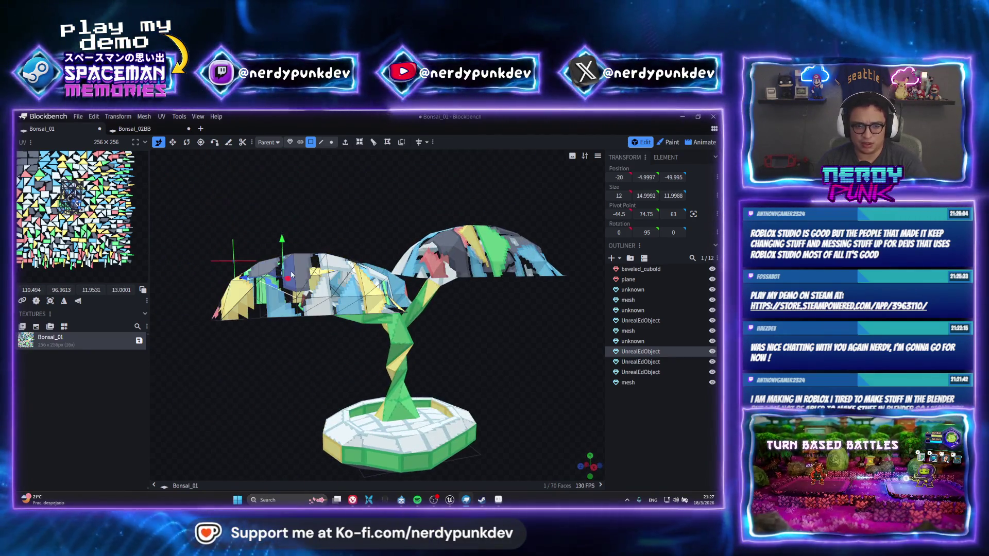
{"action": "left_click", "coordinate": [290, 141]}
{"action": "key", "text": "Delete"}
{"action": "left_click", "coordinate": [341, 286]}
{"action": "key", "text": "Delete"}
{"action": "left_click", "coordinate": [458, 262]}
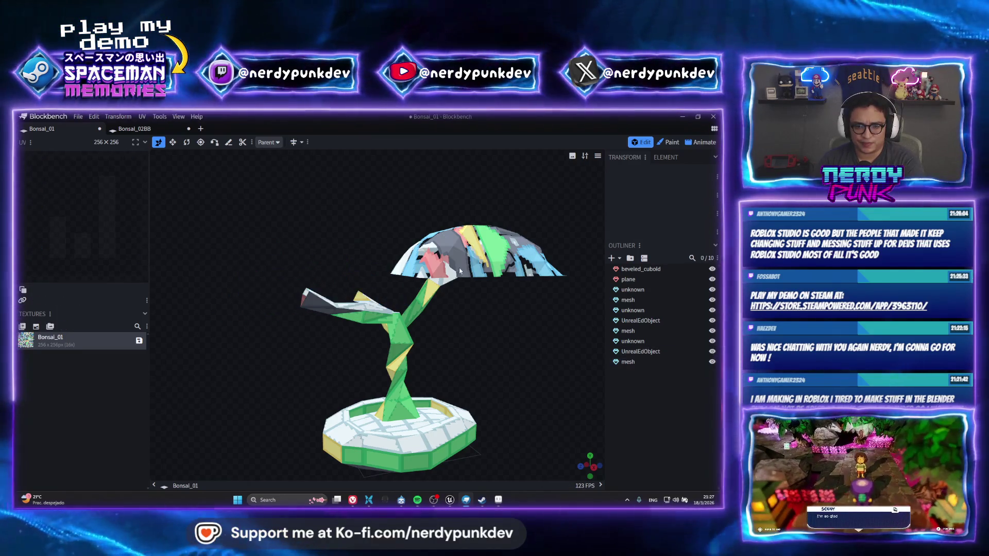
Step: Duplicate the remaining canopy twice, placing each copy further left and lower
{"action": "key", "text": "ctrl+d"}
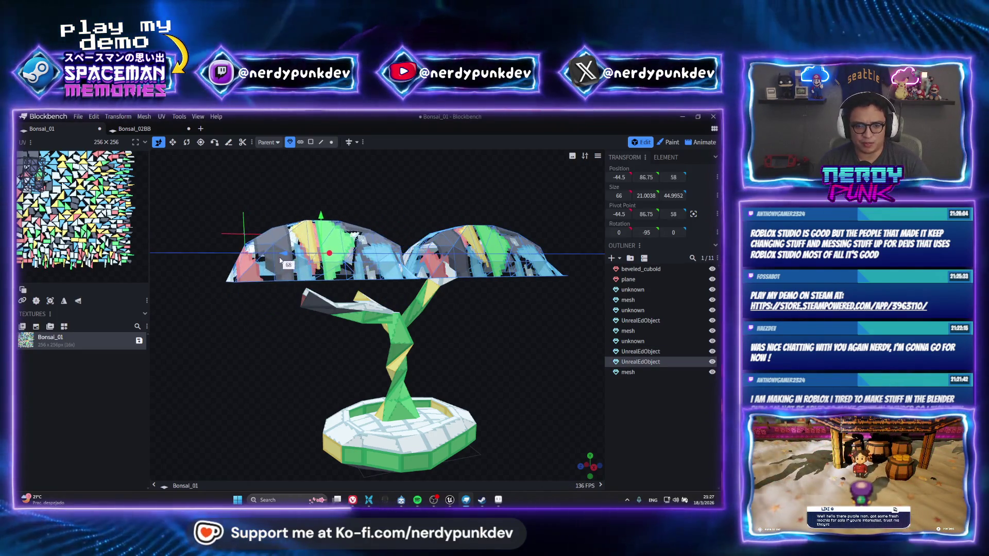
{"action": "left_click_drag", "start_coordinate": [474, 256], "coordinate": [298, 255]}
{"action": "mouse_move", "coordinate": [291, 216]}
{"action": "left_mouse_down"}
{"action": "mouse_move", "coordinate": [291, 231]}
{"action": "mouse_move", "coordinate": [390, 243]}
{"action": "left_mouse_up"}
{"action": "key", "text": "ctrl+d"}
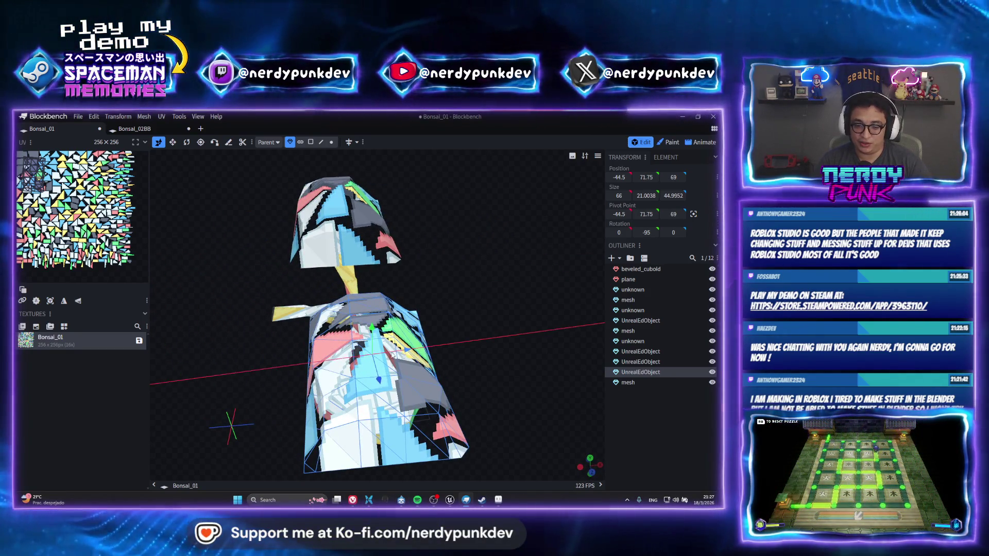
{"action": "mouse_move", "coordinate": [380, 392]}
{"action": "left_mouse_down"}
{"action": "mouse_move", "coordinate": [225, 392]}
{"action": "mouse_move", "coordinate": [260, 312]}
{"action": "mouse_move", "coordinate": [247, 287]}
{"action": "left_mouse_up"}
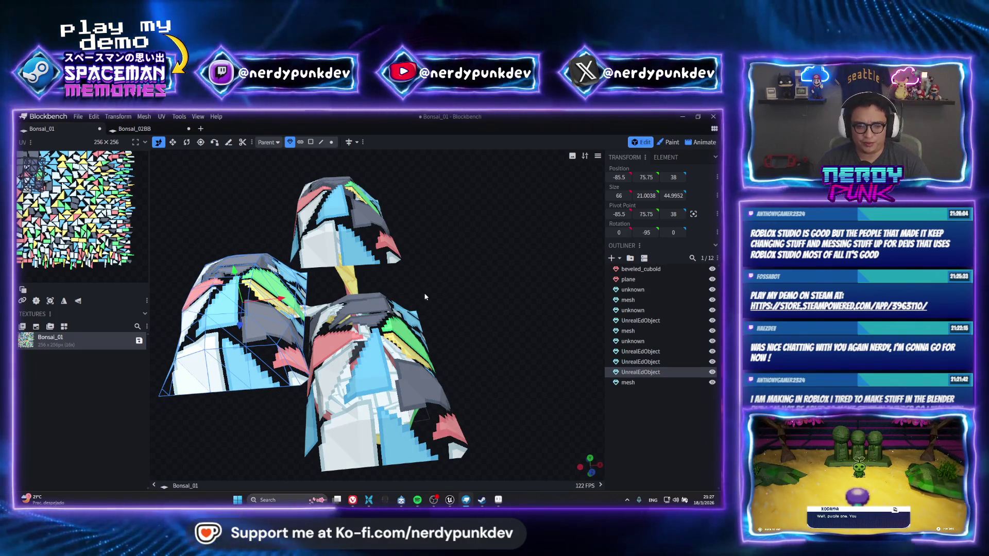
Step: Orbit to check the three canopies and select the pot base
{"action": "left_click_drag", "start_coordinate": [425, 296], "coordinate": [362, 237]}
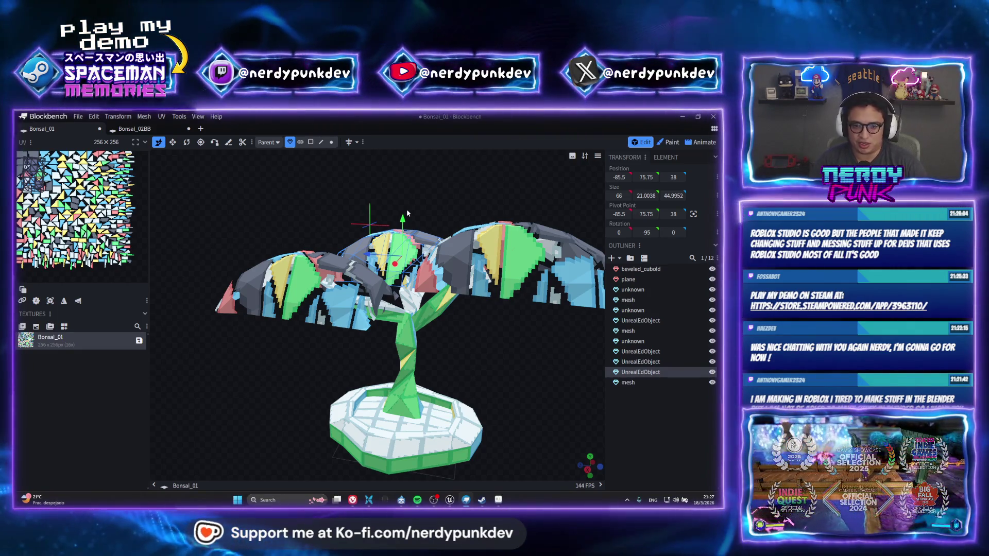
{"action": "mouse_move", "coordinate": [460, 328]}
{"action": "left_mouse_down"}
{"action": "mouse_move", "coordinate": [310, 320]}
{"action": "mouse_move", "coordinate": [260, 291]}
{"action": "left_mouse_up"}
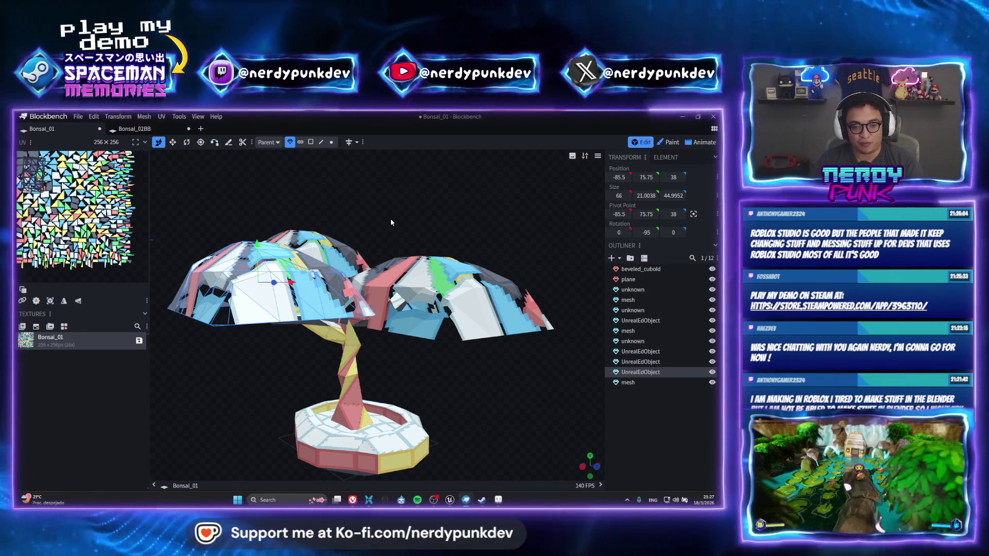
{"action": "left_click_drag", "start_coordinate": [429, 221], "coordinate": [304, 205]}
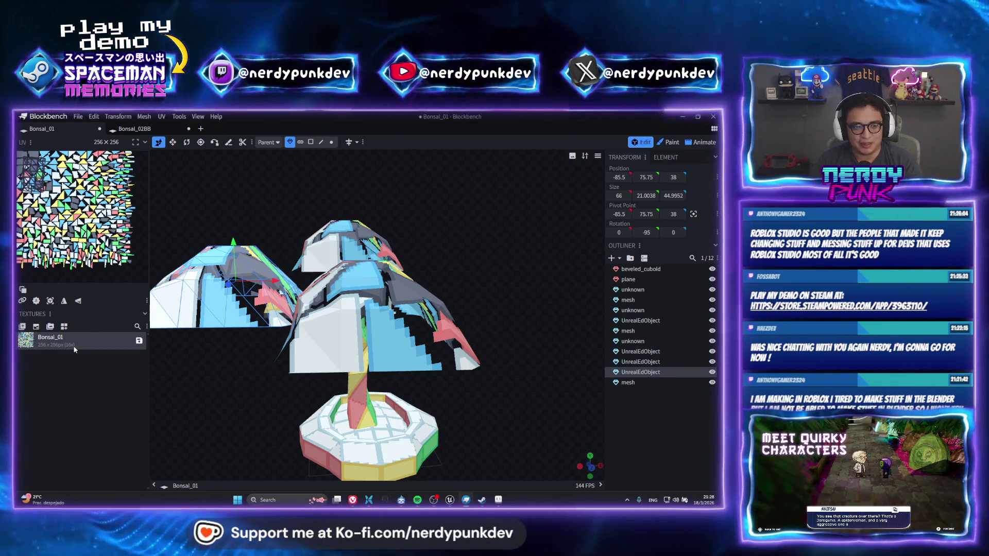
{"action": "left_click", "coordinate": [371, 433]}
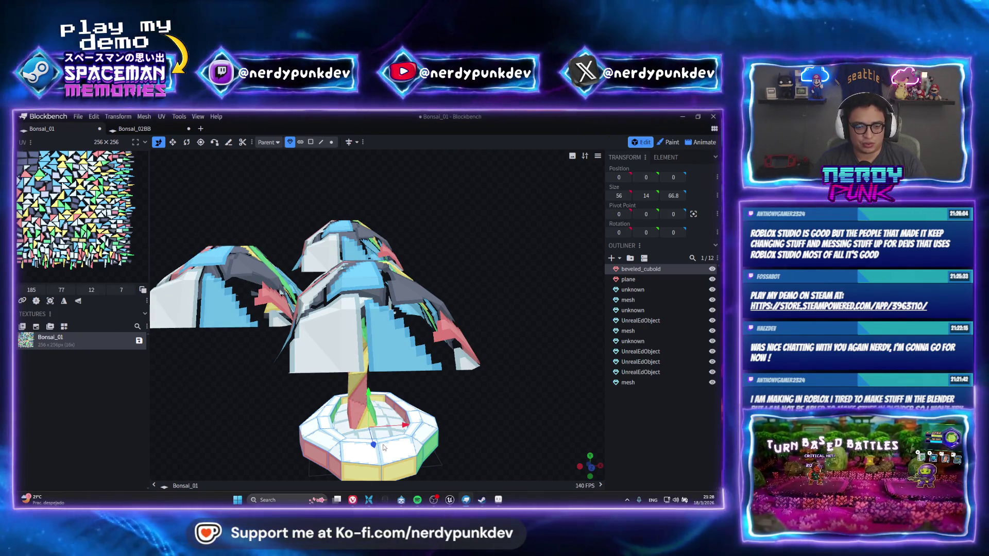
Step: Auto-unwrap the pot's faces in Face mode from a straight-on axis view
{"action": "left_click", "coordinate": [310, 141]}
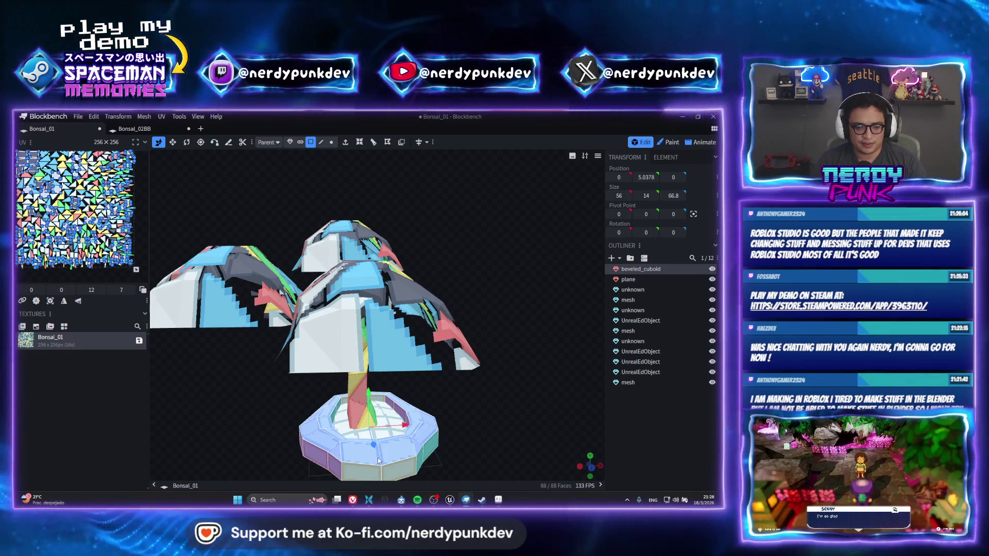
{"action": "left_click", "coordinate": [36, 301]}
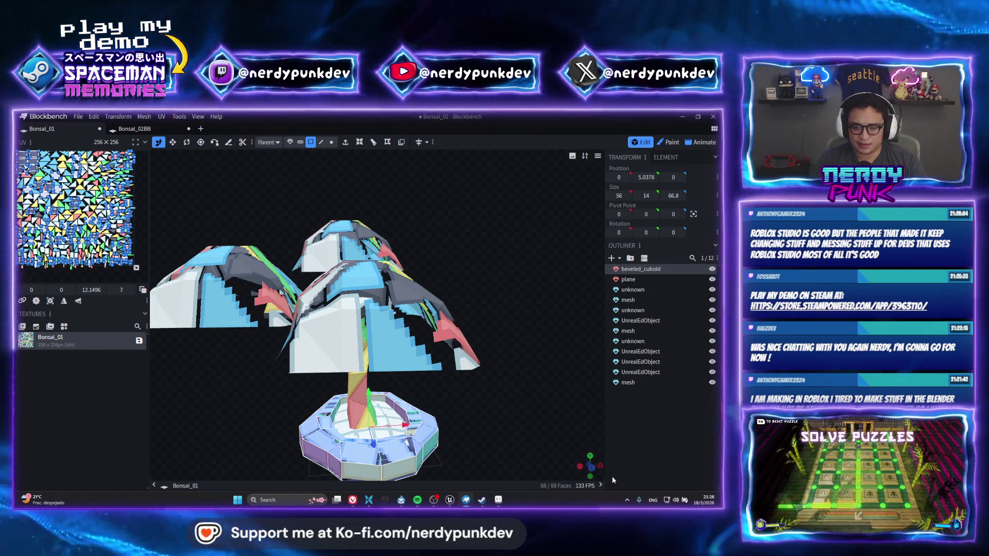
{"action": "left_click_drag", "start_coordinate": [591, 468], "coordinate": [500, 321]}
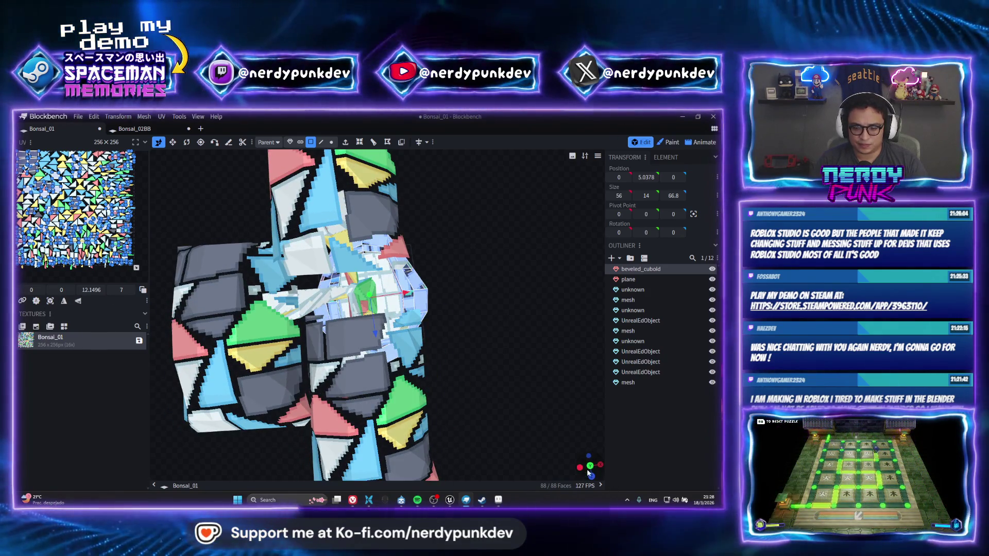
{"action": "left_click", "coordinate": [588, 466]}
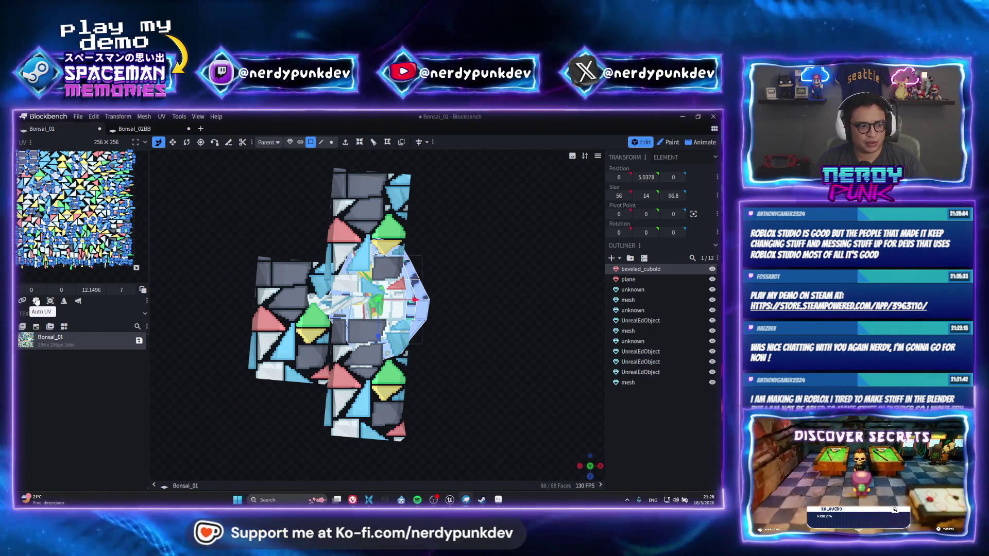
{"action": "left_click", "coordinate": [36, 301]}
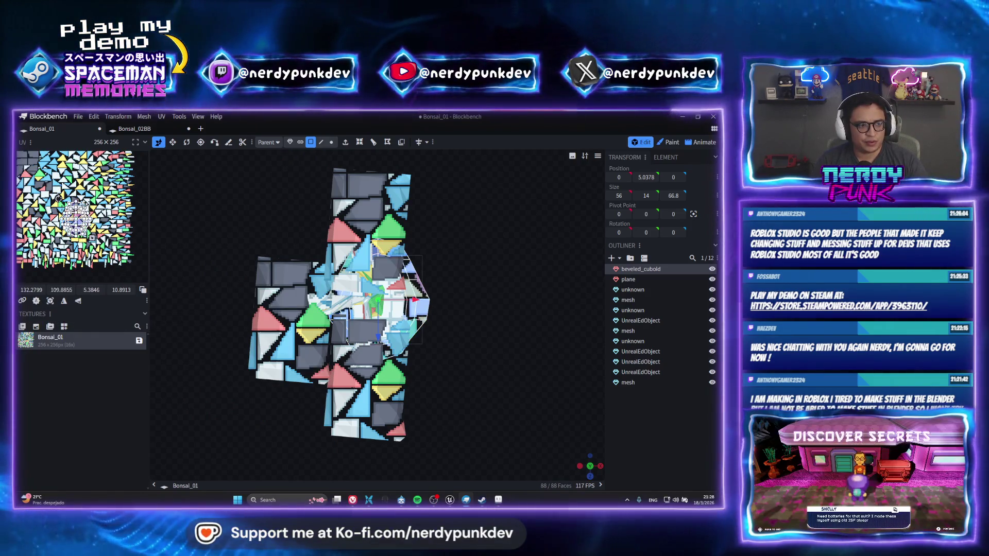
Step: Move the pot's UV island up near the top of the texture
{"action": "left_click_drag", "start_coordinate": [73, 221], "coordinate": [74, 166]}
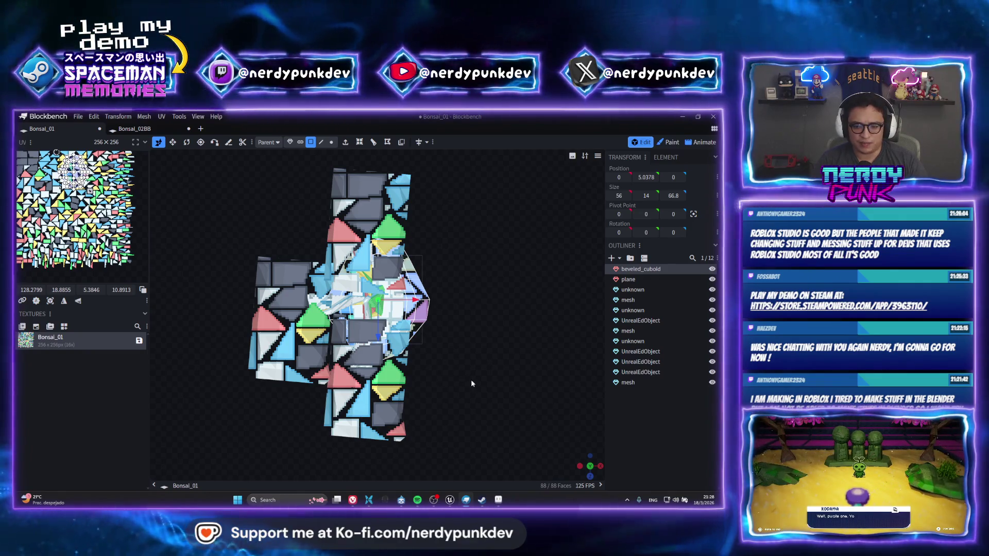
{"action": "left_click_drag", "start_coordinate": [589, 467], "coordinate": [580, 451]}
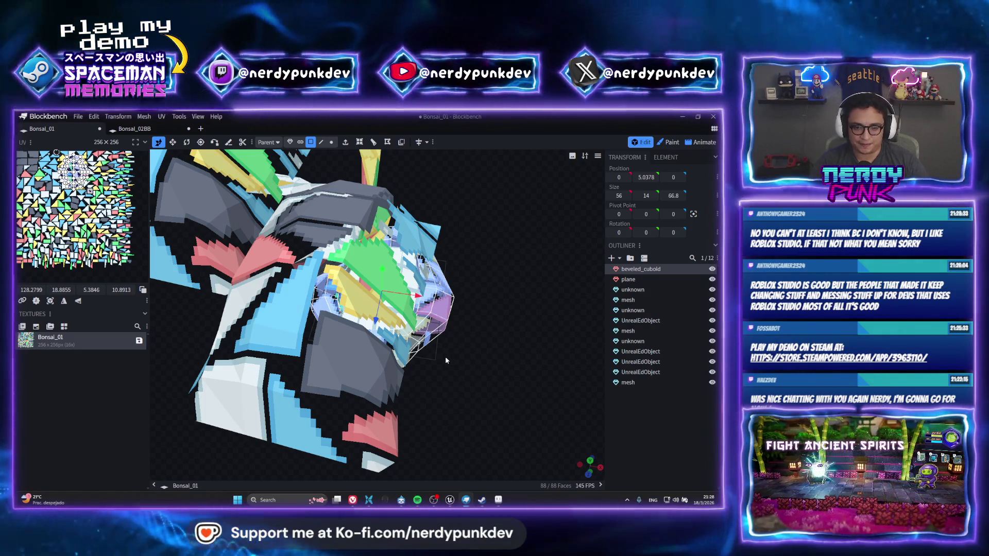
{"action": "scroll", "coordinate": [445, 356], "scroll_direction": "up", "scroll_amount": 3}
{"action": "scroll", "coordinate": [477, 342], "scroll_direction": "down", "scroll_amount": 3}
{"action": "mouse_move", "coordinate": [480, 303]}
{"action": "left_mouse_down"}
{"action": "mouse_move", "coordinate": [474, 256]}
{"action": "mouse_move", "coordinate": [510, 259]}
{"action": "mouse_move", "coordinate": [529, 280]}
{"action": "left_mouse_up"}
{"action": "scroll", "coordinate": [486, 235], "scroll_direction": "up", "scroll_amount": 2}
Step: Project the trunk's UVs from a level front view and box-select more trunk and branch faces
{"action": "left_click", "coordinate": [510, 259]}
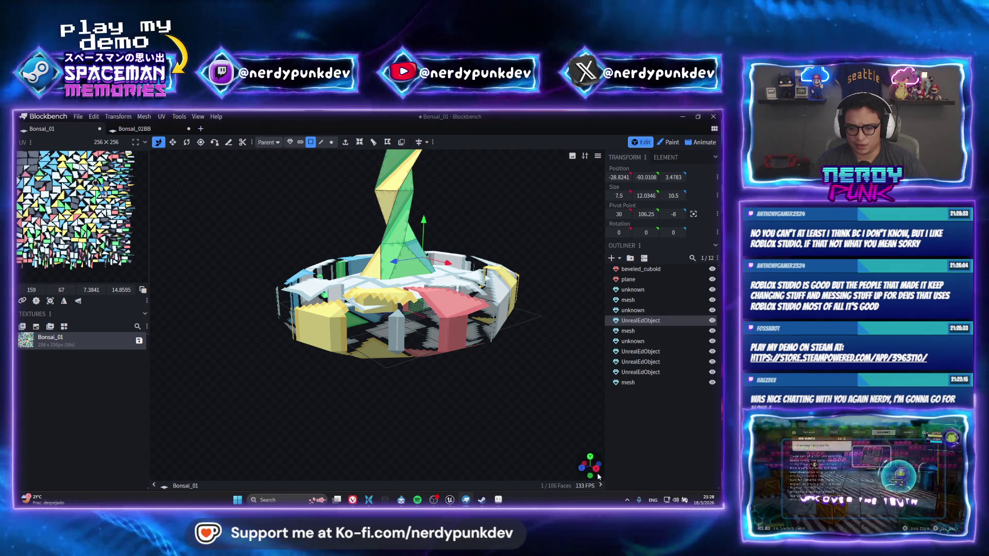
{"action": "left_click_drag", "start_coordinate": [597, 476], "coordinate": [540, 448]}
{"action": "scroll", "coordinate": [477, 426], "scroll_direction": "up", "scroll_amount": 5}
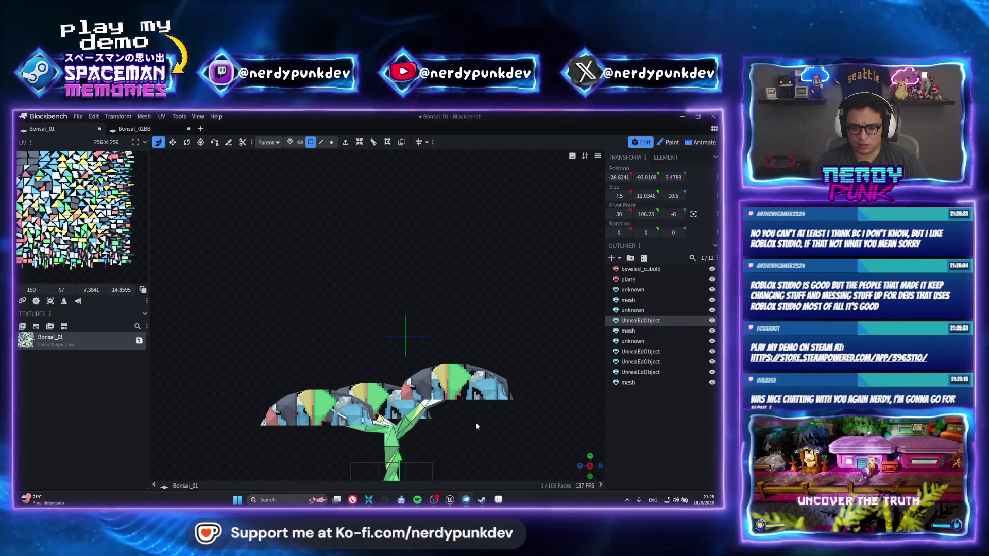
{"action": "scroll", "coordinate": [477, 426], "scroll_direction": "down", "scroll_amount": 3}
{"action": "scroll", "coordinate": [441, 355], "scroll_direction": "up", "scroll_amount": 4}
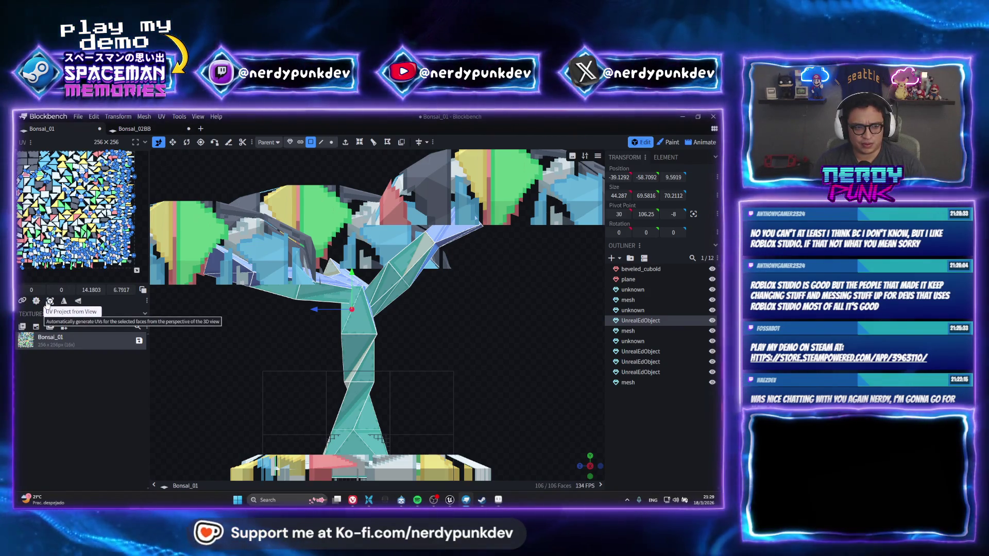
{"action": "left_click", "coordinate": [49, 301]}
{"action": "left_click_drag", "start_coordinate": [247, 262], "coordinate": [530, 455]}
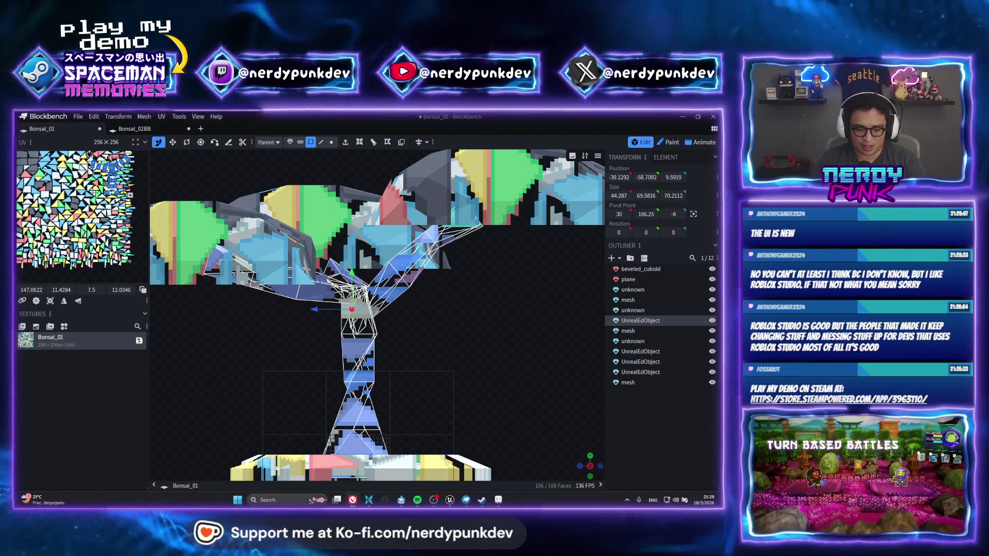
Step: Enlarge the browser and preview several Roblox Studio image results (Creator Hub, village, street, house)
{"action": "left_click_drag", "start_coordinate": [417, 338], "coordinate": [417, 260]}
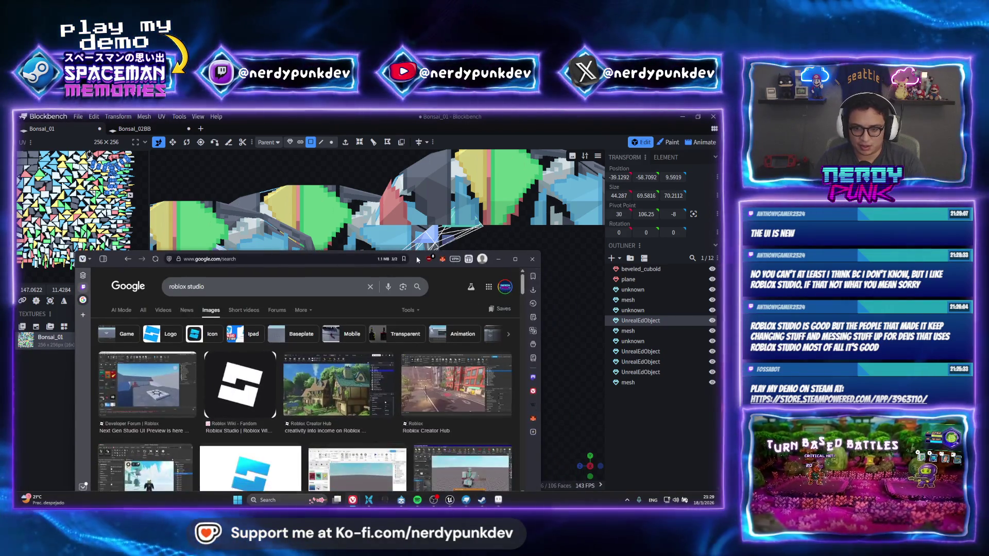
{"action": "left_click", "coordinate": [516, 260]}
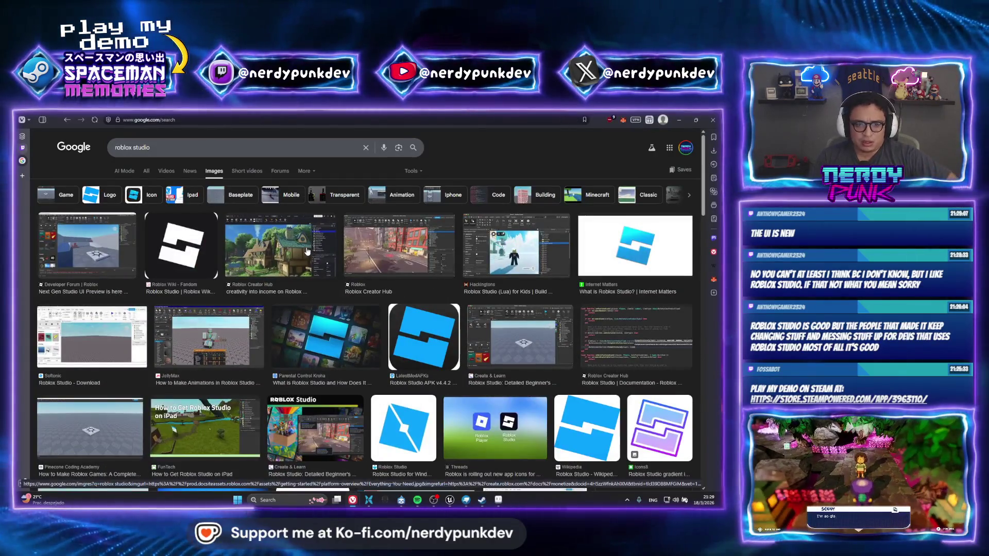
{"action": "left_click", "coordinate": [307, 252]}
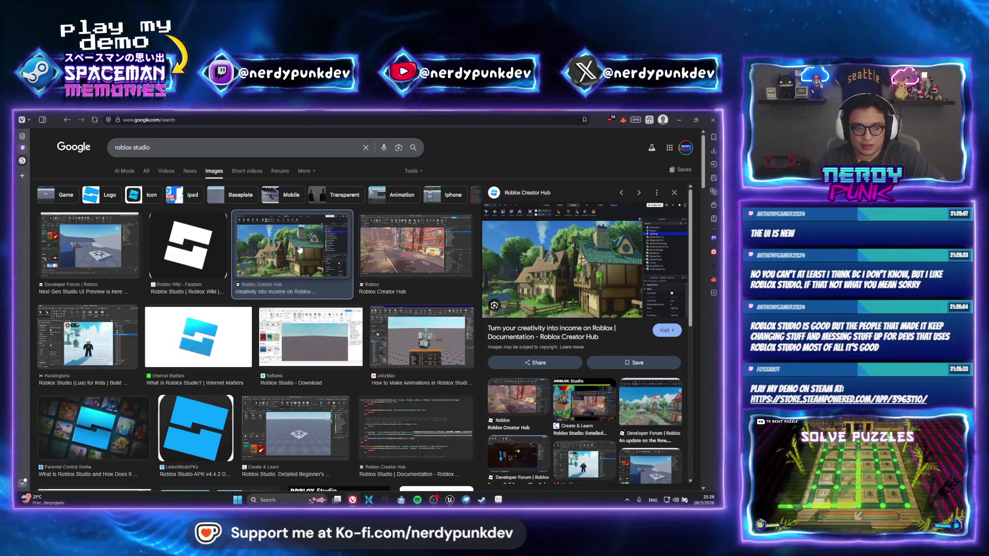
{"action": "left_click", "coordinate": [105, 247]}
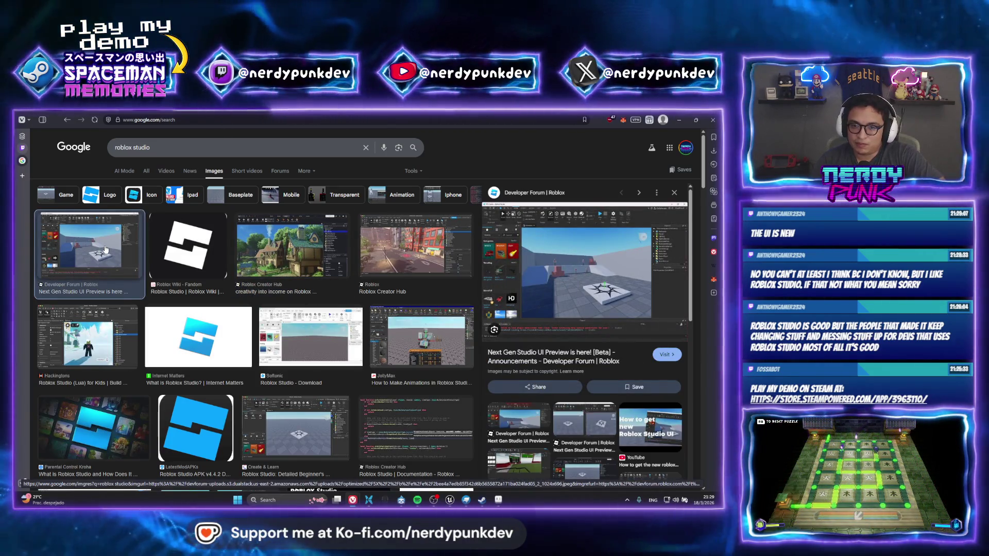
{"action": "left_click", "coordinate": [281, 259]}
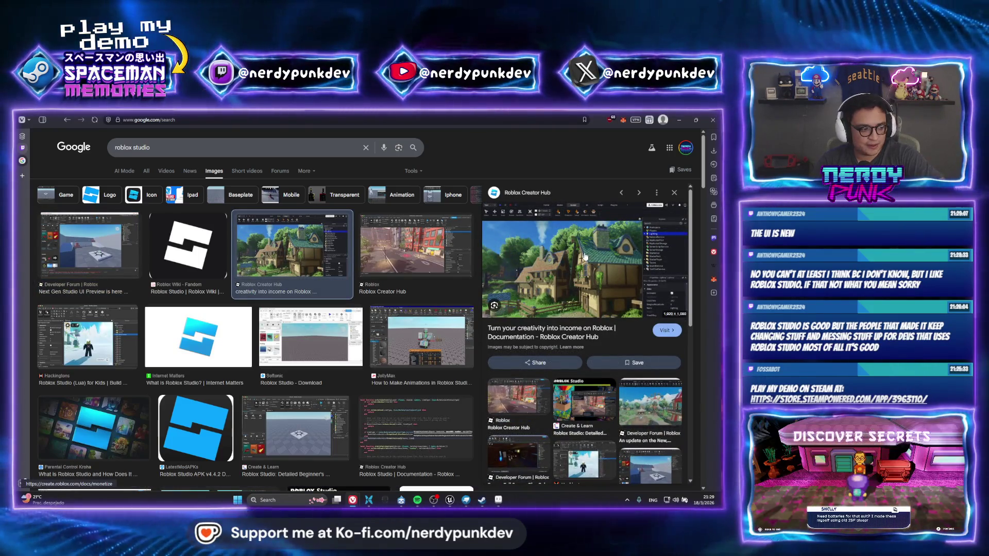
{"action": "left_click", "coordinate": [465, 224]}
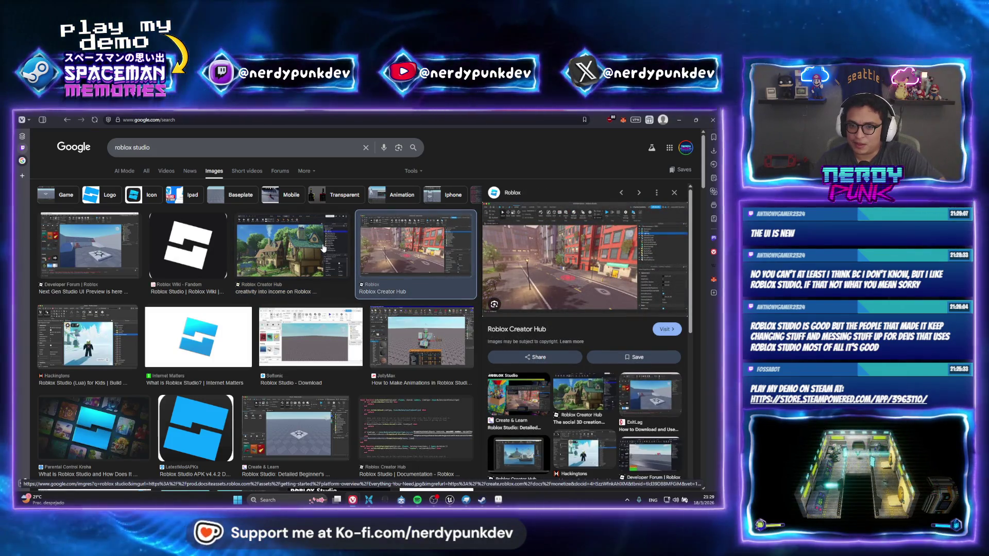
{"action": "left_click", "coordinate": [324, 247]}
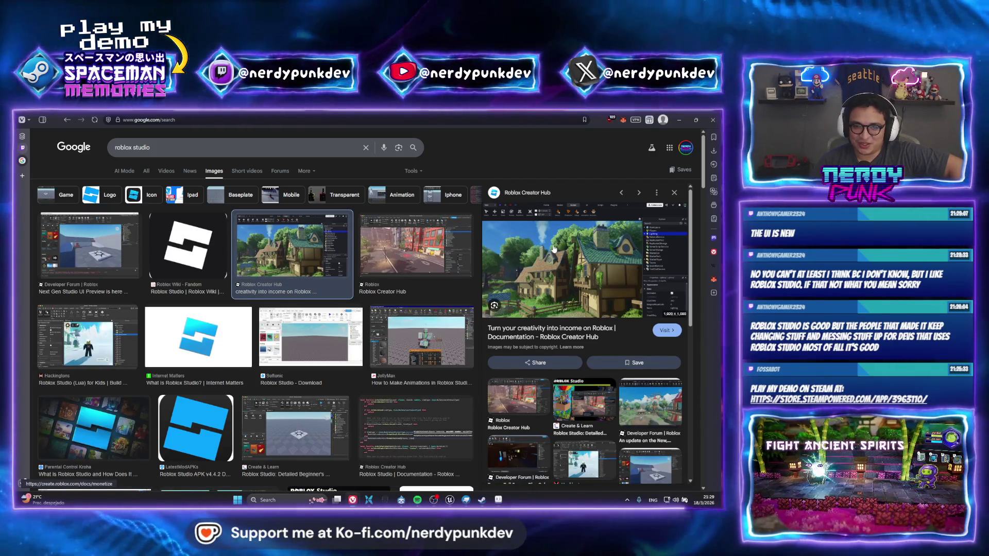
Step: Step through neighbouring image results, then minimize the browser back to Blockbench
{"action": "key", "text": "Right"}
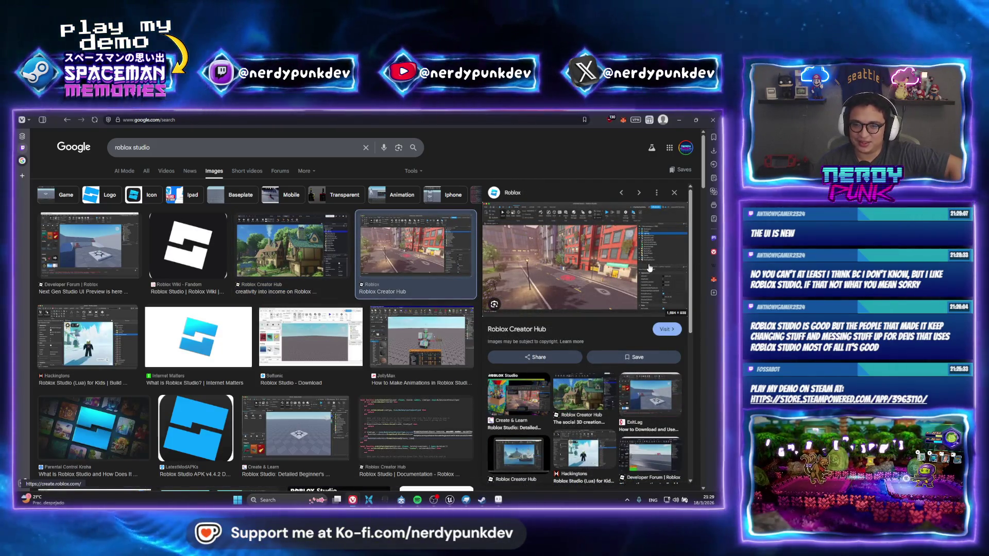
{"action": "scroll", "coordinate": [645, 264], "scroll_direction": "down", "scroll_amount": 5}
{"action": "scroll", "coordinate": [618, 238], "scroll_direction": "up", "scroll_amount": 5}
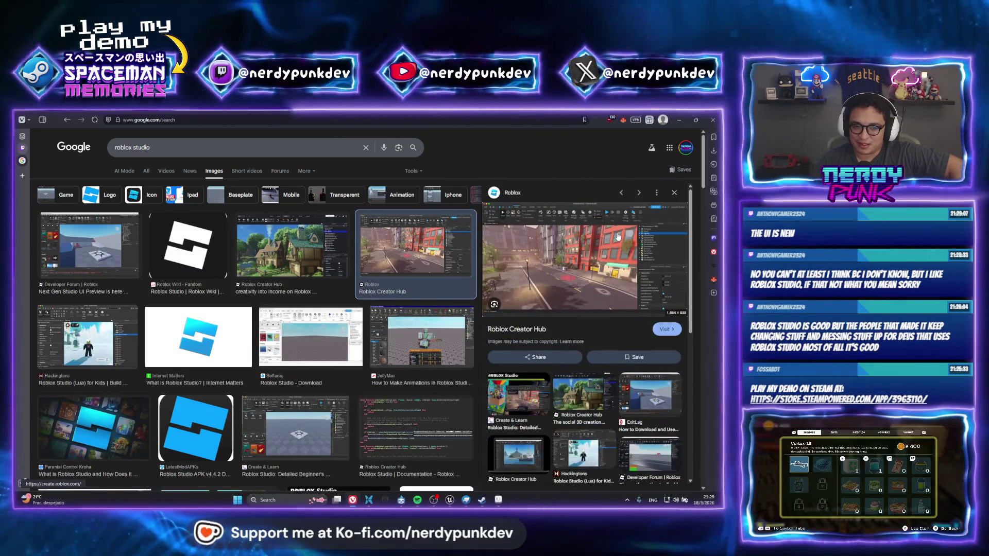
{"action": "key", "text": "Left"}
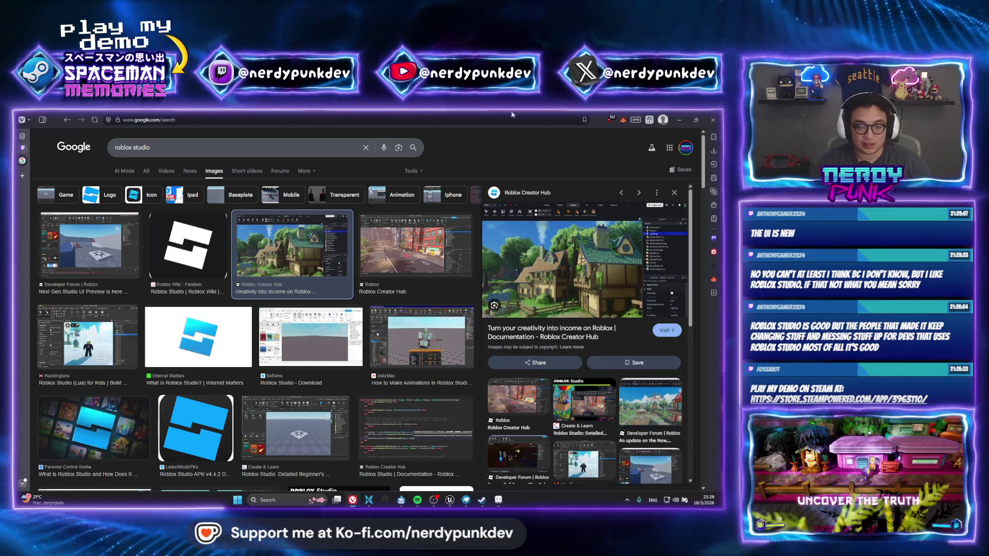
{"action": "left_click", "coordinate": [678, 120]}
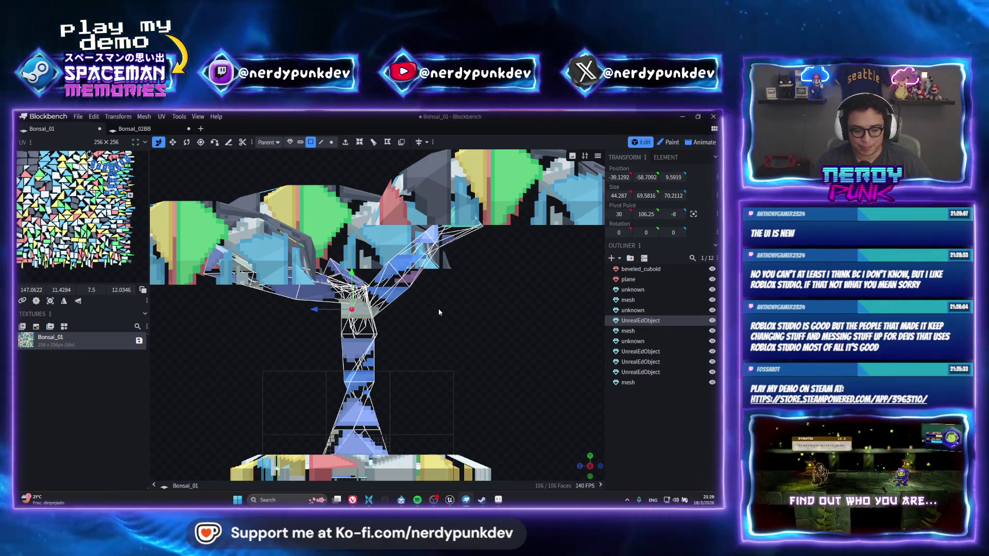
{"action": "scroll", "coordinate": [283, 326], "scroll_direction": "down", "scroll_amount": 2}
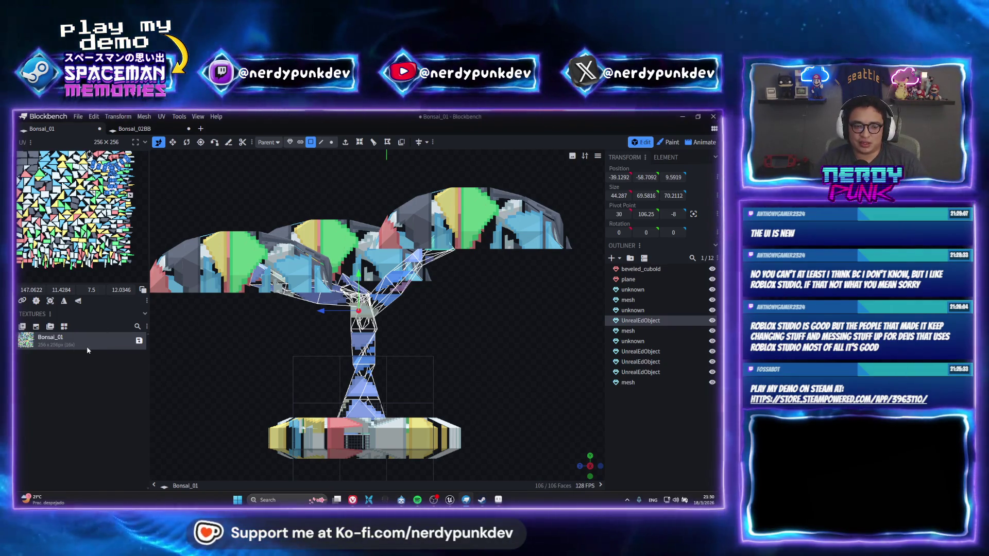
Step: Delete the Bonsai_01 texture from the project's Textures panel
{"action": "right_click", "coordinate": [89, 347]}
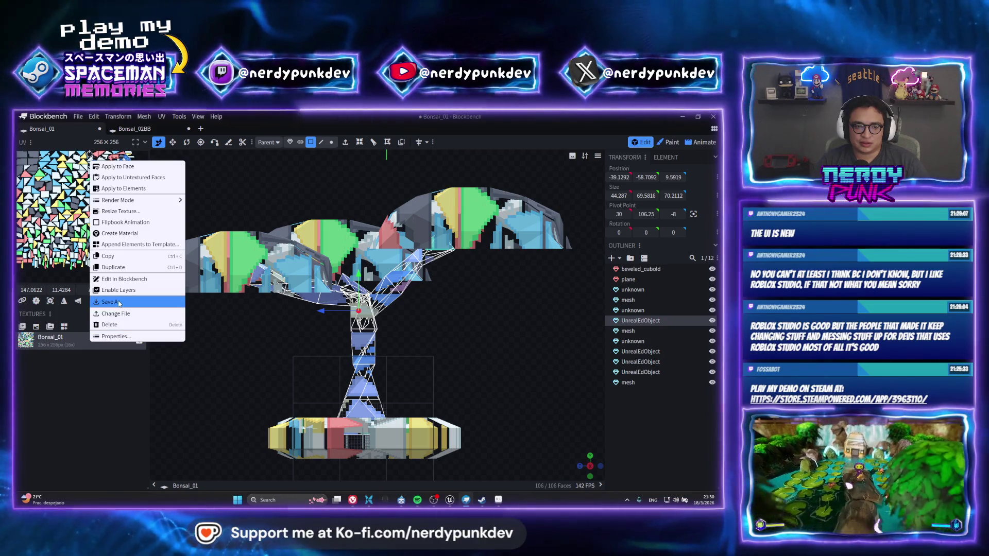
{"action": "left_click", "coordinate": [70, 375]}
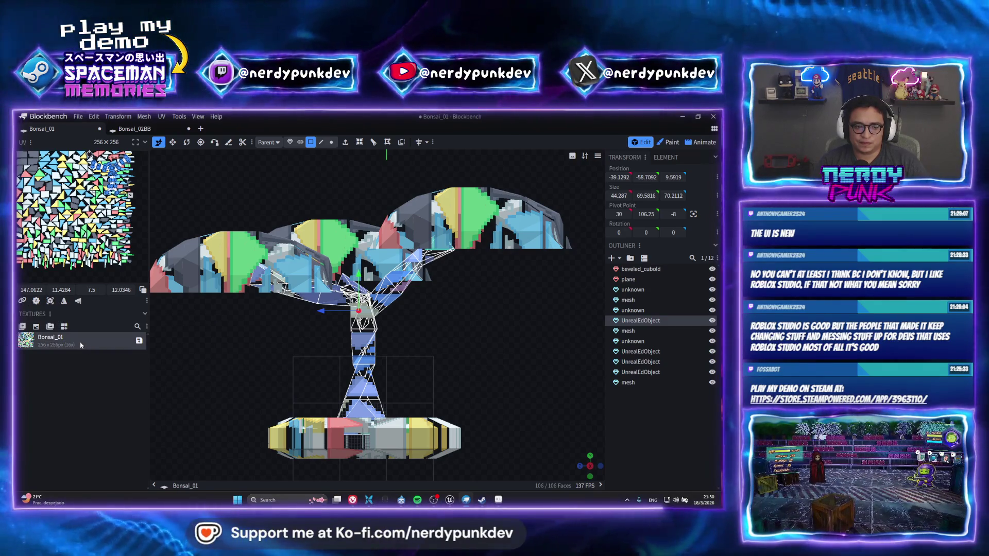
{"action": "right_click", "coordinate": [82, 341]}
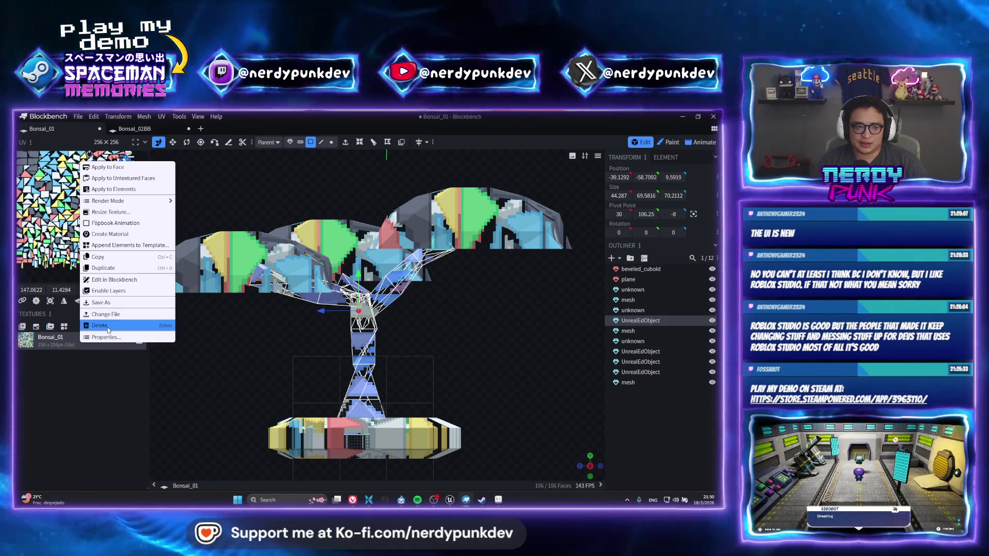
{"action": "left_click", "coordinate": [109, 329]}
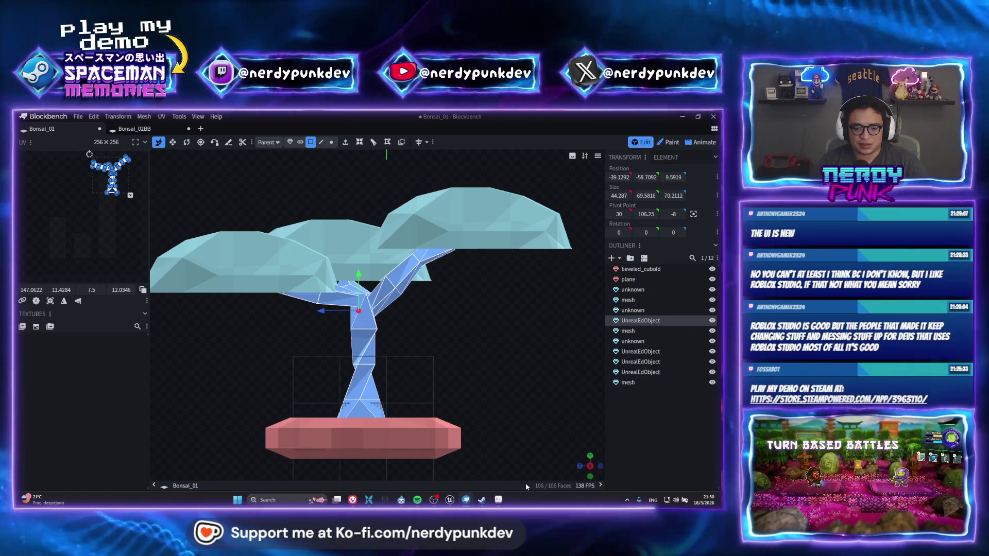
Step: In Aseprite, create a new 128×128 sprite and switch to the Bonsai_01.png image
{"action": "key", "text": "alt+Tab"}
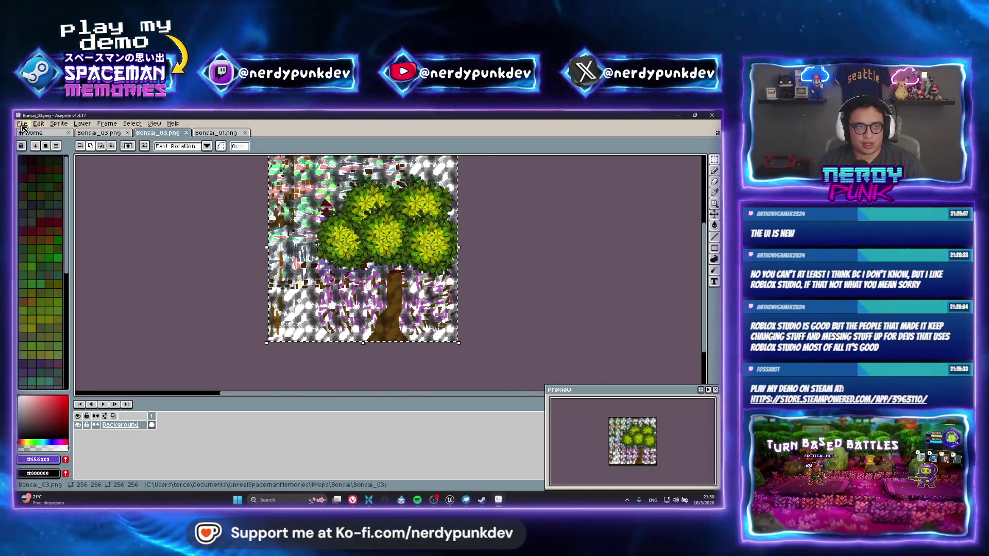
{"action": "left_click", "coordinate": [22, 123]}
{"action": "left_click", "coordinate": [31, 138]}
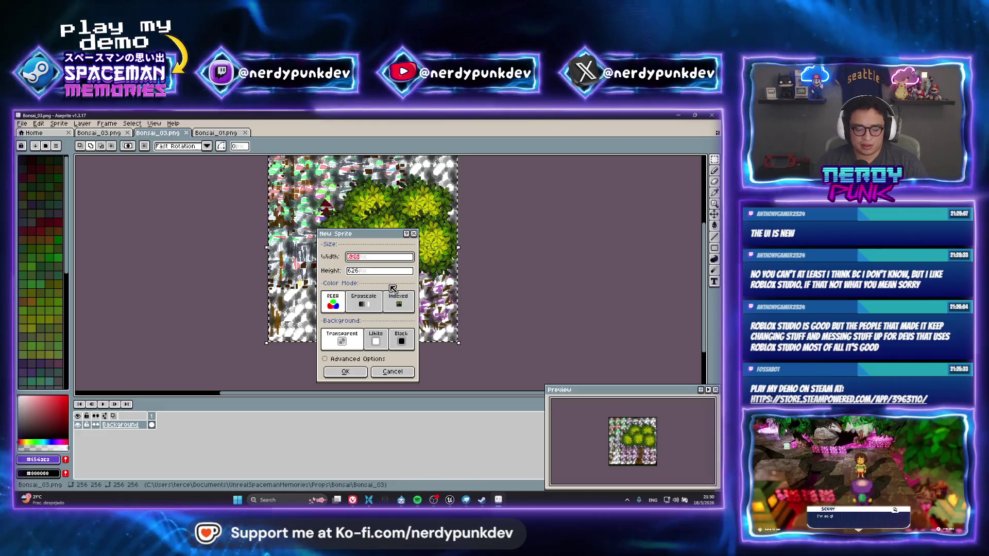
{"action": "type", "text": "28"}
{"action": "key", "text": "Tab"}
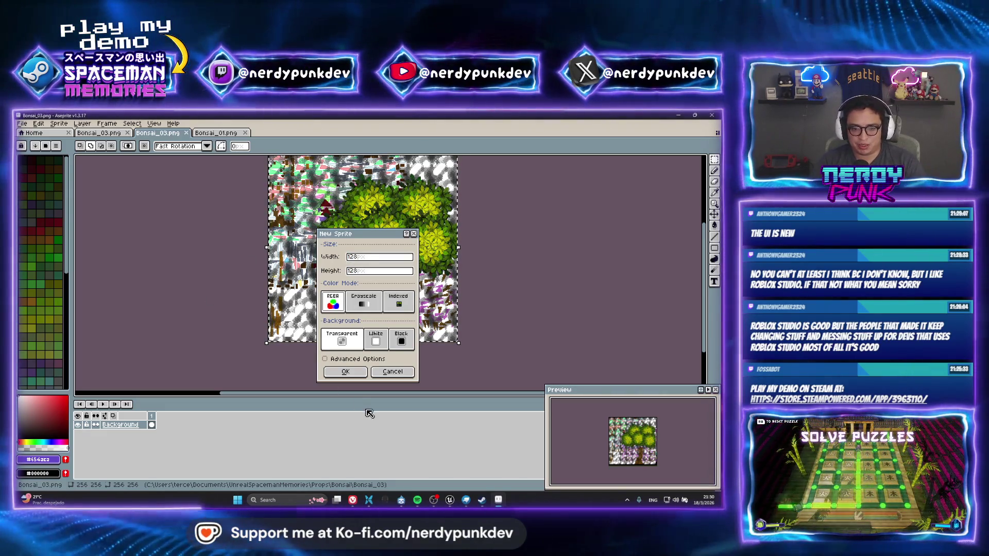
{"action": "key", "text": "Return"}
{"action": "left_click", "coordinate": [224, 133]}
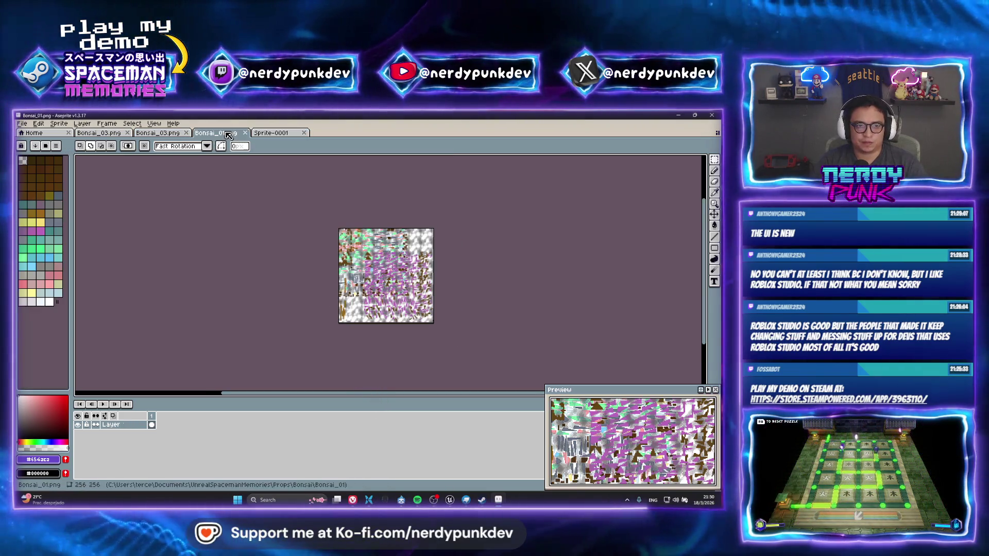
Step: Close Bonsai_01.png, paste the Bonsai_03 art into the new sprite, then discard the enlarged paste
{"action": "key", "text": "ctrl+w"}
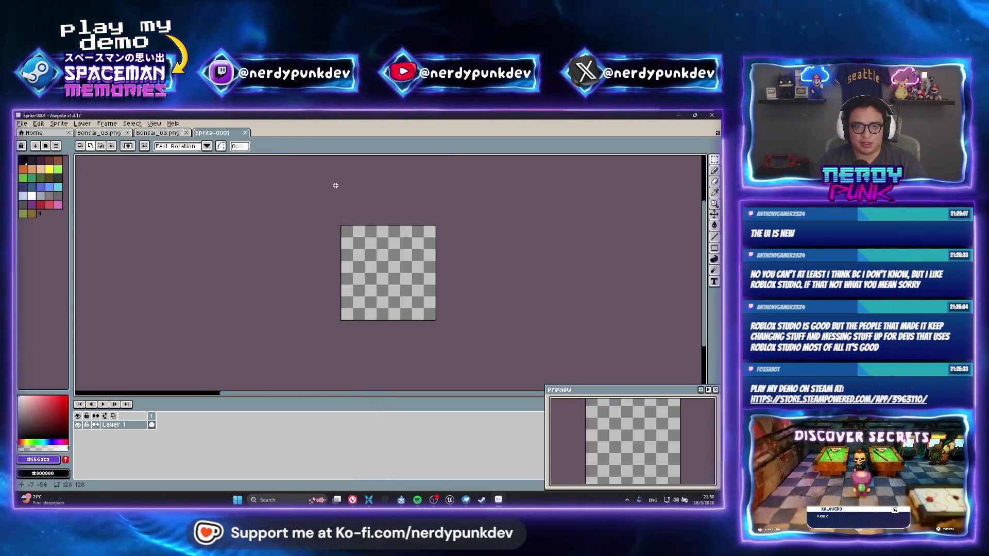
{"action": "left_click", "coordinate": [114, 134]}
{"action": "left_click", "coordinate": [162, 137]}
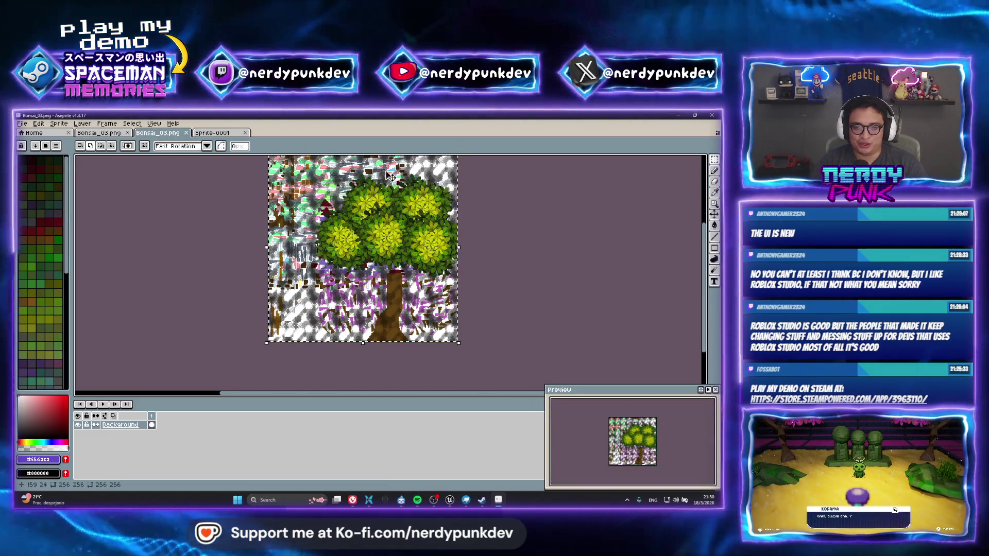
{"action": "left_click", "coordinate": [219, 134]}
{"action": "key", "text": "ctrl+v"}
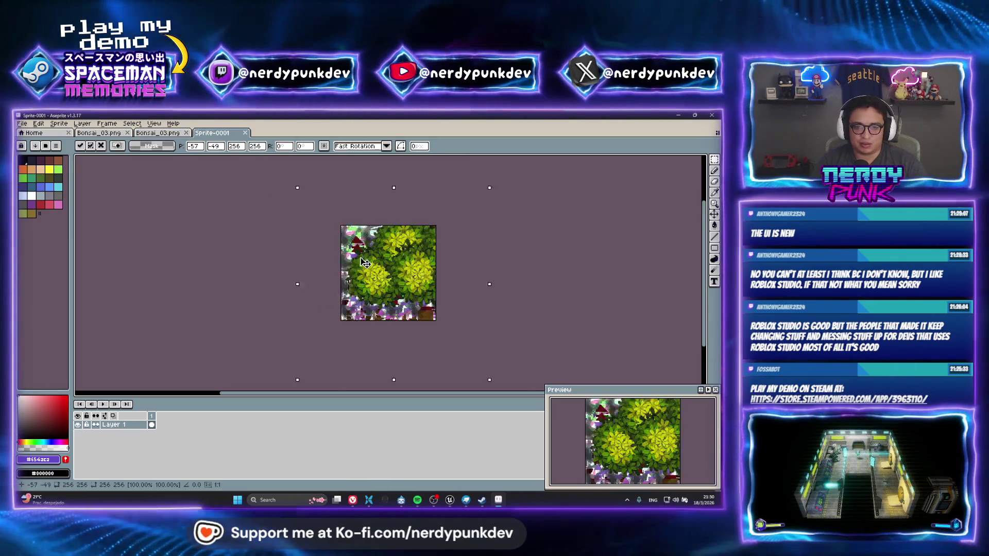
{"action": "left_click_drag", "start_coordinate": [388, 282], "coordinate": [377, 294]}
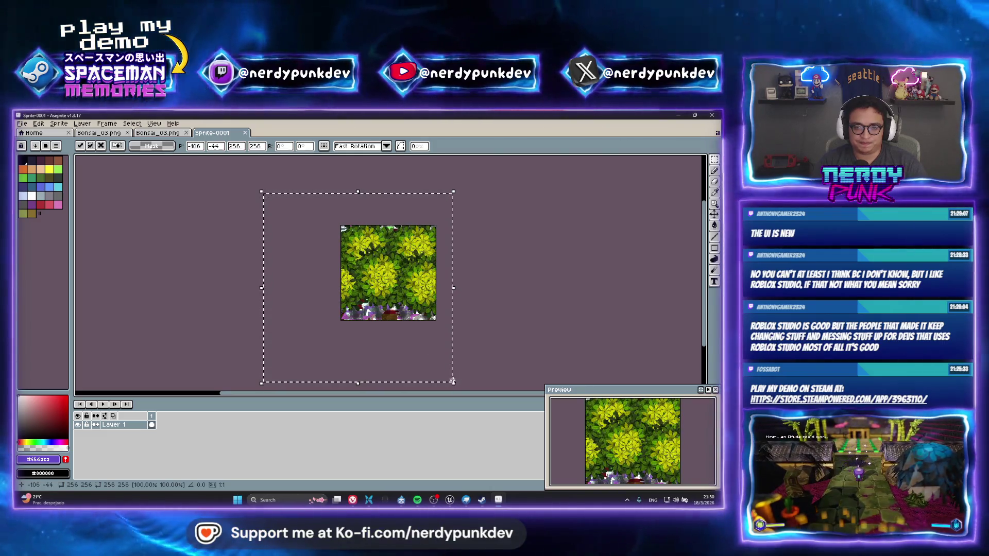
{"action": "left_click_drag", "start_coordinate": [453, 387], "coordinate": [486, 381]}
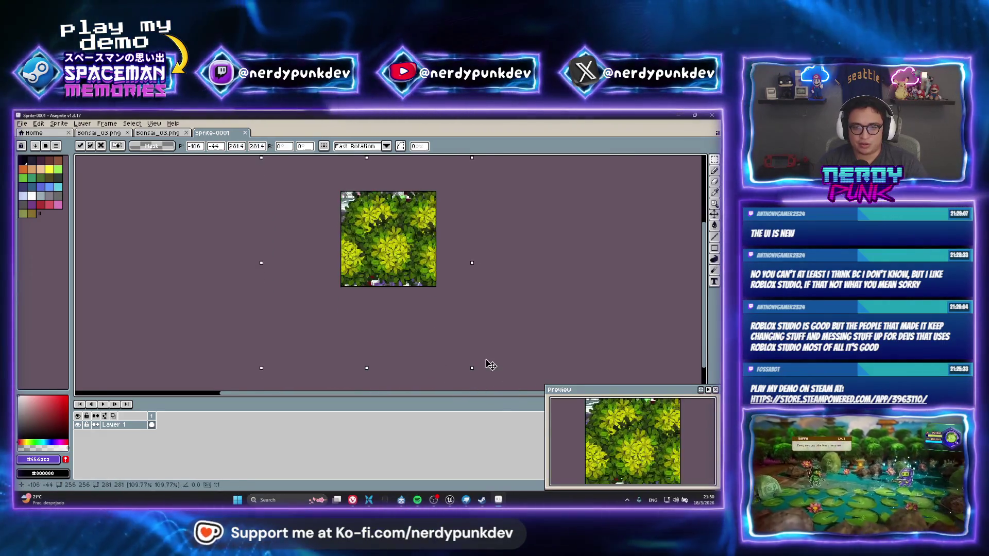
{"action": "key", "text": "Escape"}
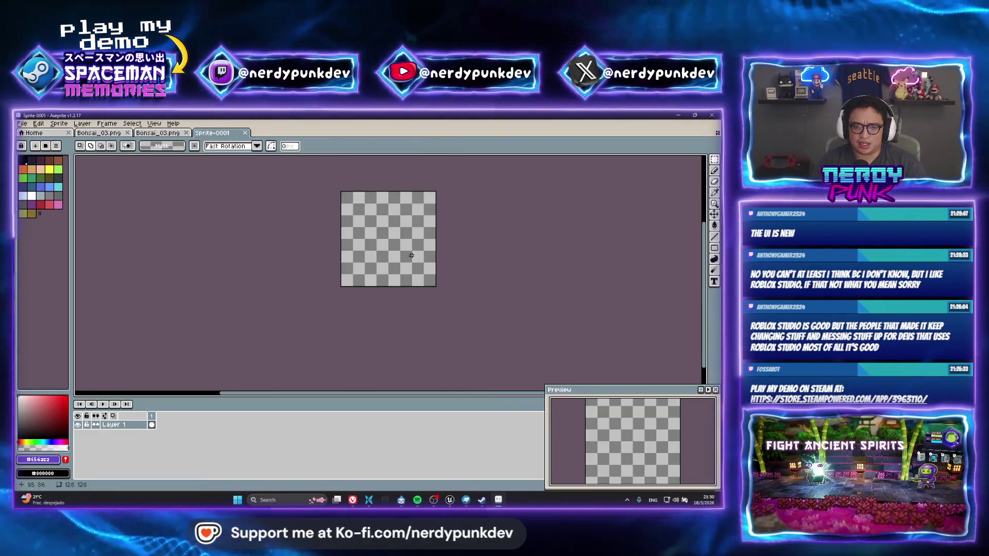
Step: Paste the bonsai art again and position it with foliage at the top and trunk below
{"action": "key", "text": "ctrl+v"}
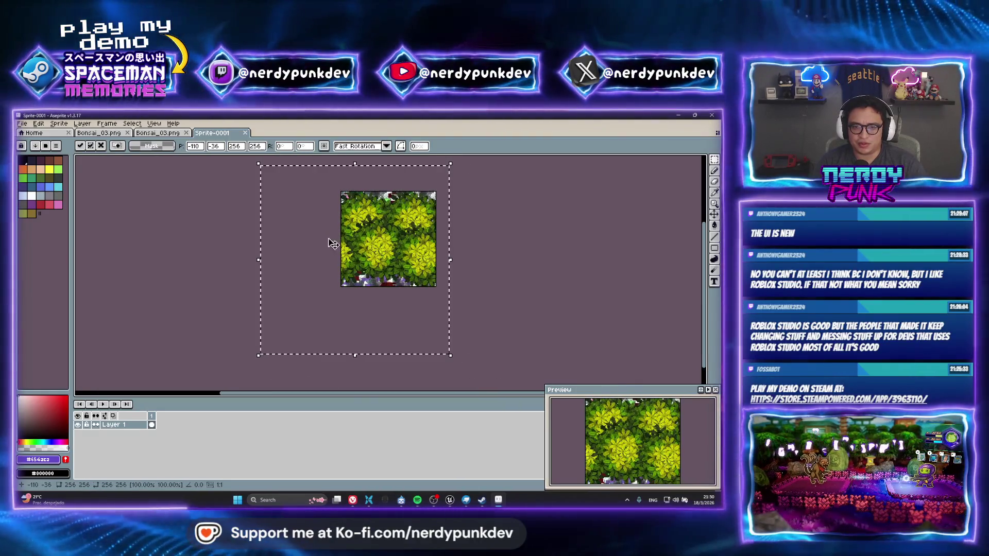
{"action": "scroll", "coordinate": [390, 239], "scroll_direction": "up", "scroll_amount": 3}
{"action": "scroll", "coordinate": [390, 239], "scroll_direction": "down", "scroll_amount": 3}
{"action": "scroll", "coordinate": [390, 236], "scroll_direction": "up", "scroll_amount": 1}
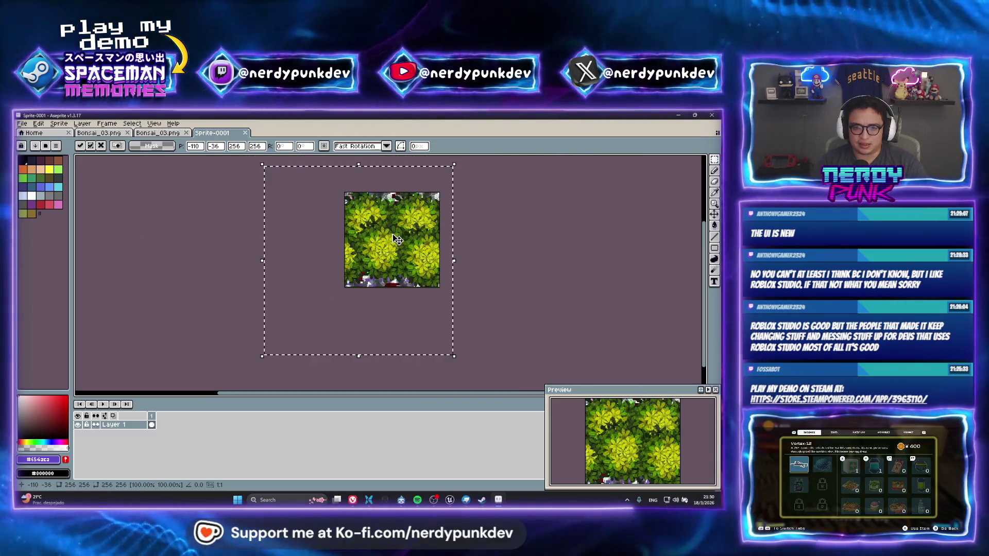
{"action": "left_click_drag", "start_coordinate": [391, 234], "coordinate": [395, 229]}
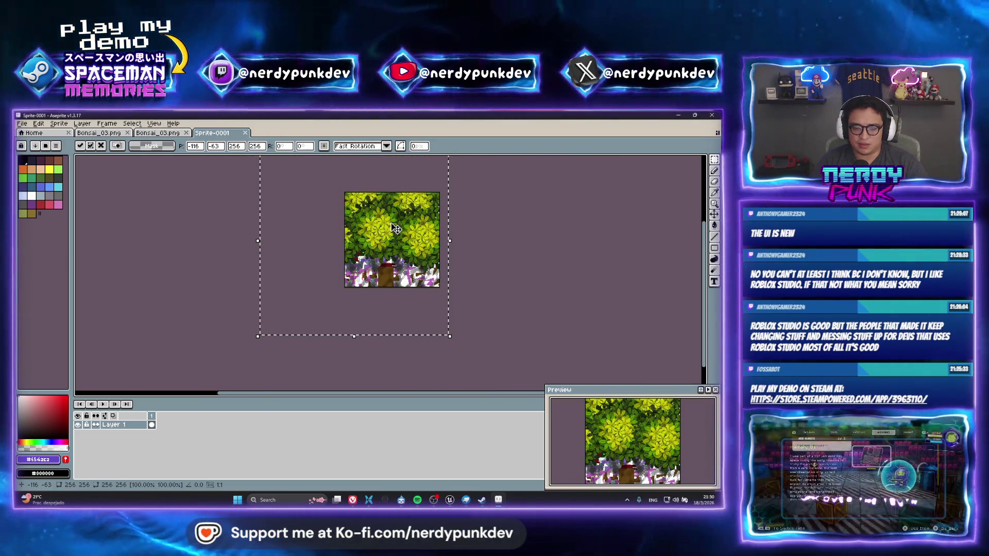
{"action": "scroll", "coordinate": [395, 229], "scroll_direction": "up", "scroll_amount": 1}
{"action": "scroll", "coordinate": [377, 247], "scroll_direction": "down", "scroll_amount": 1}
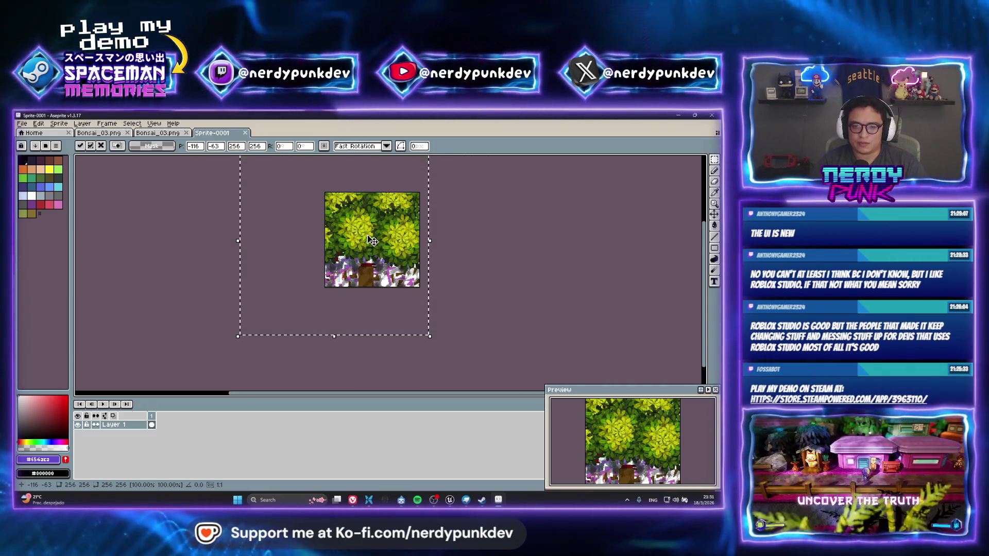
{"action": "scroll", "coordinate": [372, 240], "scroll_direction": "up", "scroll_amount": 1}
{"action": "scroll", "coordinate": [372, 240], "scroll_direction": "up", "scroll_amount": 1}
{"action": "scroll", "coordinate": [372, 240], "scroll_direction": "down", "scroll_amount": 2}
{"action": "left_click_drag", "start_coordinate": [371, 240], "coordinate": [377, 229]}
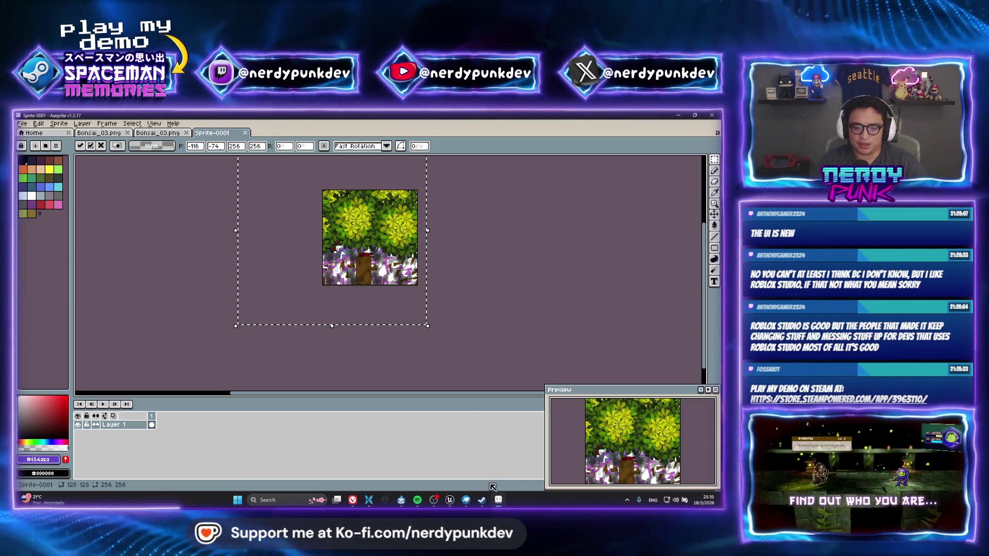
{"action": "scroll", "coordinate": [452, 280], "scroll_direction": "up", "scroll_amount": 2}
{"action": "scroll", "coordinate": [452, 279], "scroll_direction": "down", "scroll_amount": 1}
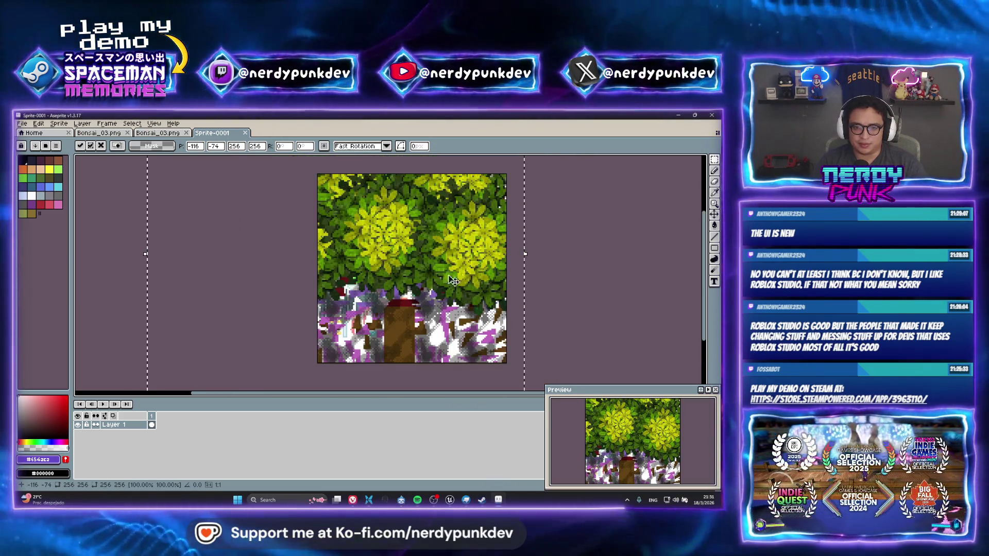
{"action": "middle_click_drag", "start_coordinate": [418, 287], "coordinate": [317, 300]}
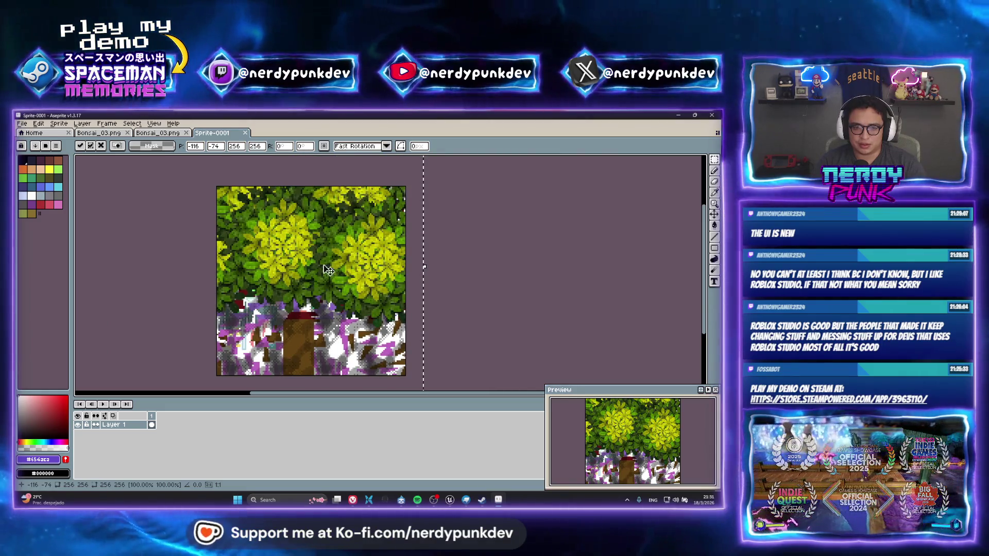
{"action": "left_click_drag", "start_coordinate": [308, 257], "coordinate": [321, 254]}
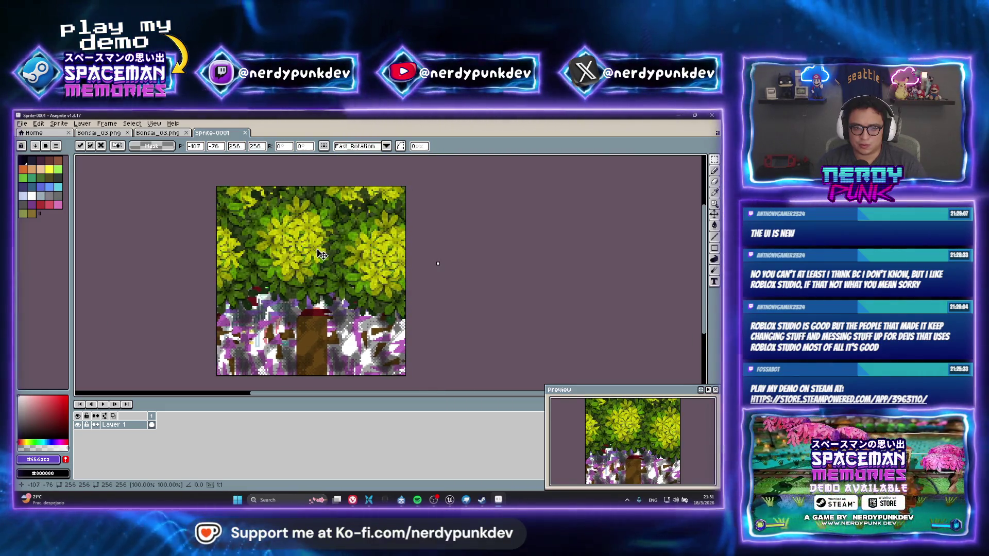
{"action": "scroll", "coordinate": [321, 255], "scroll_direction": "up", "scroll_amount": 1}
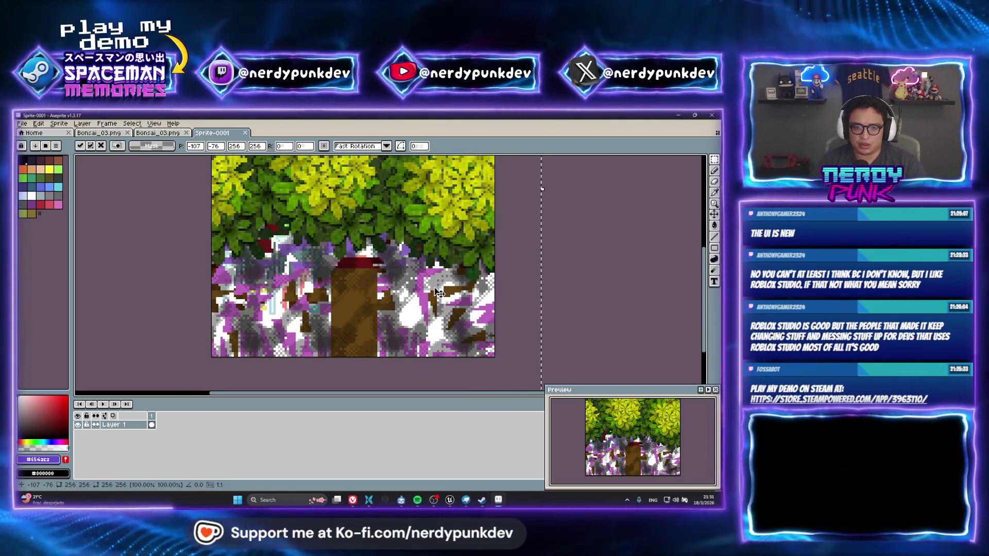
Step: Return to the foliage sprite and bring up its export settings
{"action": "left_click", "coordinate": [160, 134]}
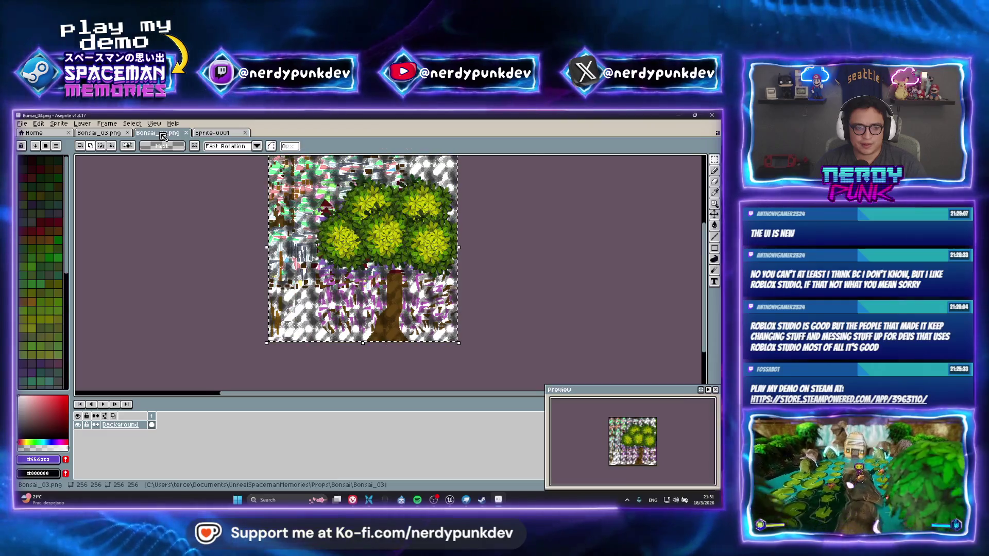
{"action": "key", "text": "ctrl+Tab"}
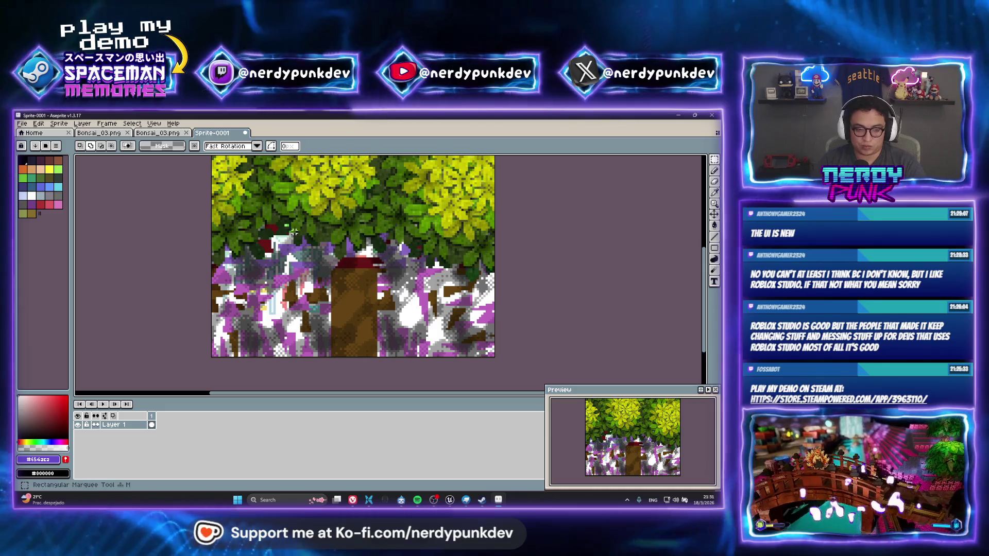
{"action": "scroll", "coordinate": [295, 231], "scroll_direction": "down", "scroll_amount": 3}
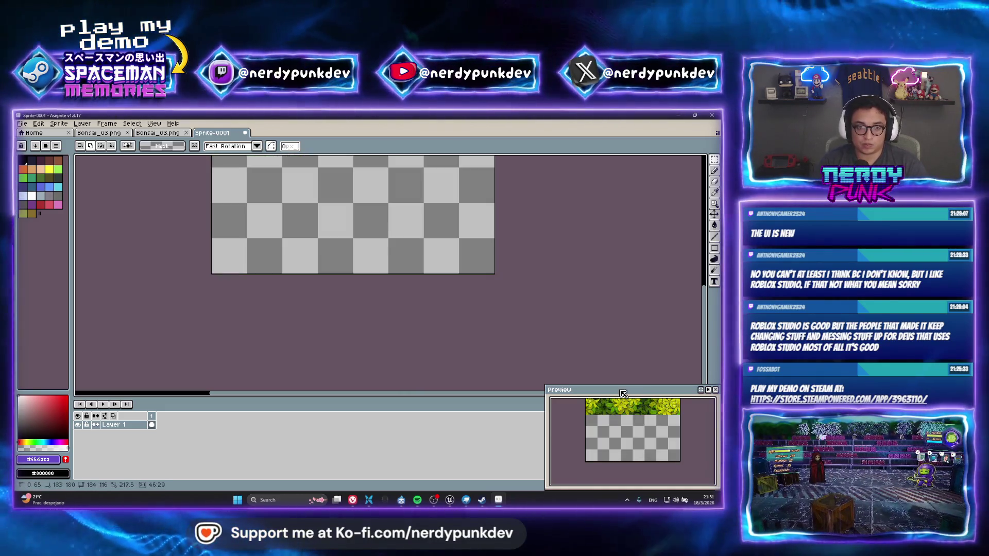
{"action": "scroll", "coordinate": [399, 227], "scroll_direction": "up", "scroll_amount": 3}
{"action": "scroll", "coordinate": [379, 247], "scroll_direction": "down", "scroll_amount": 2}
{"action": "scroll", "coordinate": [365, 264], "scroll_direction": "up", "scroll_amount": 1}
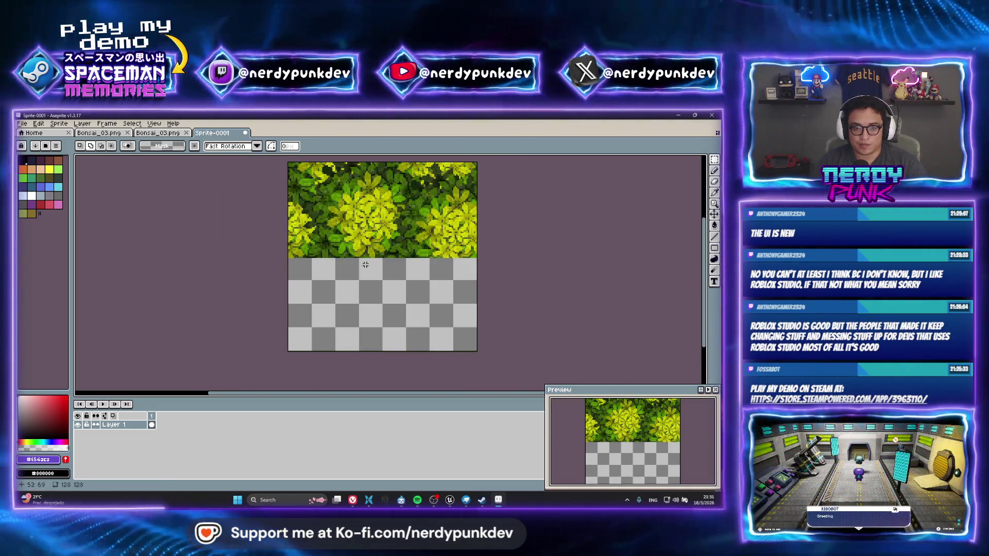
{"action": "scroll", "coordinate": [365, 264], "scroll_direction": "up", "scroll_amount": 1}
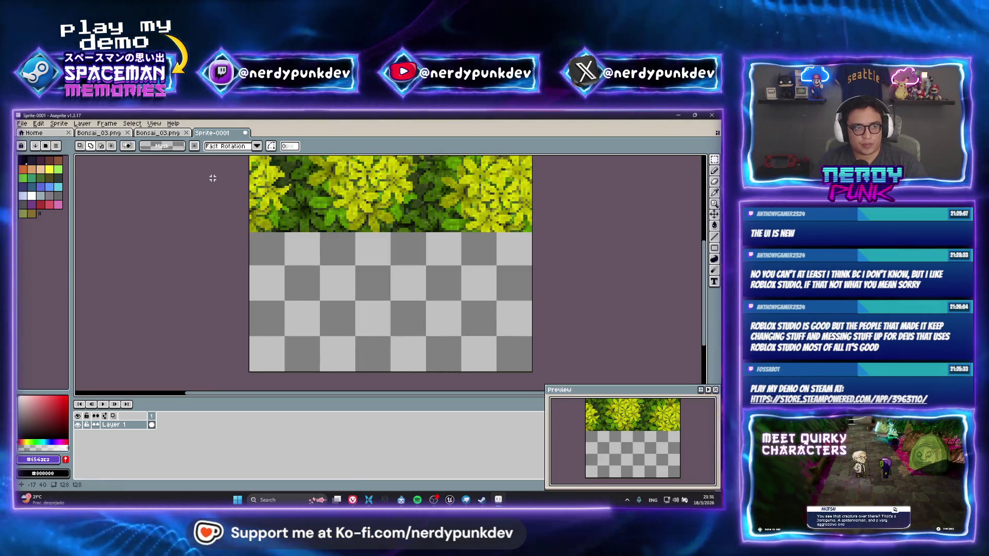
{"action": "key", "text": "ctrl+alt+shift+s"}
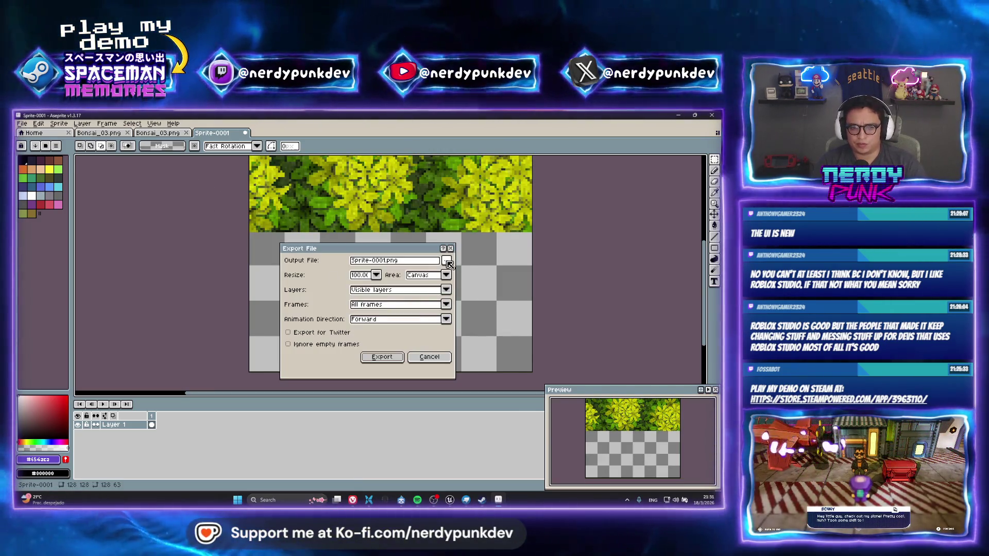
Step: Browse the export location to Documents/UnrealSpacemanMemories/Props/Bonsai/Bonsai_01
{"action": "left_click", "coordinate": [447, 263]}
{"action": "left_click", "coordinate": [464, 272]}
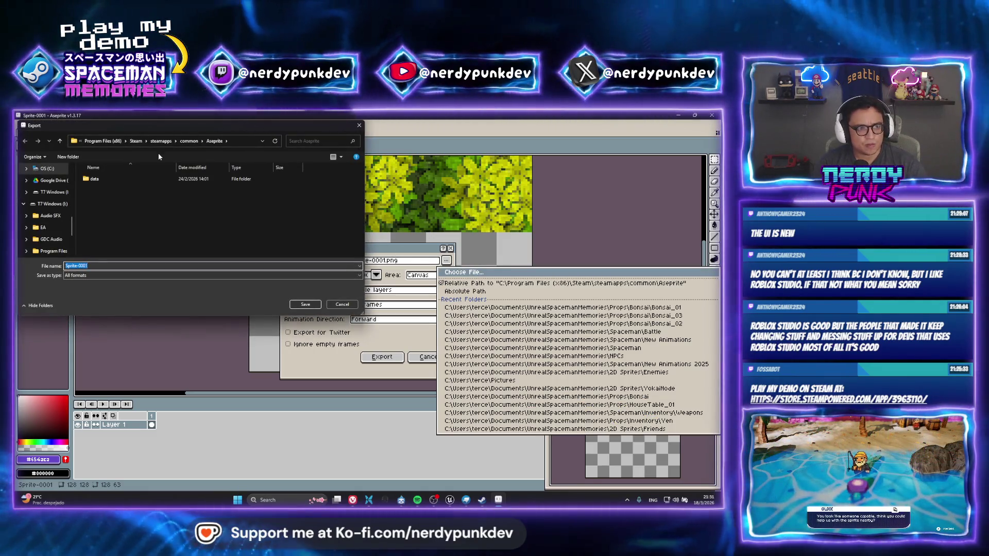
{"action": "scroll", "coordinate": [47, 238], "scroll_direction": "up", "scroll_amount": 5}
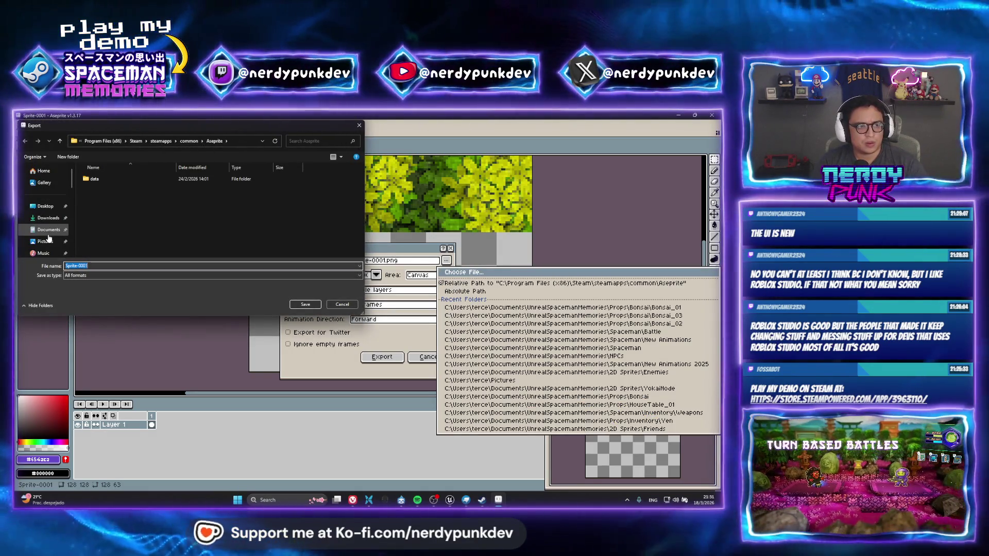
{"action": "left_click", "coordinate": [47, 230]}
{"action": "scroll", "coordinate": [134, 222], "scroll_direction": "down", "scroll_amount": 3}
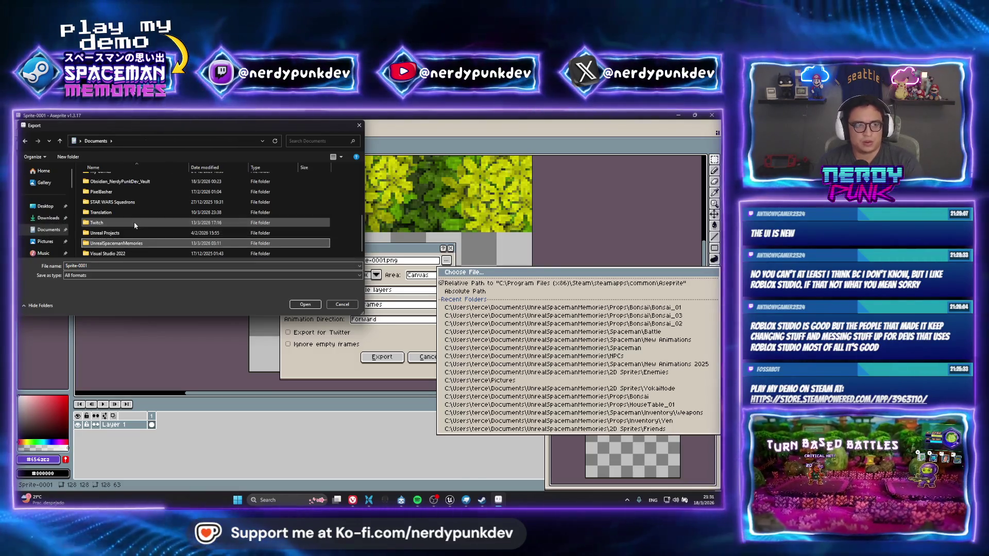
{"action": "key", "text": "Return"}
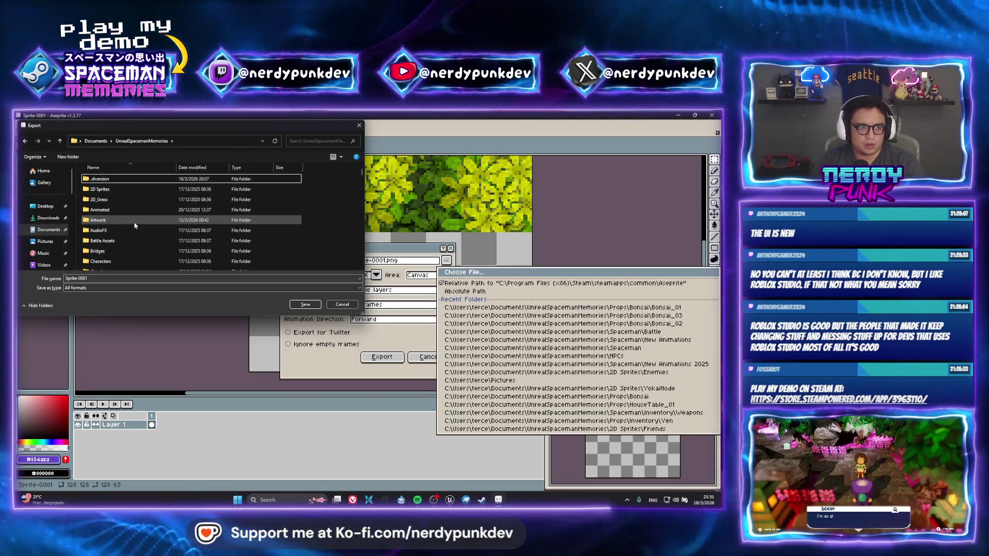
{"action": "scroll", "coordinate": [134, 225], "scroll_direction": "down", "scroll_amount": 8}
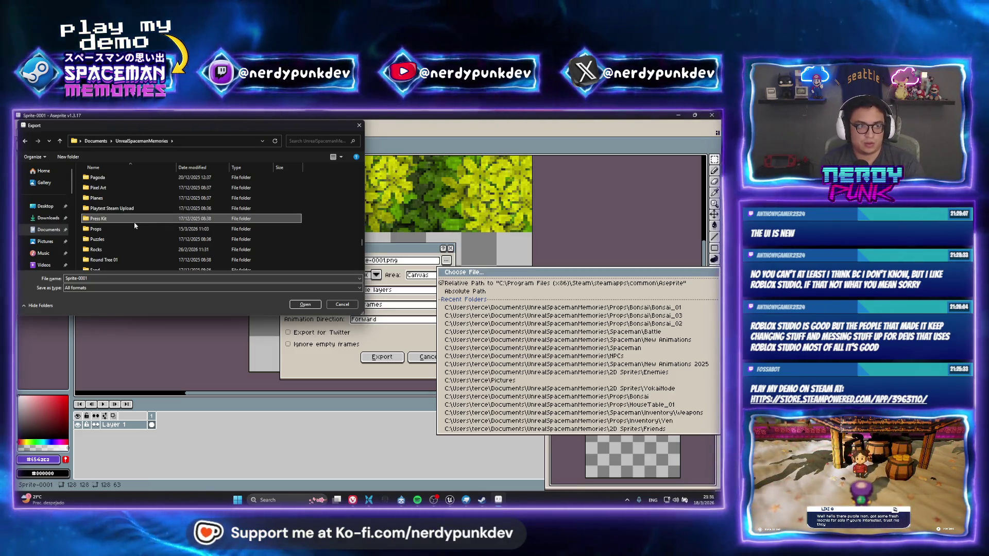
{"action": "double_click", "coordinate": [134, 226]}
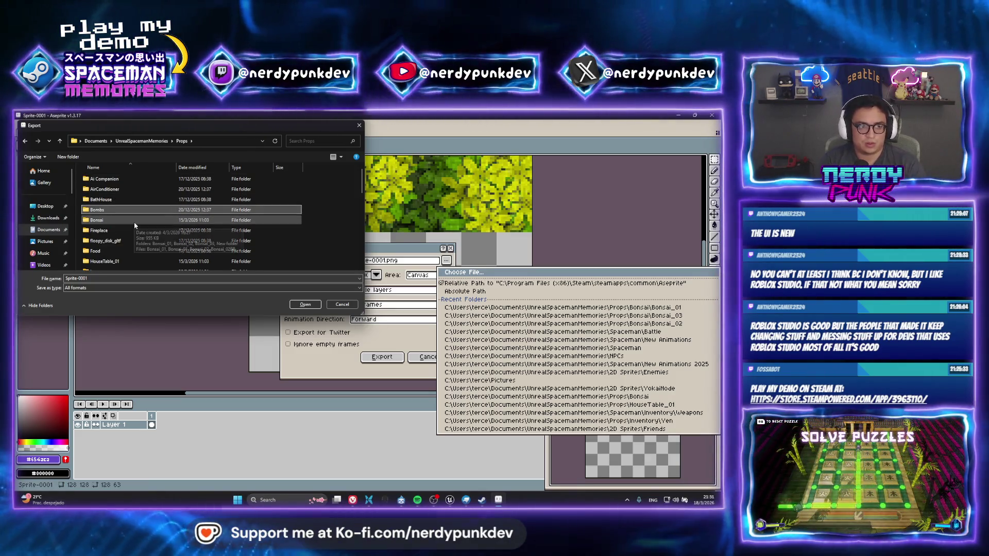
{"action": "double_click", "coordinate": [134, 221]}
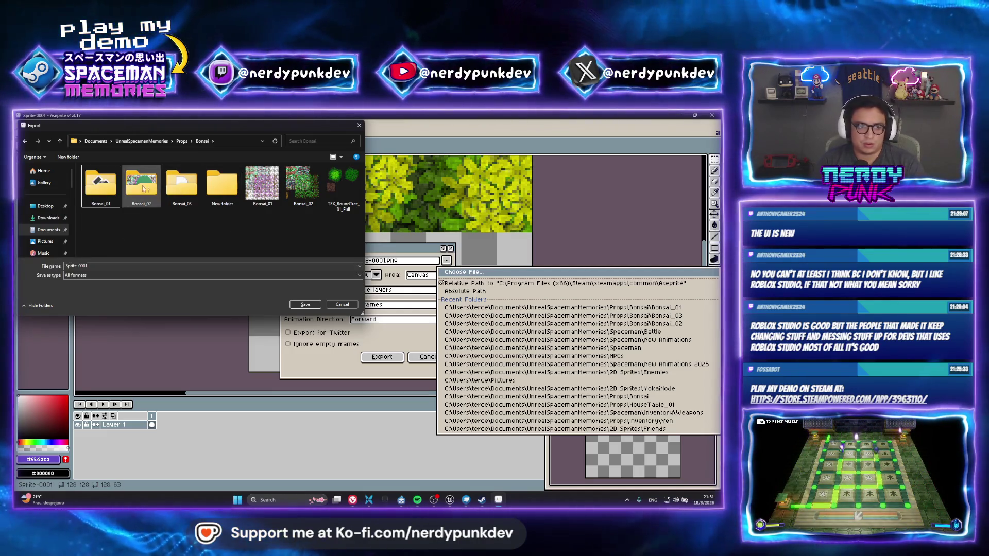
{"action": "double_click", "coordinate": [101, 183]}
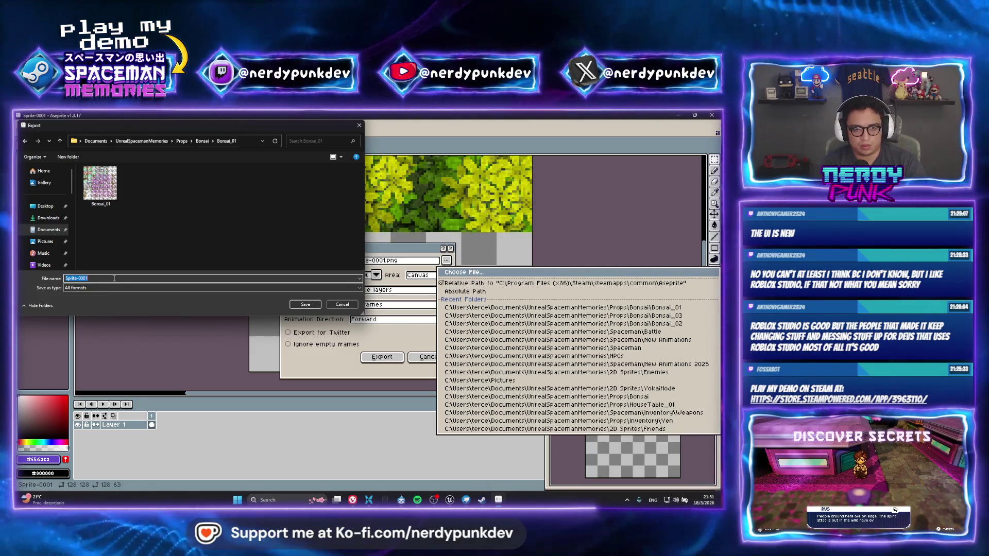
{"action": "type", "text": "Bonsai_"}
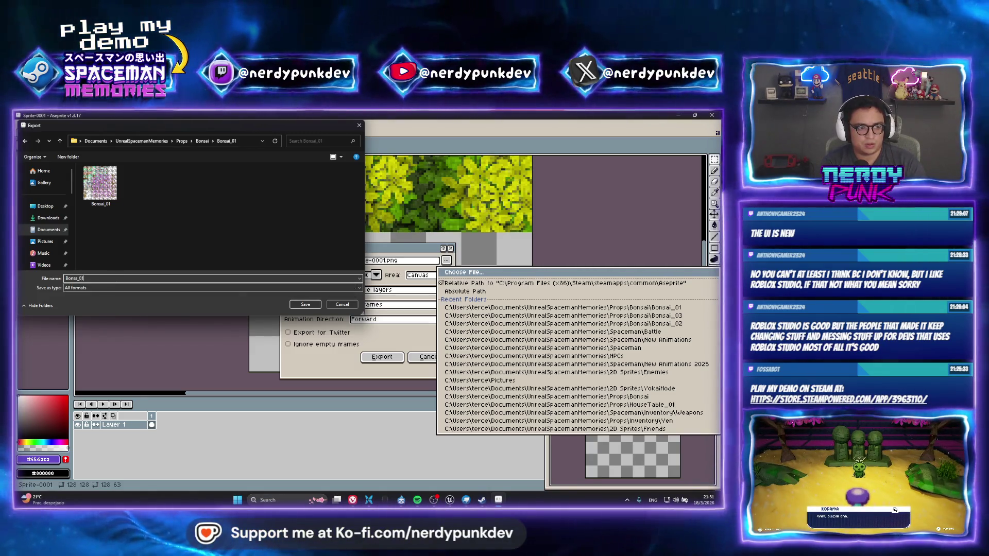
Step: Name the output TEX_Bonsai_01.png and export the sprite
{"action": "key", "text": "BackSpace"}
{"action": "key", "text": "BackSpace"}
{"action": "key", "text": "BackSpace"}
{"action": "type", "text": "Te"}
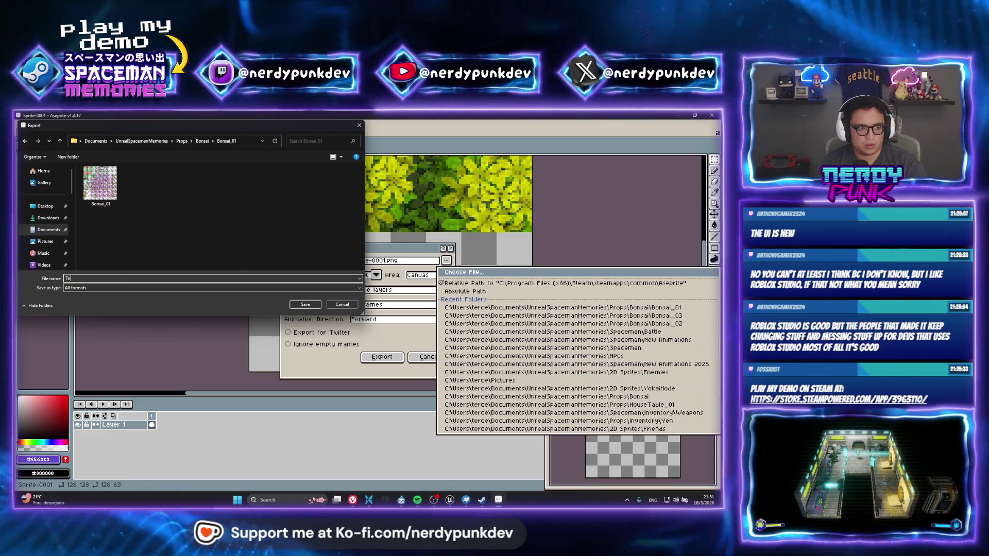
{"action": "type", "text": "X_BO"}
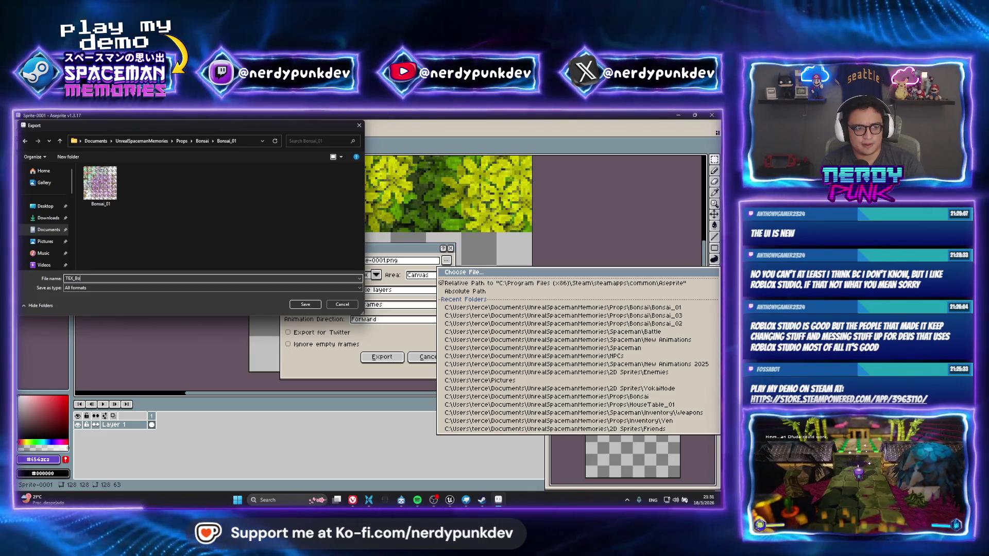
{"action": "key", "text": "Return"}
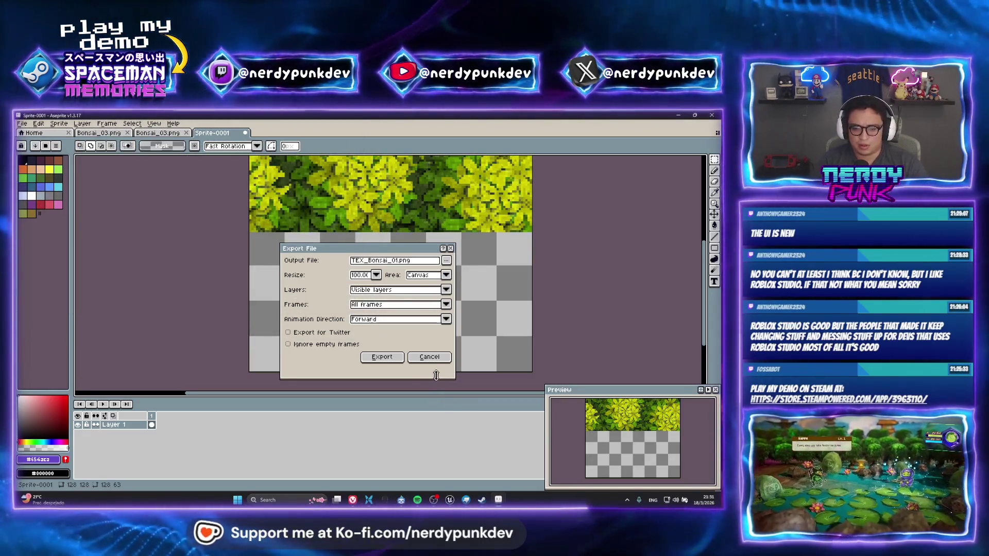
{"action": "left_click", "coordinate": [401, 360]}
{"action": "mouse_move", "coordinate": [480, 499]}
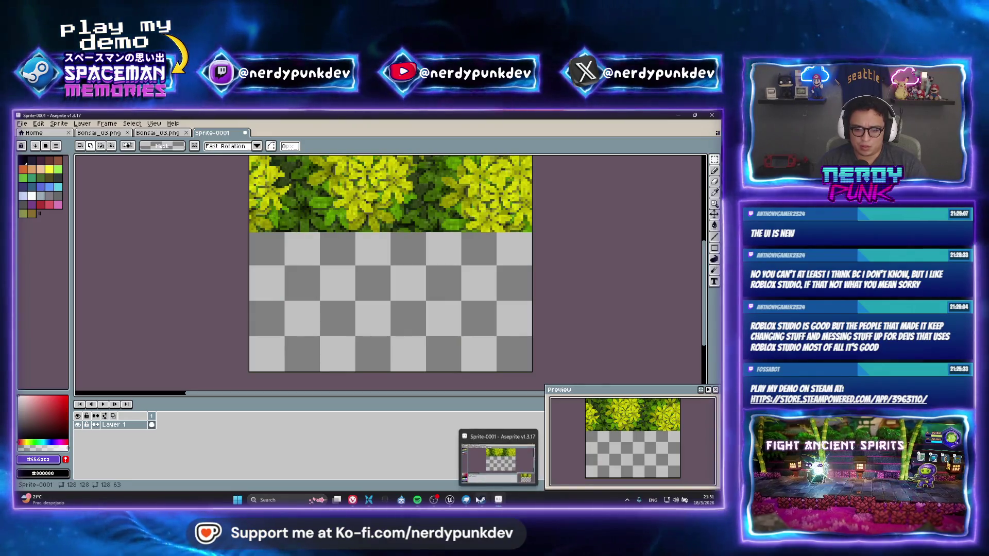
Step: Import Bonsai_01/TEX_Bonsai_01.png as a project texture in Blockbench
{"action": "left_click", "coordinate": [499, 459]}
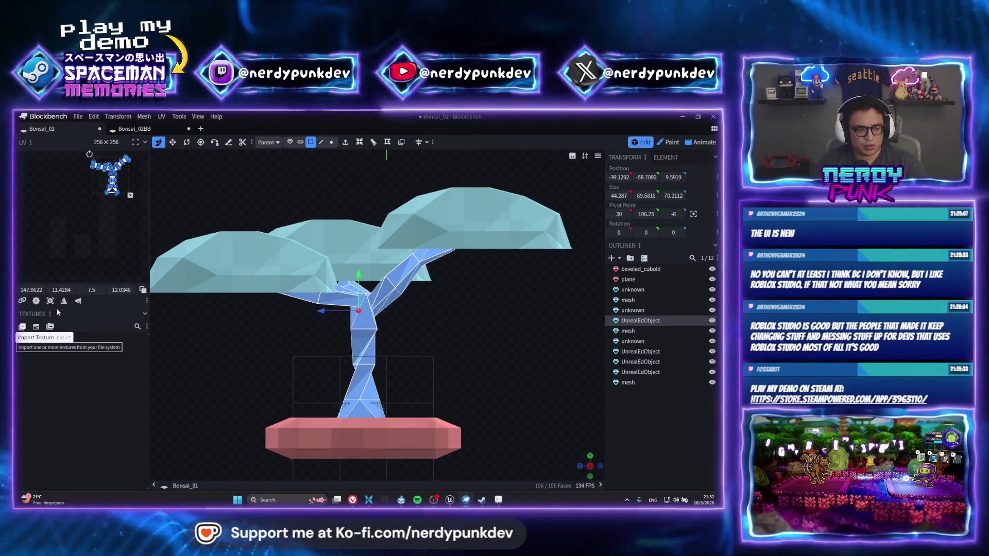
{"action": "left_click", "coordinate": [22, 326]}
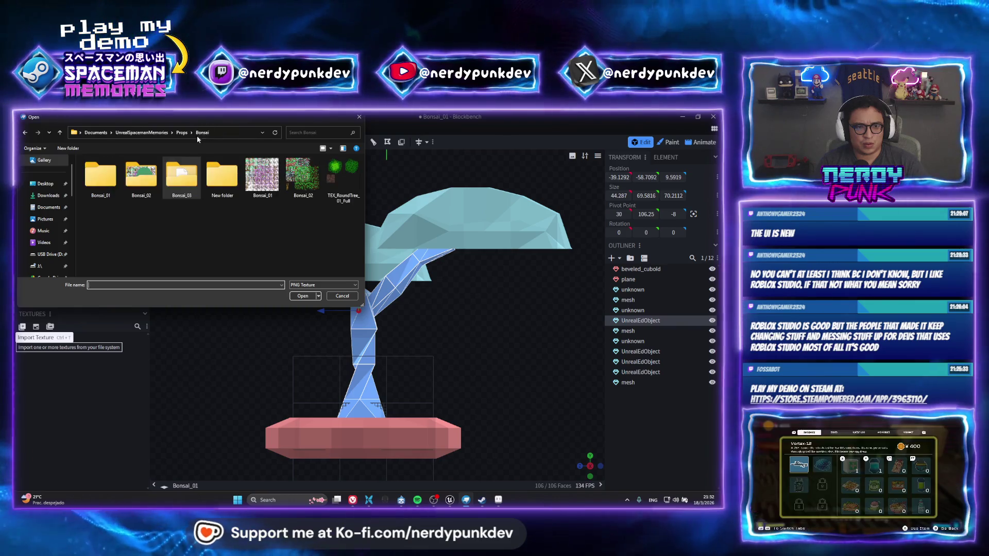
{"action": "double_click", "coordinate": [101, 176]}
{"action": "double_click", "coordinate": [141, 176]}
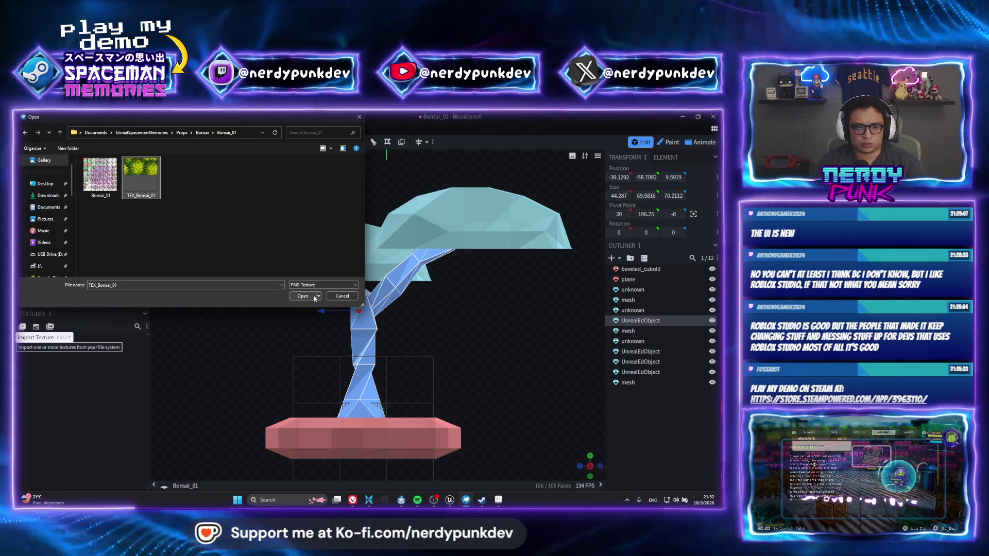
{"action": "left_click", "coordinate": [69, 345]}
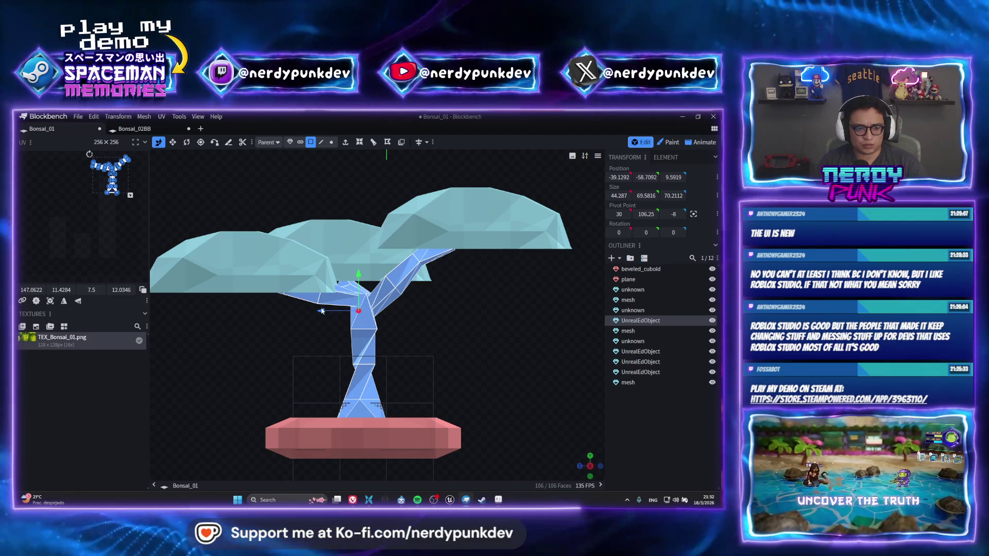
{"action": "scroll", "coordinate": [481, 369], "scroll_direction": "down", "scroll_amount": 2}
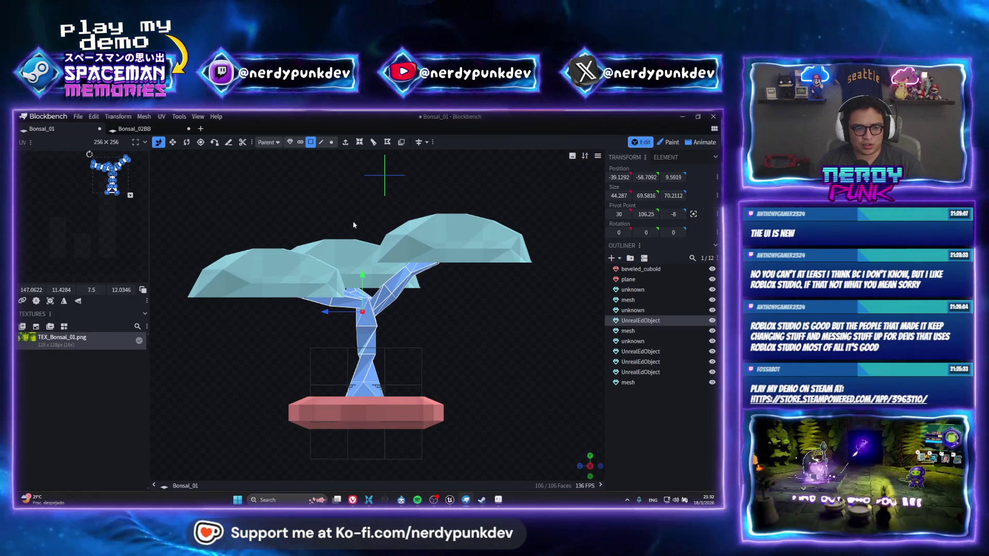
{"action": "scroll", "coordinate": [584, 439], "scroll_direction": "up", "scroll_amount": 5}
Step: From a top view, select the three canopy meshes in Object mode and bring up their actions
{"action": "left_click_drag", "start_coordinate": [584, 440], "coordinate": [582, 454]}
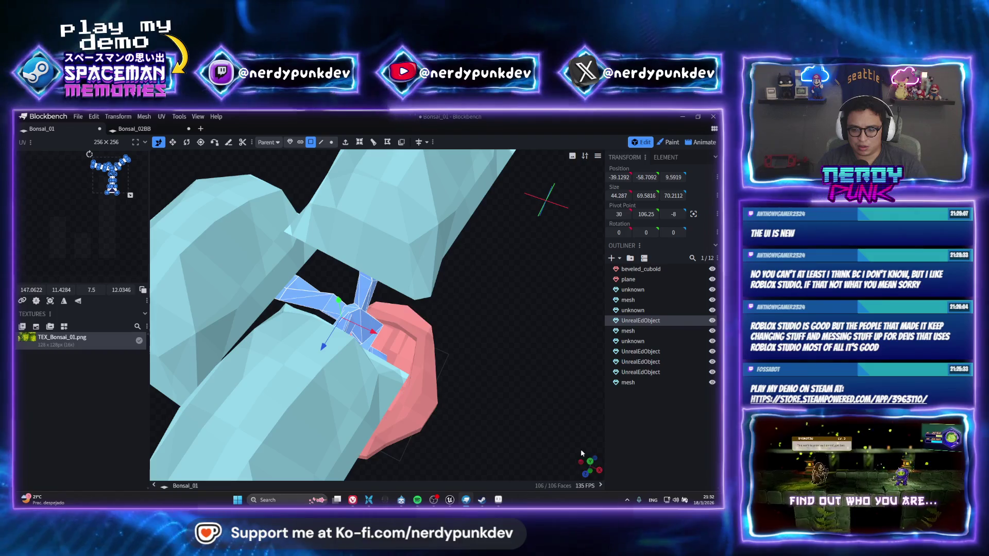
{"action": "left_click", "coordinate": [590, 462]}
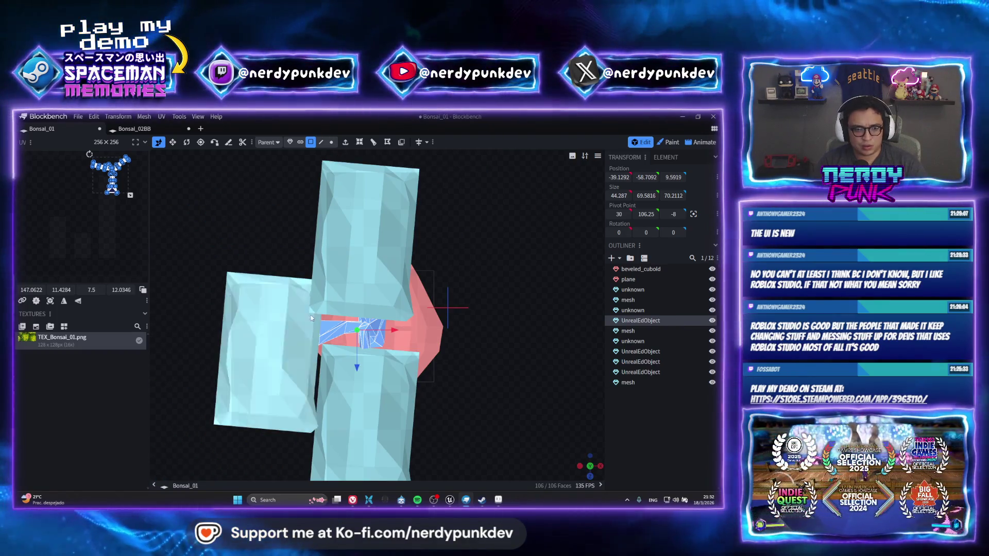
{"action": "left_click", "coordinate": [384, 269]}
{"action": "left_click", "coordinate": [290, 142]}
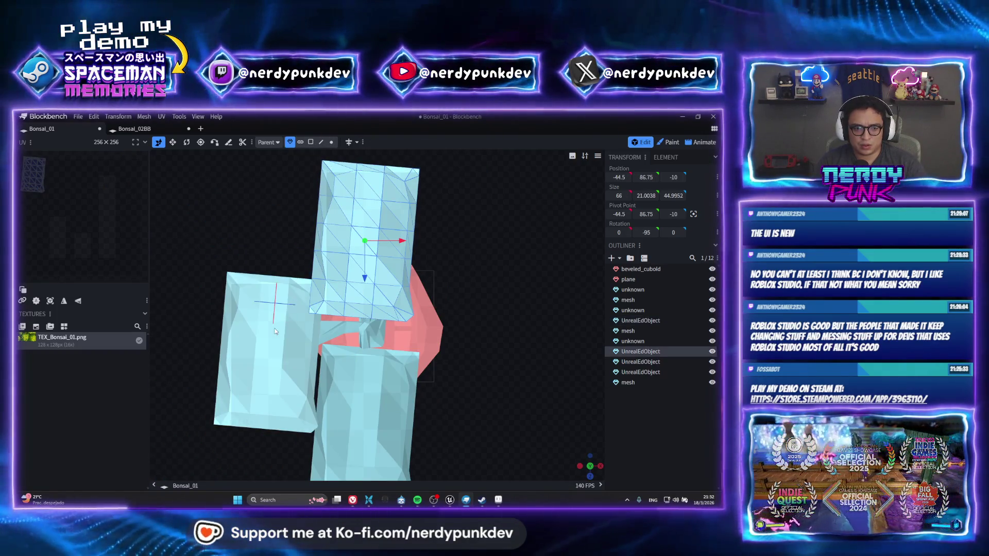
{"action": "left_click", "coordinate": [263, 348], "text": "shift"}
{"action": "left_click", "coordinate": [377, 404], "text": "shift"}
{"action": "left_click", "coordinate": [374, 340], "text": "shift"}
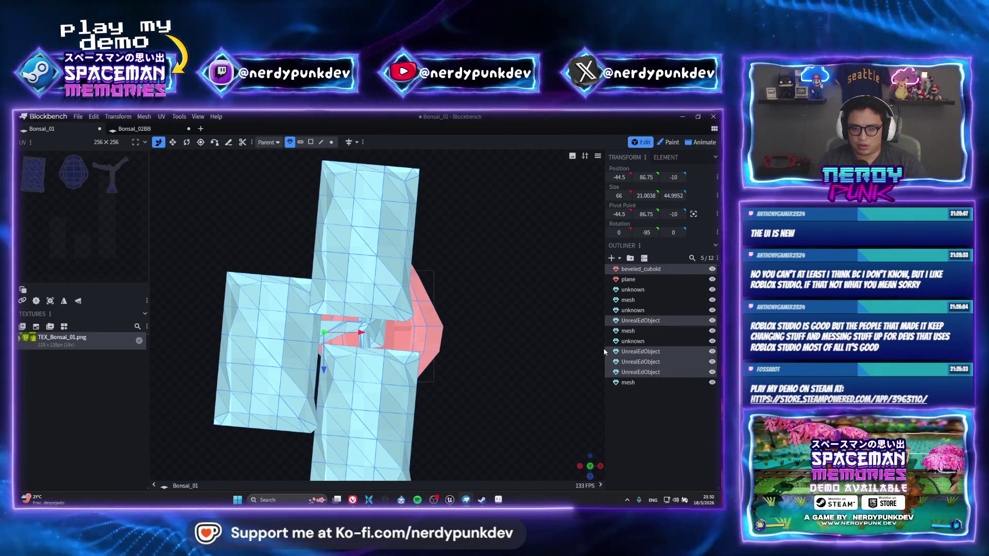
{"action": "right_click", "coordinate": [641, 325]}
{"action": "mouse_move", "coordinate": [579, 440]}
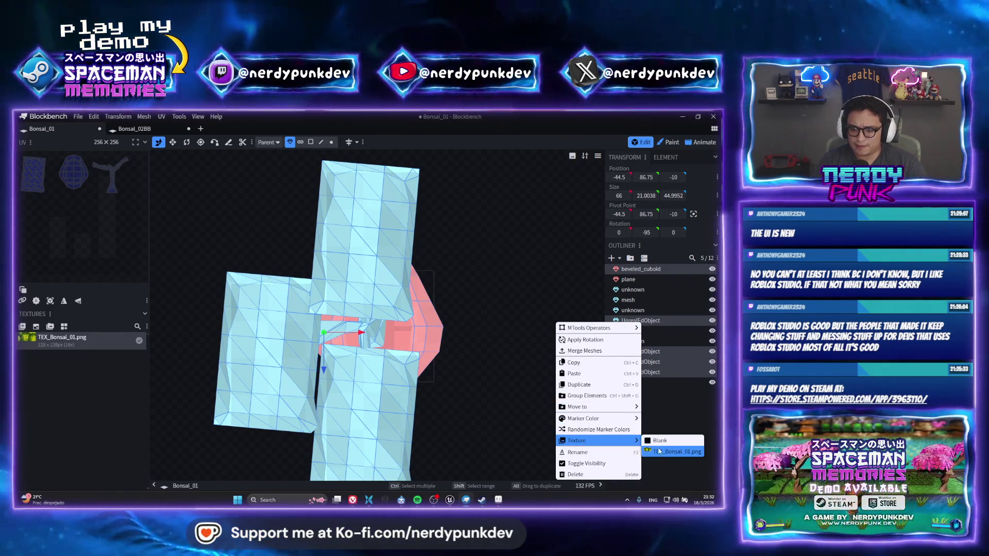
Step: Apply TEX_Bonsai_01 to the canopies, then to the pink plane in the pot
{"action": "left_click", "coordinate": [672, 451]}
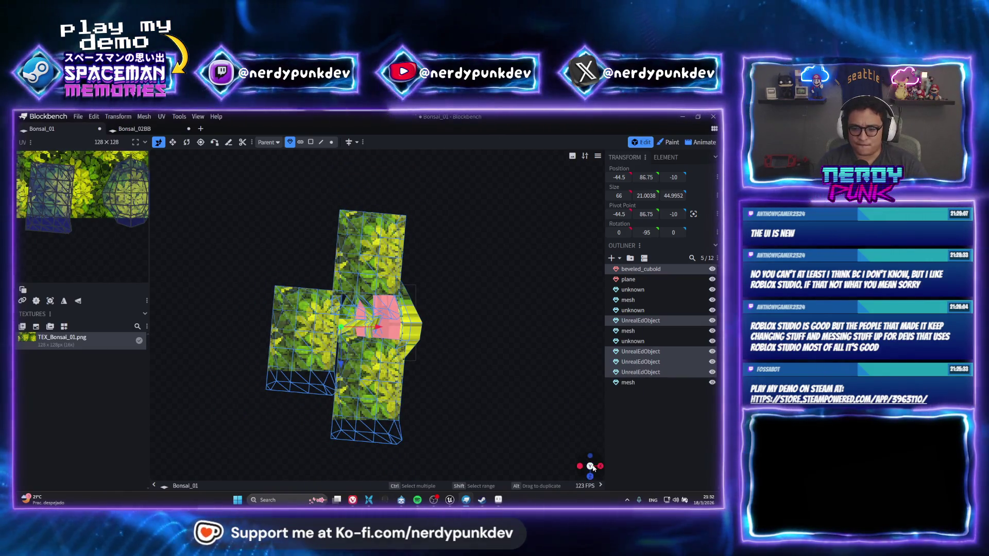
{"action": "mouse_move", "coordinate": [590, 467]}
{"action": "left_mouse_down"}
{"action": "mouse_move", "coordinate": [451, 393]}
{"action": "mouse_move", "coordinate": [286, 338]}
{"action": "mouse_move", "coordinate": [435, 354]}
{"action": "mouse_move", "coordinate": [599, 468]}
{"action": "left_mouse_up"}
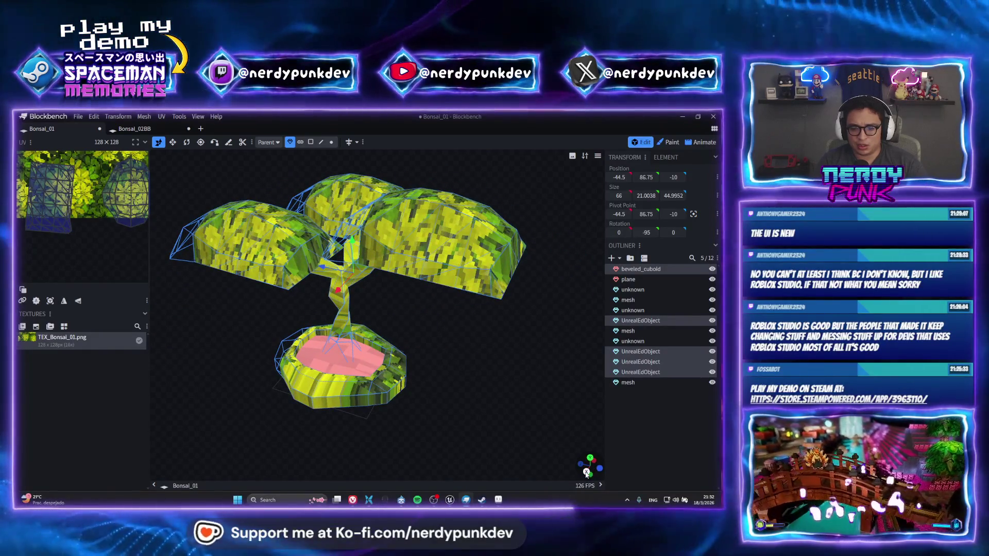
{"action": "left_click", "coordinate": [340, 355]}
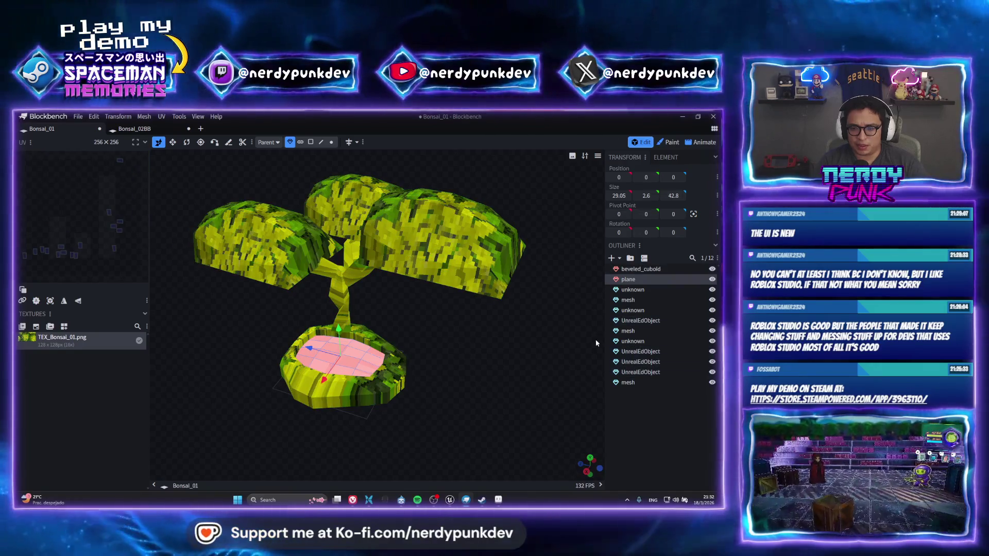
{"action": "right_click", "coordinate": [631, 282]}
{"action": "mouse_move", "coordinate": [655, 392]}
{"action": "left_click", "coordinate": [599, 399]}
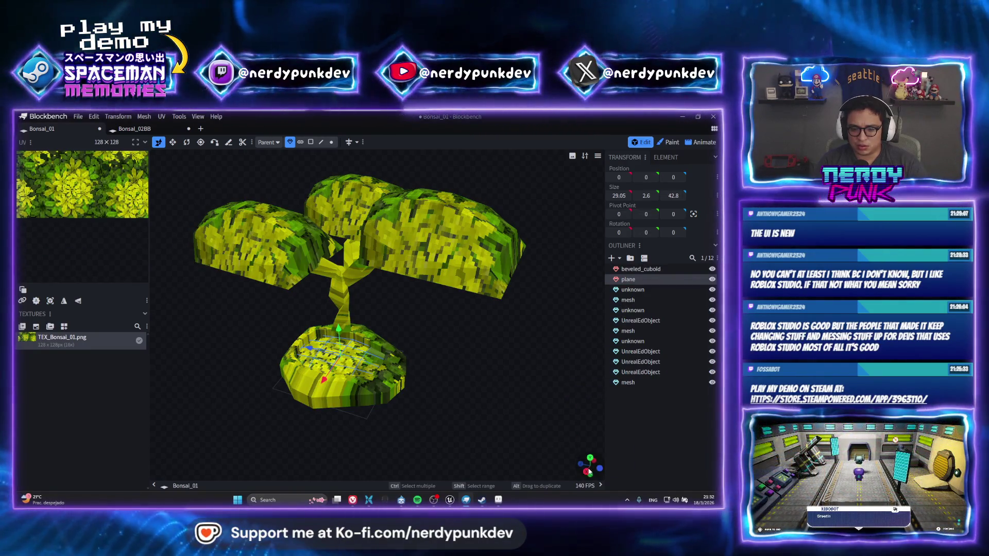
Step: Select the three canopy meshes again from above
{"action": "left_click", "coordinate": [358, 219]}
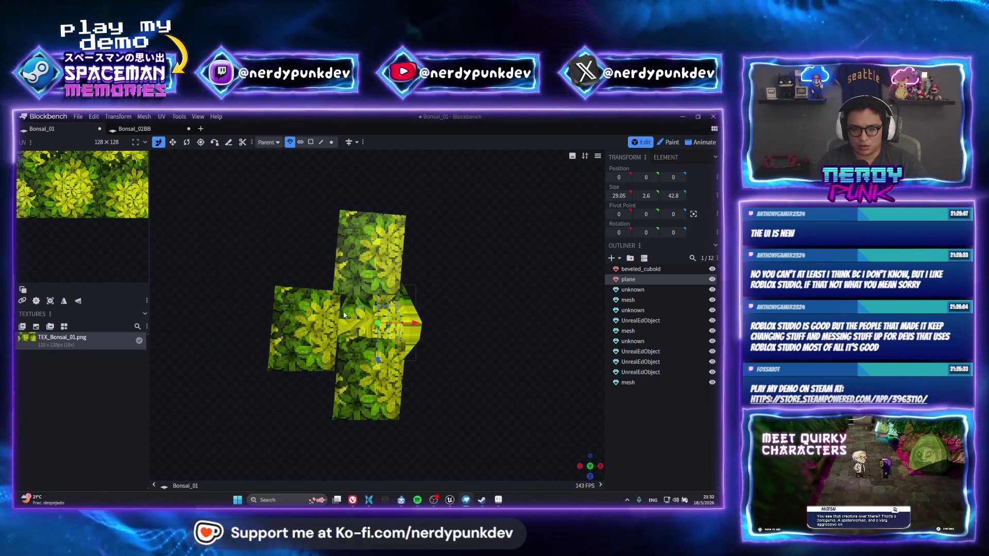
{"action": "left_click", "coordinate": [252, 337], "text": "shift"}
{"action": "left_click", "coordinate": [349, 407], "text": "shift"}
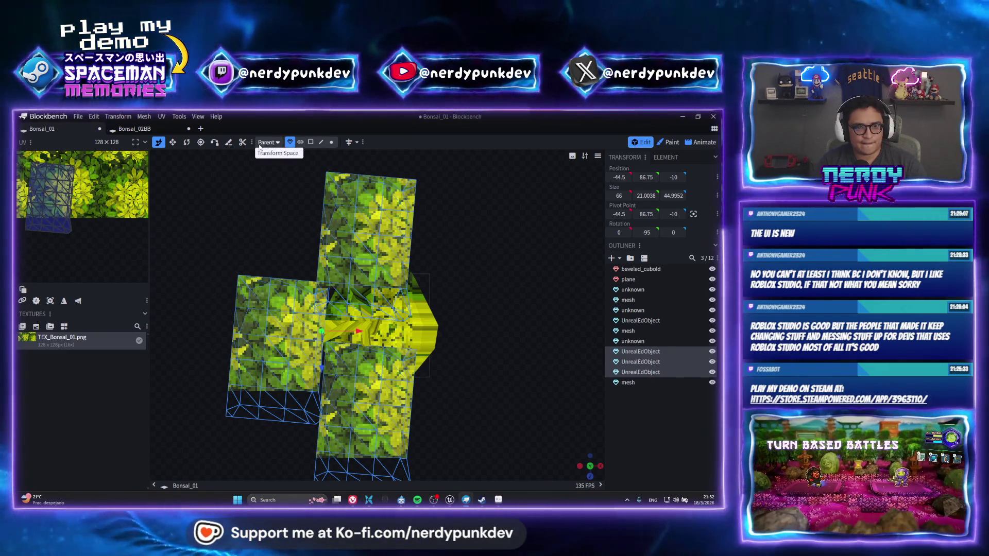
Step: In face mode, re-project the canopies' UVs from view and shrink them onto the foliage texture
{"action": "left_click", "coordinate": [309, 142]}
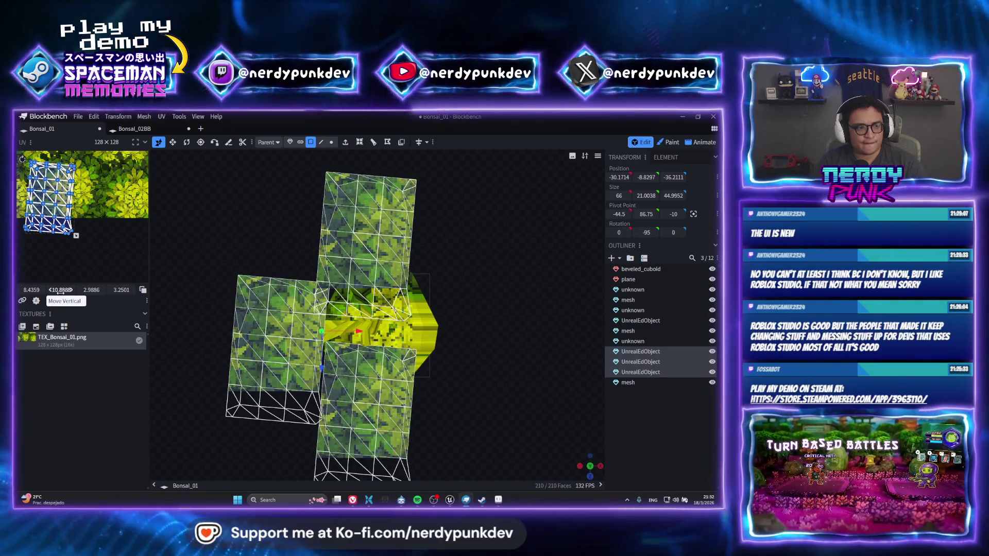
{"action": "left_click", "coordinate": [50, 301]}
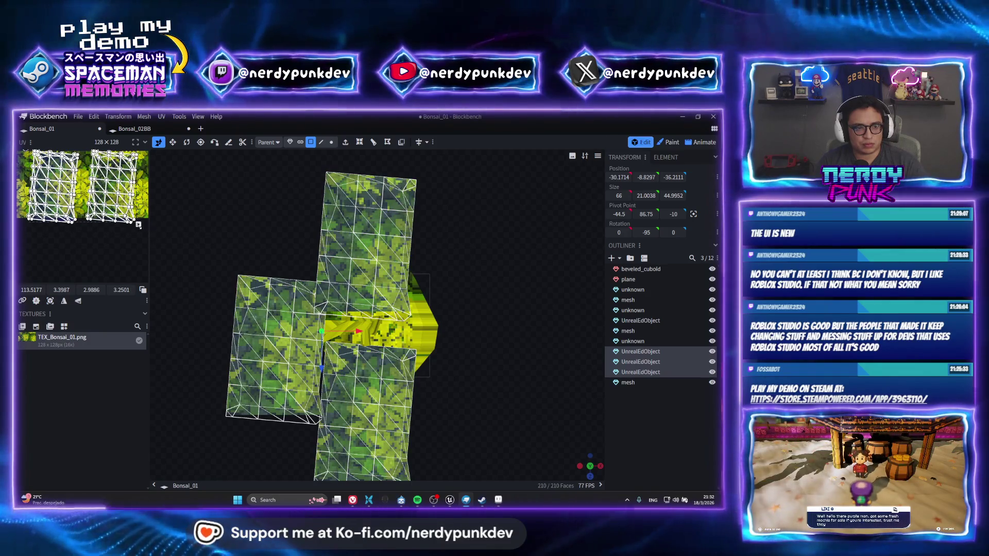
{"action": "left_click_drag", "start_coordinate": [138, 224], "coordinate": [116, 217]}
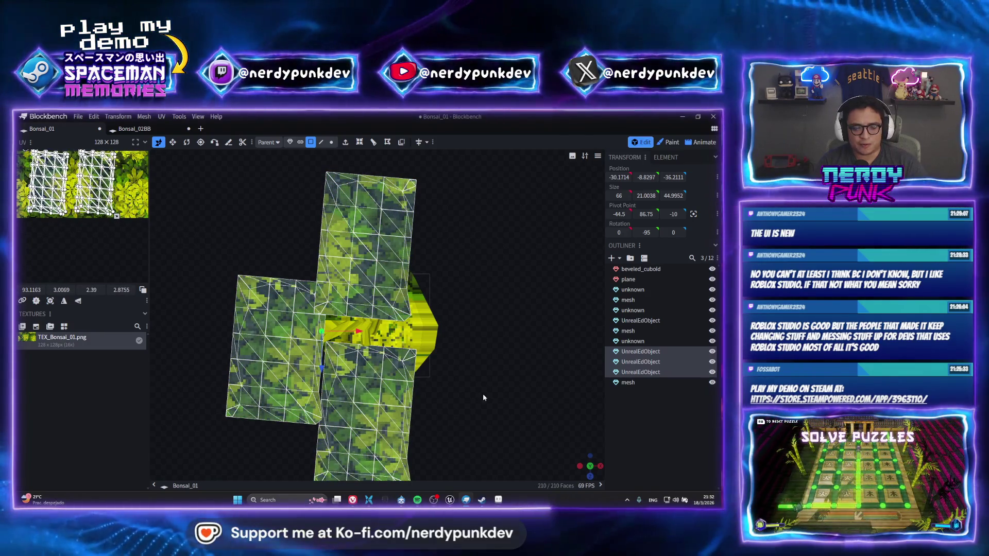
Step: Narrow the selection to one canopy and bring the bonsai into a straight side view
{"action": "left_click_drag", "start_coordinate": [460, 344], "coordinate": [470, 309]}
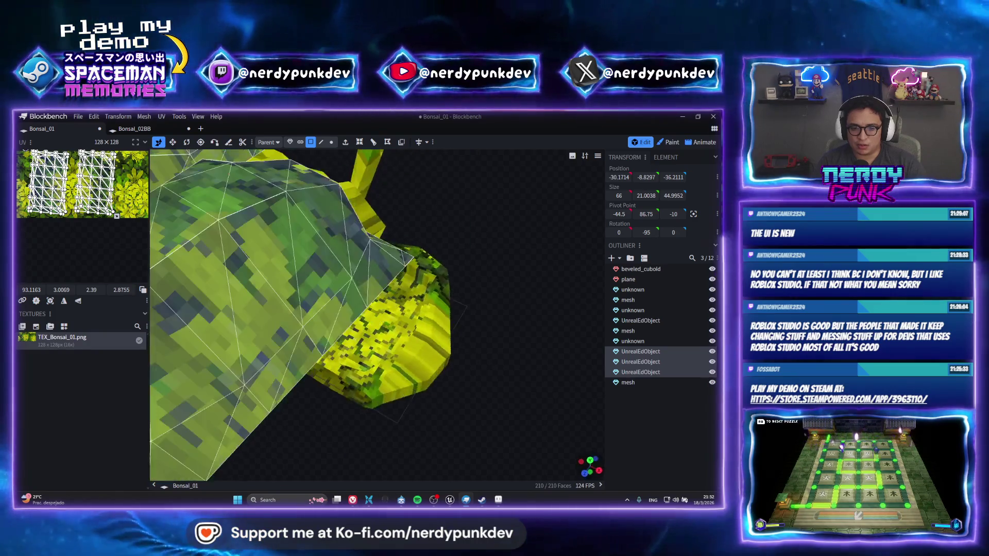
{"action": "scroll", "coordinate": [470, 300], "scroll_direction": "down", "scroll_amount": 5}
{"action": "left_click", "coordinate": [438, 262]}
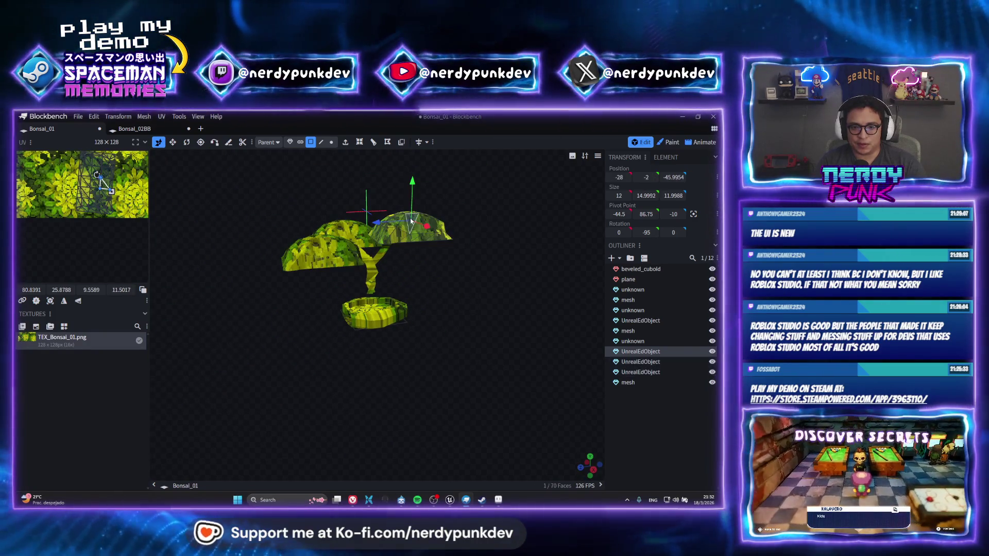
{"action": "mouse_move", "coordinate": [460, 287]}
{"action": "left_mouse_down"}
{"action": "mouse_move", "coordinate": [440, 312]}
{"action": "mouse_move", "coordinate": [445, 325]}
{"action": "mouse_move", "coordinate": [359, 318]}
{"action": "mouse_move", "coordinate": [452, 339]}
{"action": "mouse_move", "coordinate": [416, 328]}
{"action": "left_mouse_up"}
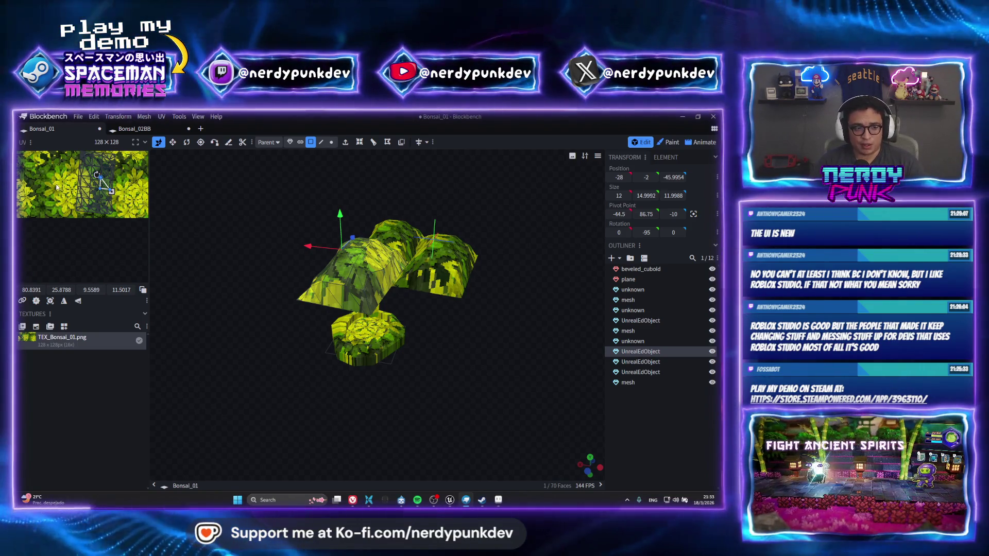
{"action": "scroll", "coordinate": [532, 446], "scroll_direction": "up", "scroll_amount": 2}
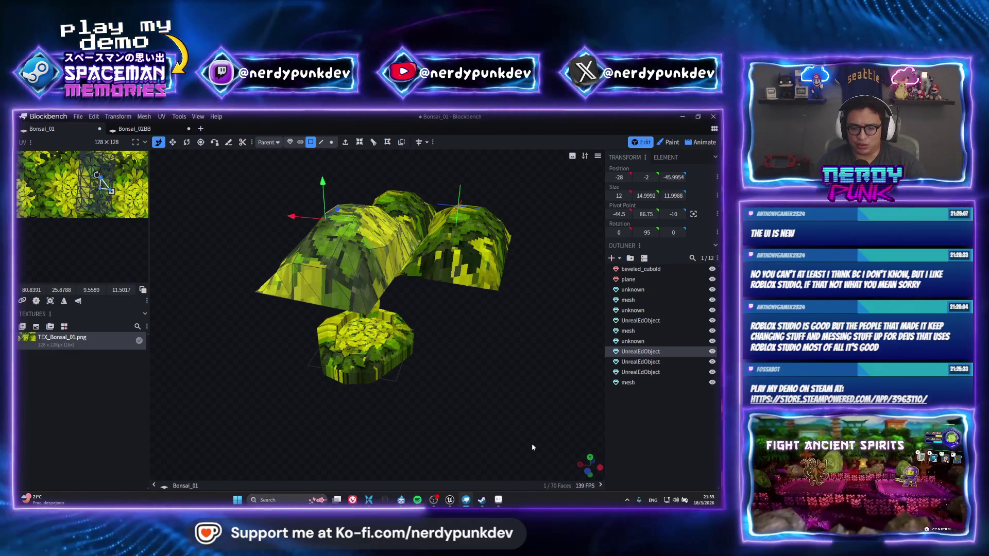
{"action": "left_click", "coordinate": [588, 469]}
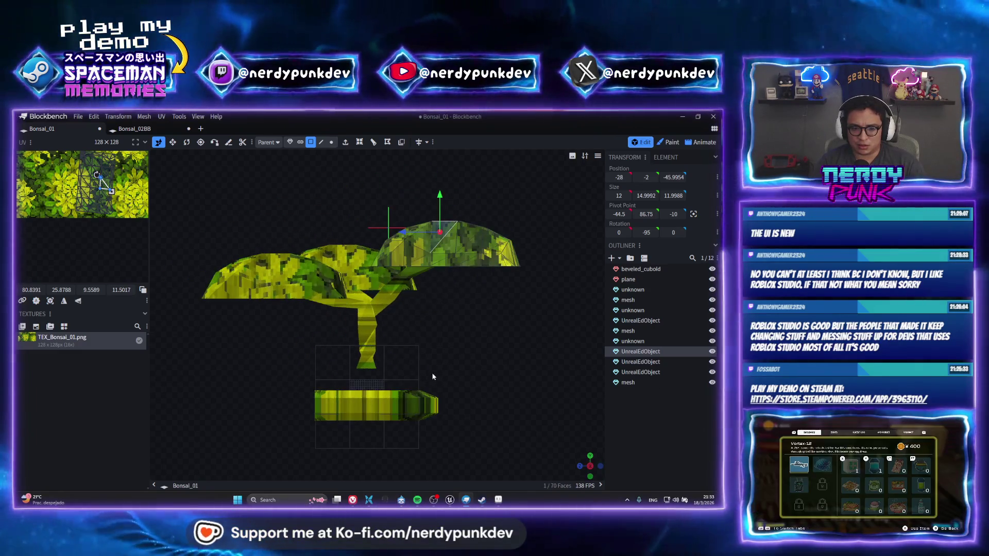
{"action": "scroll", "coordinate": [433, 378], "scroll_direction": "up", "scroll_amount": 2}
Step: Auto UV the trunk mesh, then move and shrink its new UV island
{"action": "left_click", "coordinate": [363, 340]}
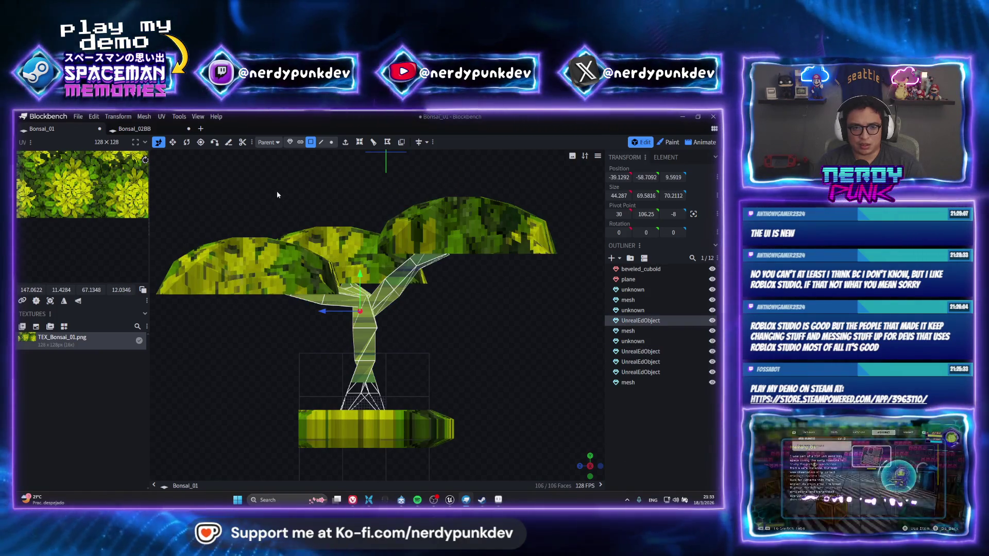
{"action": "left_click", "coordinate": [35, 301]}
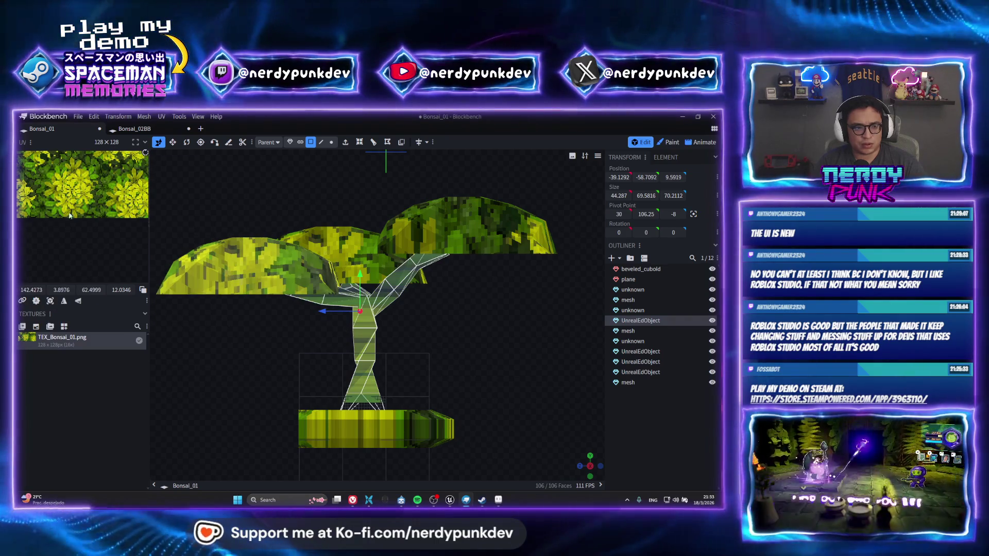
{"action": "scroll", "coordinate": [101, 201], "scroll_direction": "down", "scroll_amount": 2}
{"action": "left_click_drag", "start_coordinate": [101, 202], "coordinate": [111, 234]}
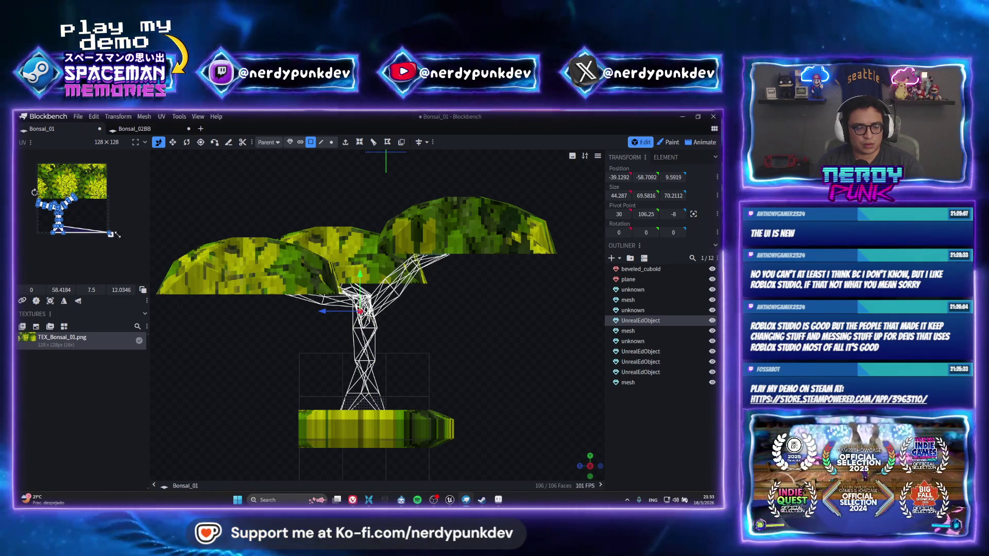
{"action": "key", "text": "ctrl+z"}
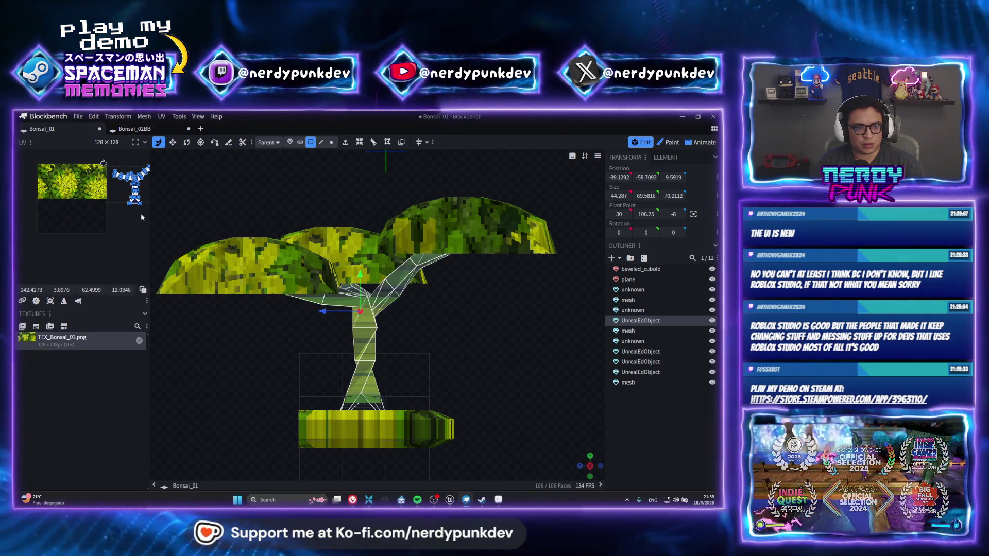
{"action": "key", "text": "ctrl+y"}
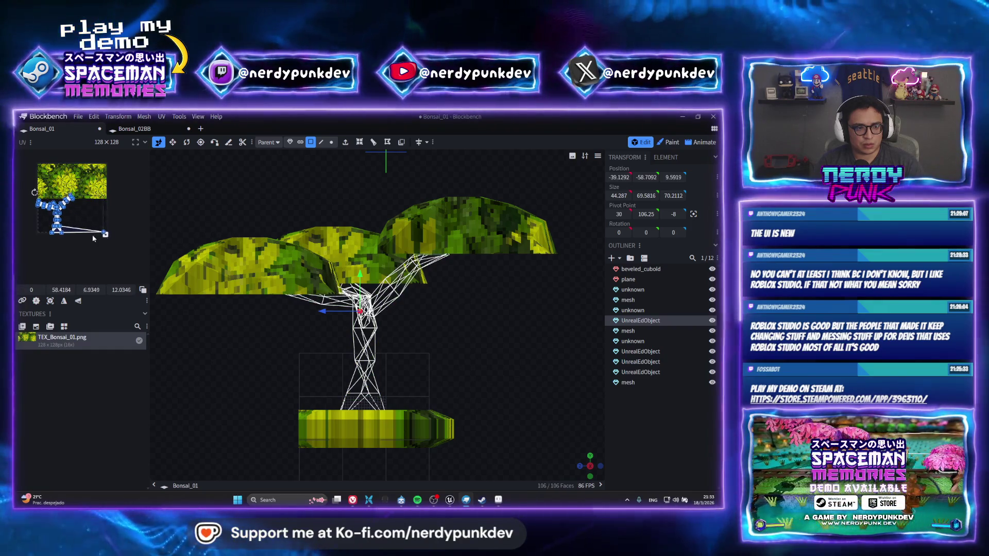
{"action": "left_click_drag", "start_coordinate": [104, 233], "coordinate": [69, 234]}
{"action": "scroll", "coordinate": [53, 236], "scroll_direction": "up", "scroll_amount": 2}
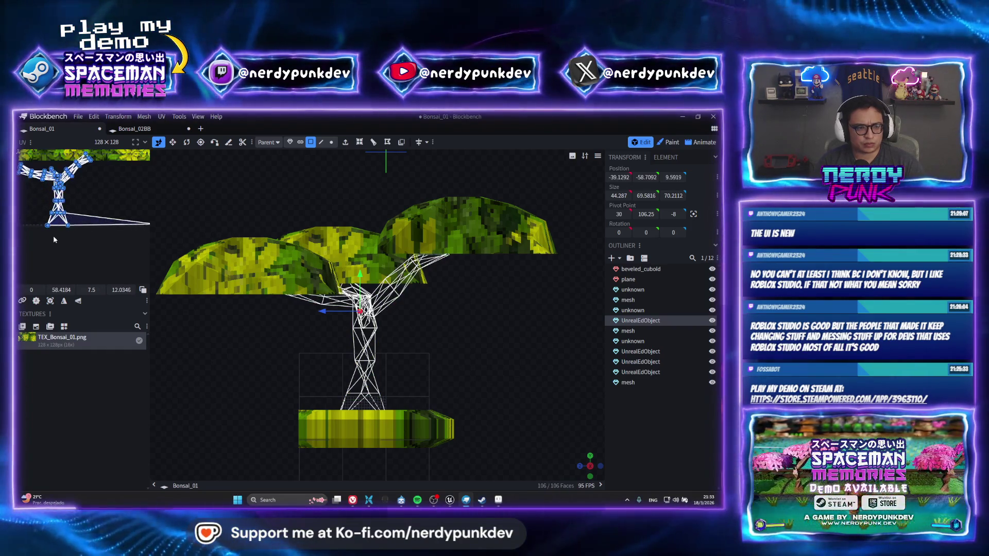
{"action": "scroll", "coordinate": [89, 195], "scroll_direction": "up", "scroll_amount": 2}
{"action": "scroll", "coordinate": [120, 194], "scroll_direction": "down", "scroll_amount": 2}
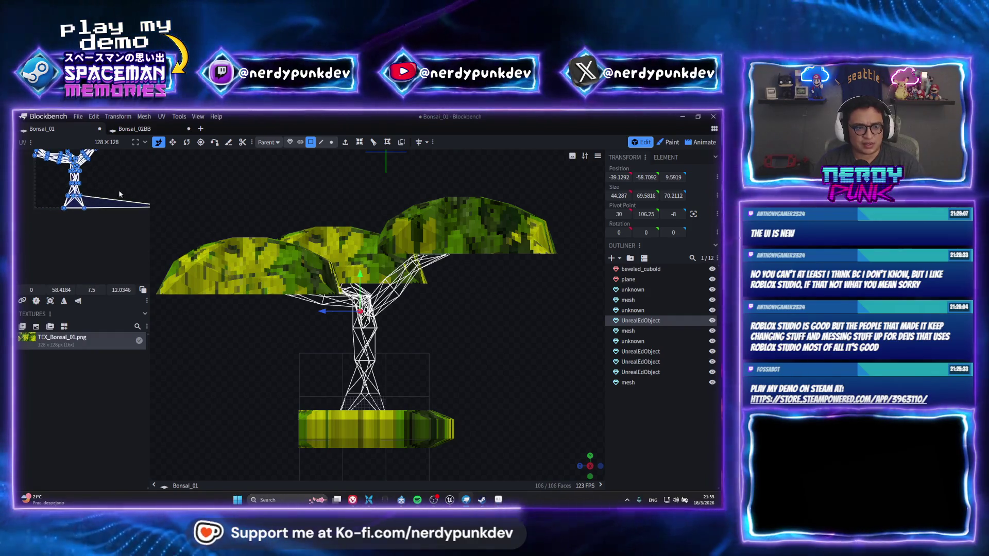
Step: Move the trunk's UV island off the foliage texture into the empty lower-left UV space
{"action": "left_click", "coordinate": [363, 429]}
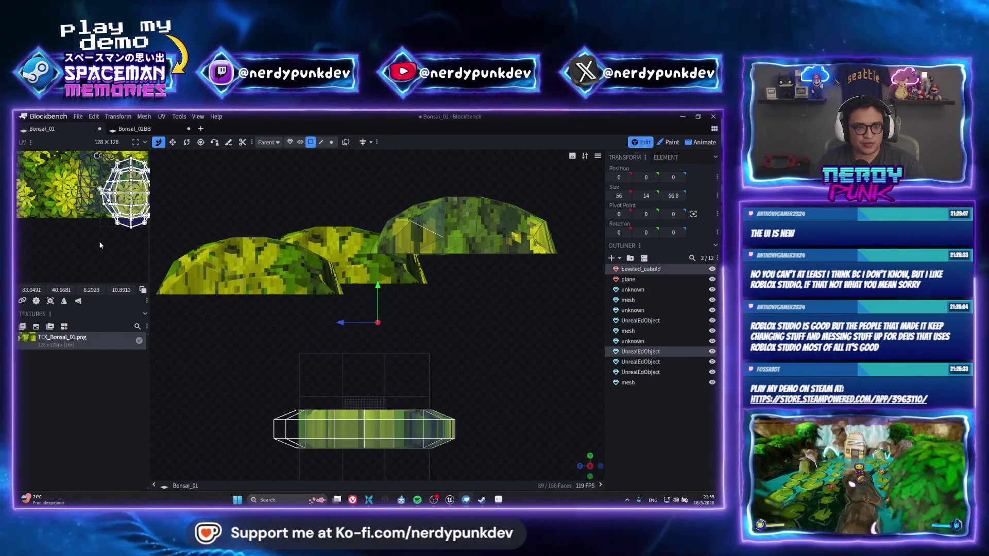
{"action": "middle_click_drag", "start_coordinate": [98, 257], "coordinate": [119, 185]}
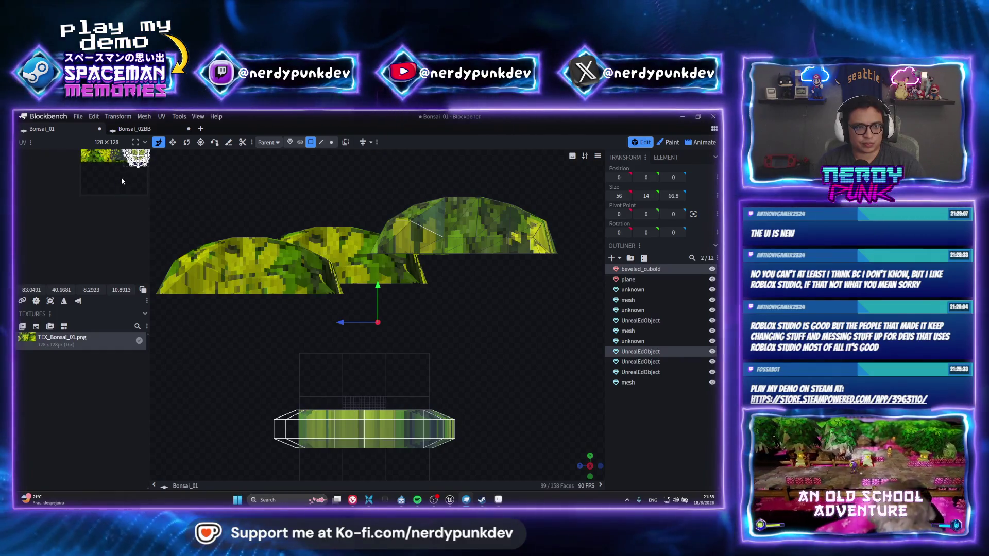
{"action": "key", "text": "ctrl+z"}
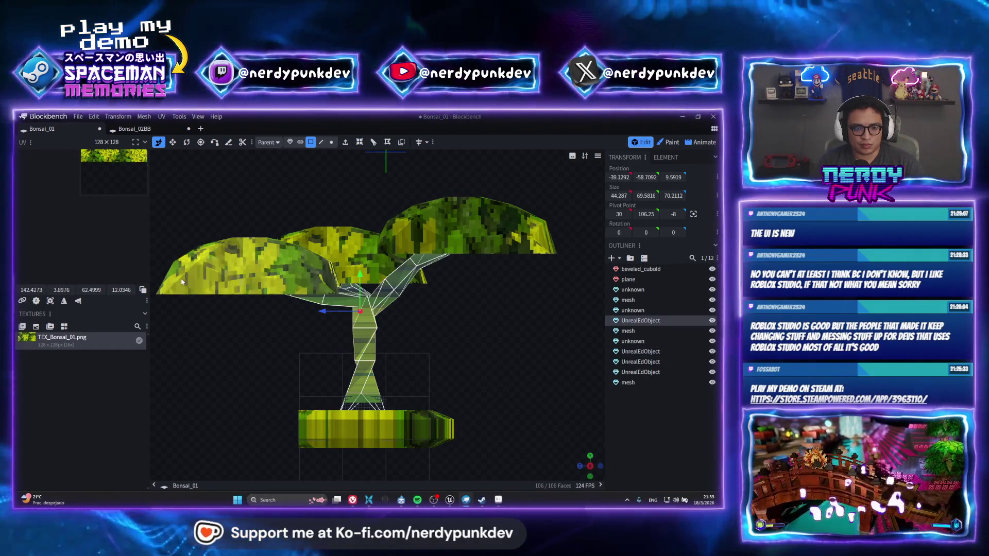
{"action": "middle_click_drag", "start_coordinate": [122, 198], "coordinate": [38, 246]}
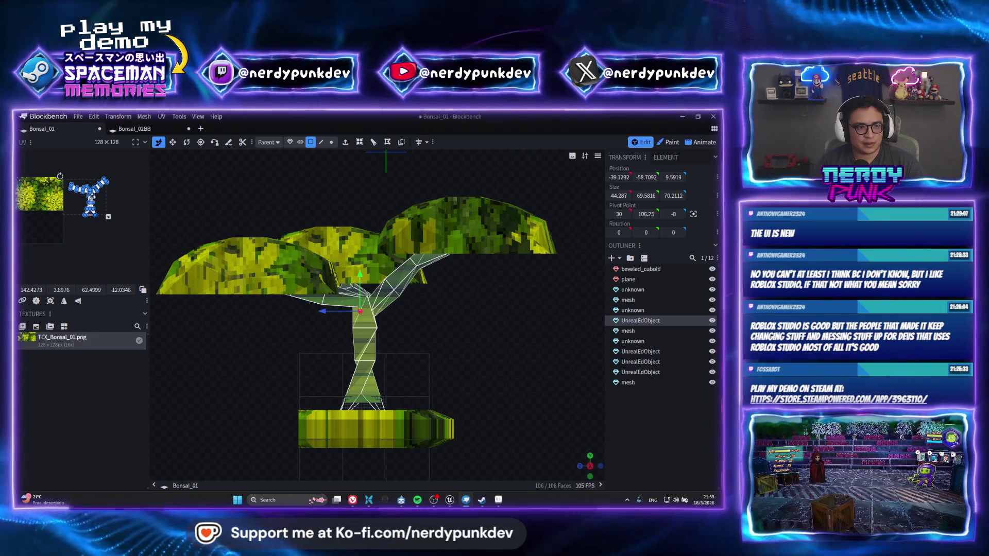
{"action": "left_click_drag", "start_coordinate": [67, 220], "coordinate": [22, 250]}
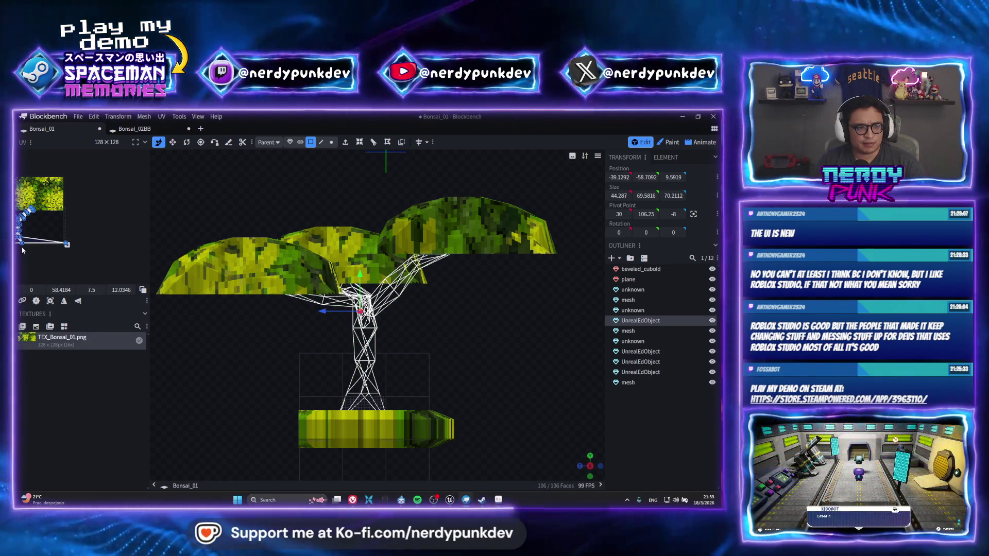
{"action": "left_click", "coordinate": [34, 245]}
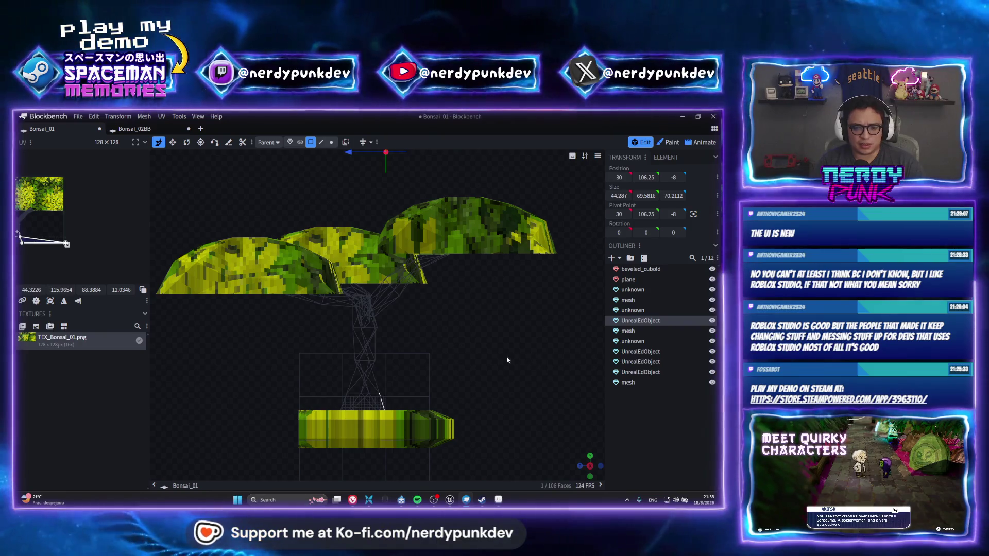
{"action": "mouse_move", "coordinate": [590, 466]}
{"action": "left_mouse_down"}
{"action": "mouse_move", "coordinate": [588, 432]}
{"action": "mouse_move", "coordinate": [65, 252]}
{"action": "left_mouse_up"}
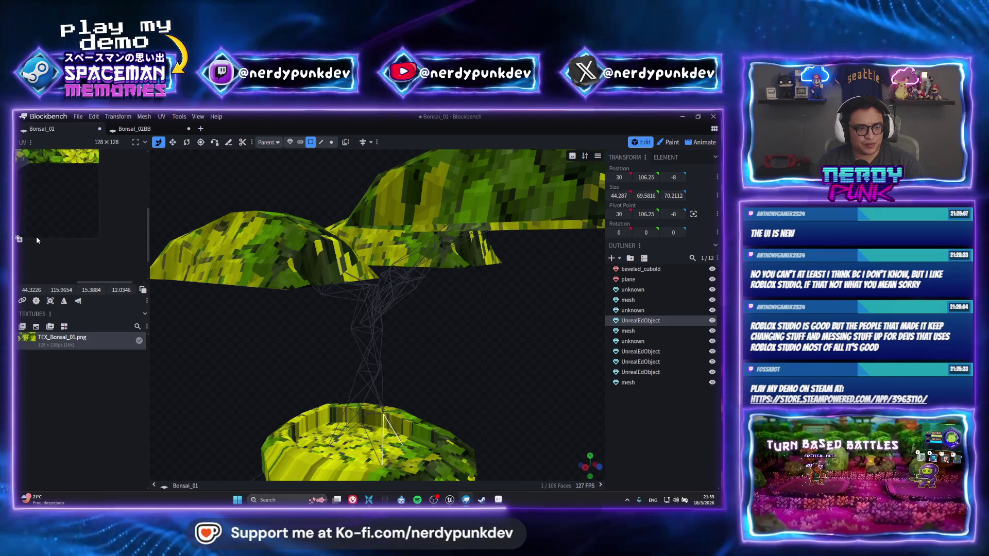
{"action": "scroll", "coordinate": [36, 236], "scroll_direction": "up", "scroll_amount": 3}
{"action": "scroll", "coordinate": [109, 184], "scroll_direction": "down", "scroll_amount": 3}
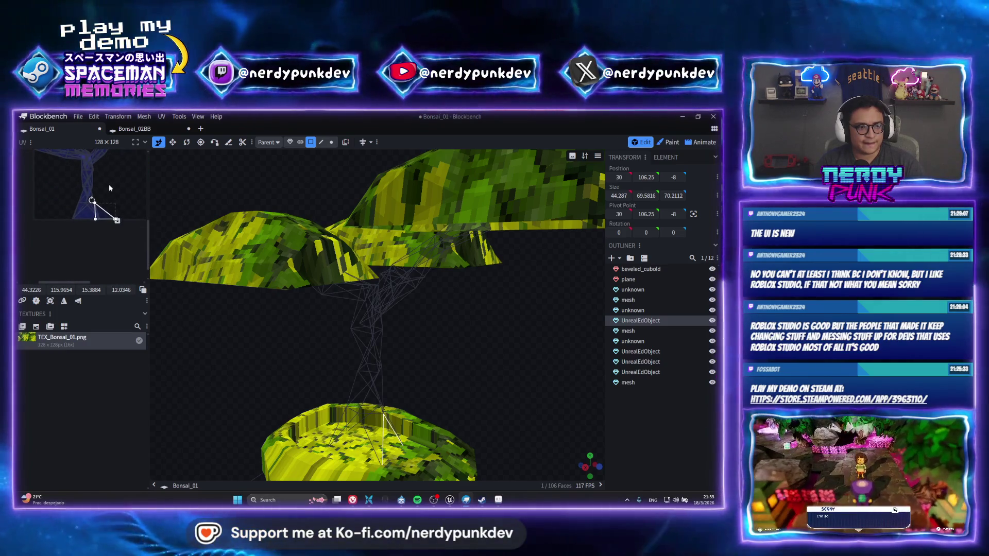
Step: Select the whole trunk mesh and resize its UV outline, enlarging the upper island
{"action": "key", "text": "ctrl+a"}
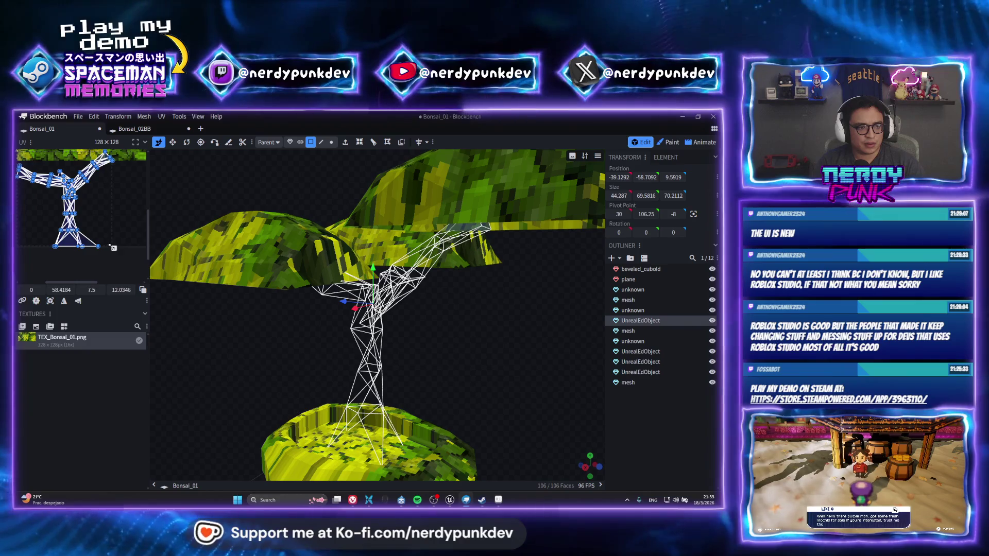
{"action": "mouse_move", "coordinate": [113, 247]}
{"action": "left_mouse_down"}
{"action": "mouse_move", "coordinate": [98, 237]}
{"action": "mouse_move", "coordinate": [103, 247]}
{"action": "left_mouse_up"}
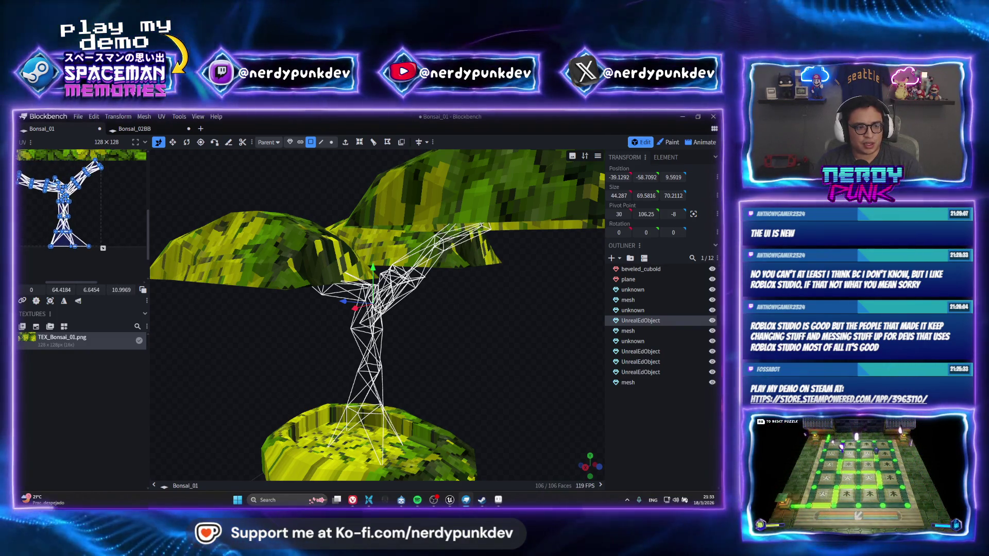
{"action": "left_click", "coordinate": [77, 219]}
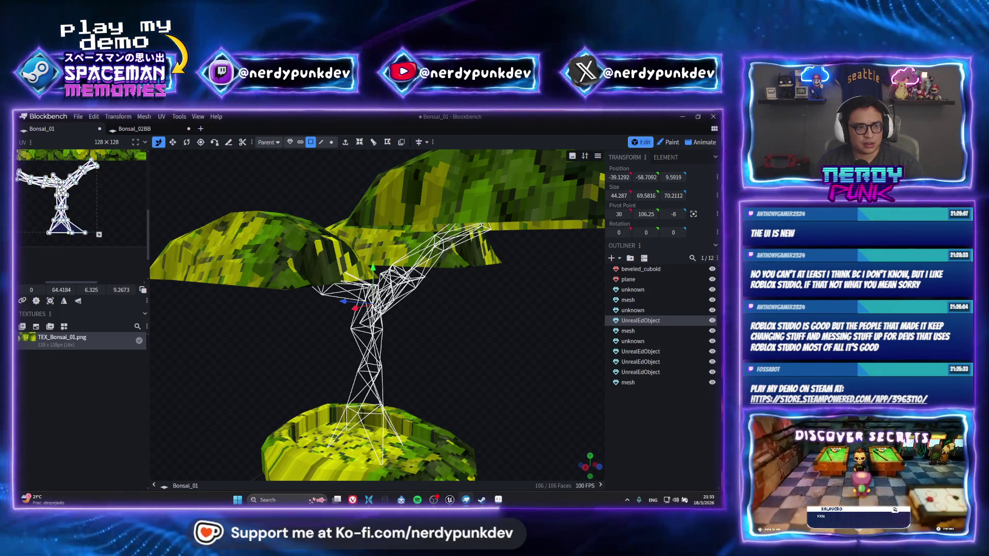
{"action": "left_click_drag", "start_coordinate": [99, 249], "coordinate": [107, 254]}
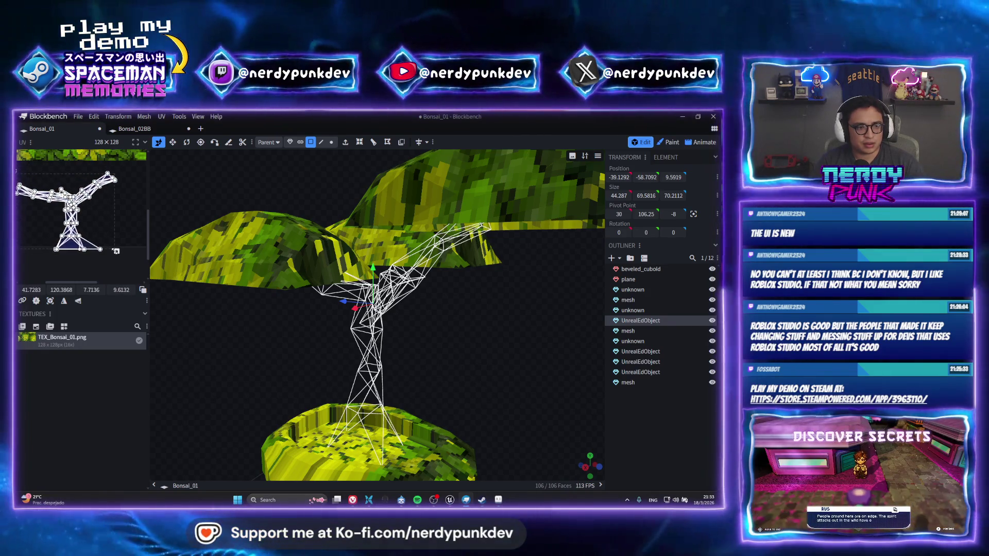
Step: Move the whole tree's UV layout further down, below the foliage band of the texture
{"action": "left_click", "coordinate": [369, 402]}
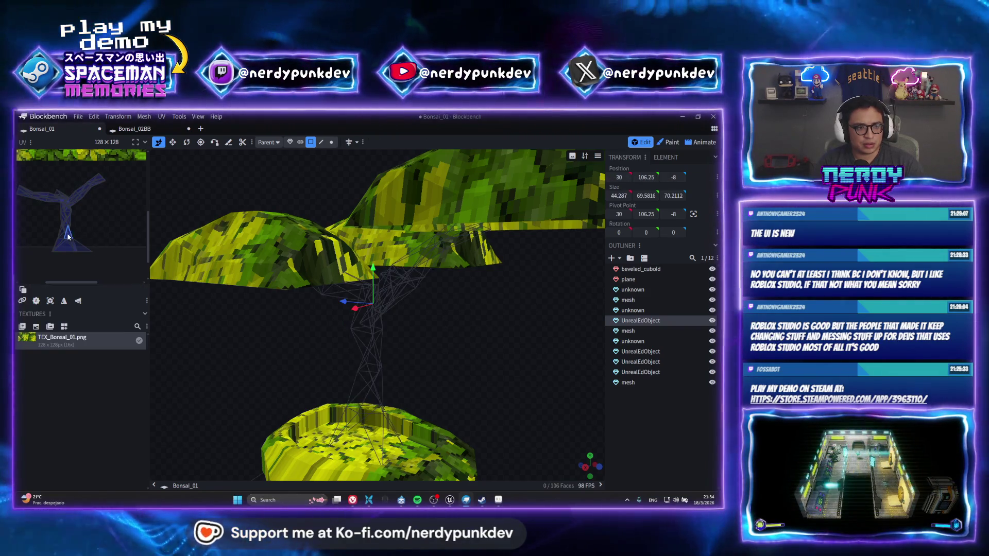
{"action": "key", "text": "ctrl+a"}
{"action": "left_click_drag", "start_coordinate": [107, 238], "coordinate": [107, 248]}
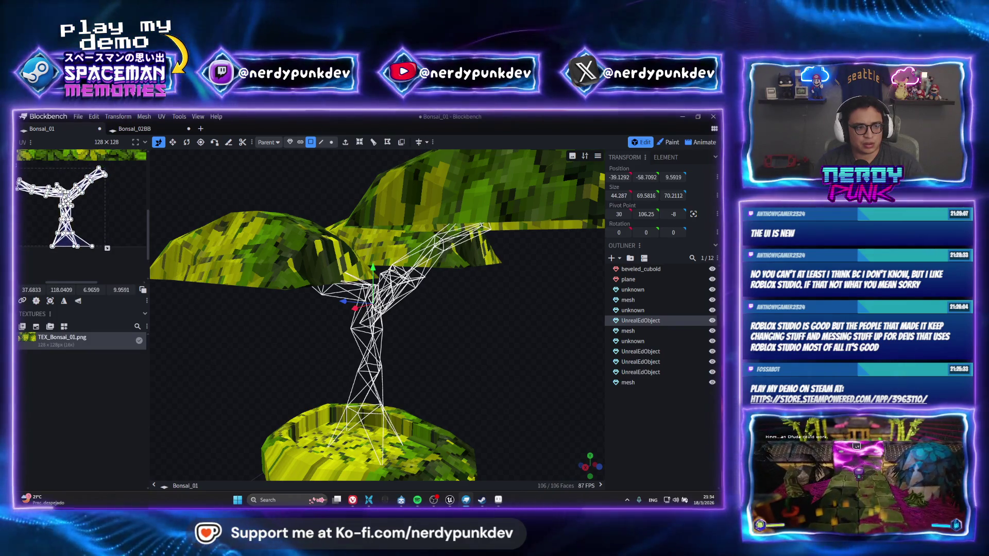
{"action": "scroll", "coordinate": [93, 216], "scroll_direction": "down", "scroll_amount": 2}
{"action": "scroll", "coordinate": [77, 175], "scroll_direction": "down", "scroll_amount": 1}
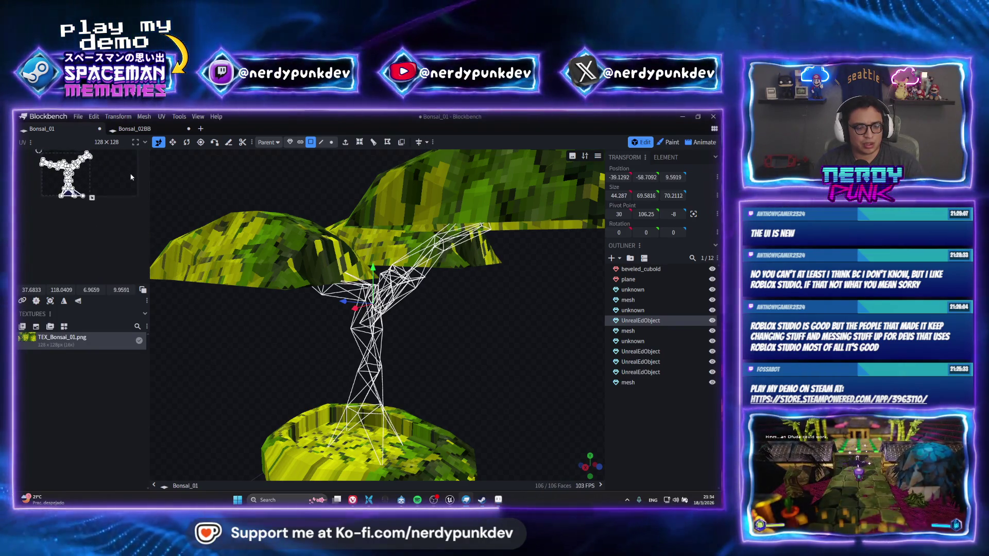
{"action": "middle_click_drag", "start_coordinate": [131, 177], "coordinate": [123, 231]}
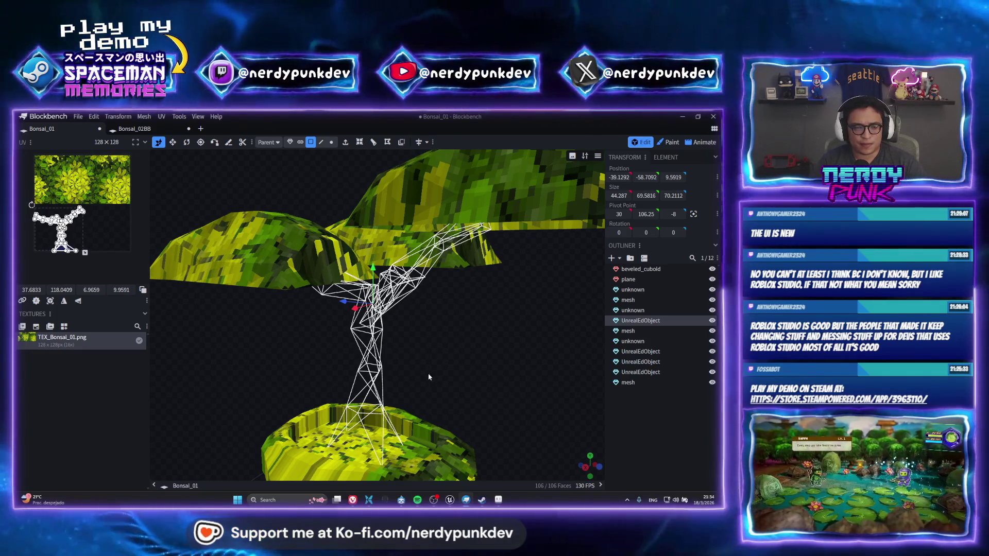
{"action": "middle_click_drag", "start_coordinate": [433, 363], "coordinate": [463, 373]}
{"action": "left_click", "coordinate": [589, 466]}
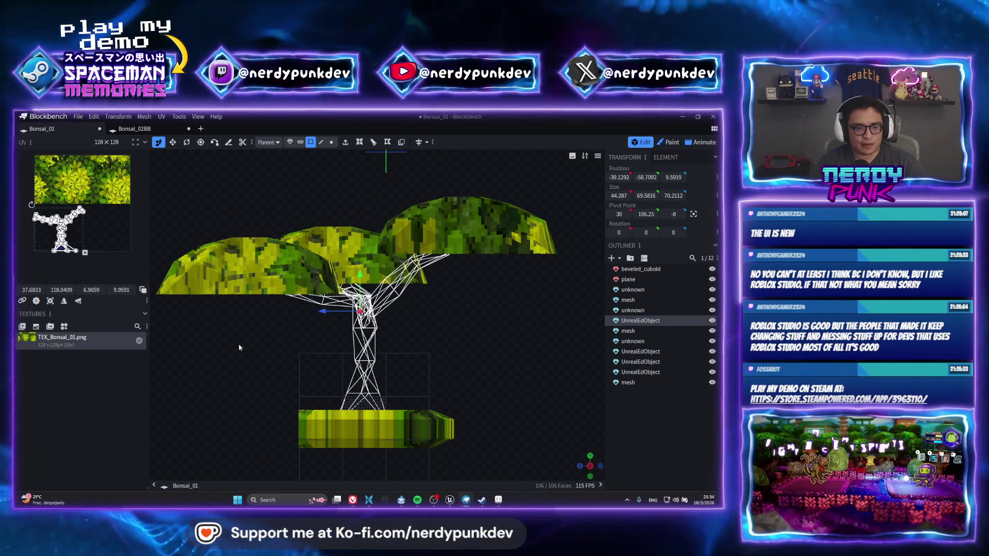
{"action": "left_click", "coordinate": [432, 427]}
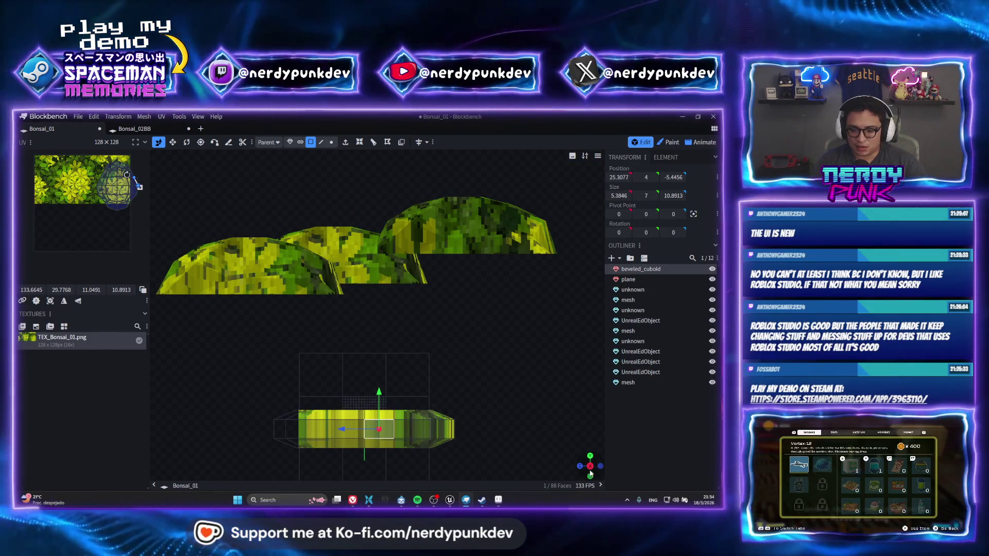
Step: Move all of the pot's UV faces down-left off the foliage texture, then select the plane
{"action": "middle_click_drag", "start_coordinate": [433, 387], "coordinate": [483, 408]}
{"action": "key", "text": "ctrl+a"}
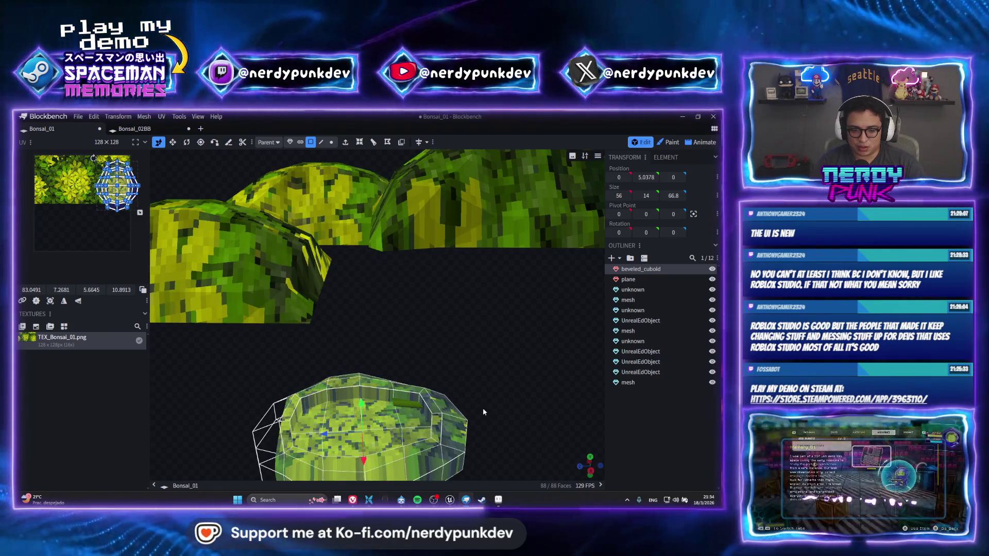
{"action": "left_click_drag", "start_coordinate": [117, 183], "coordinate": [115, 235]}
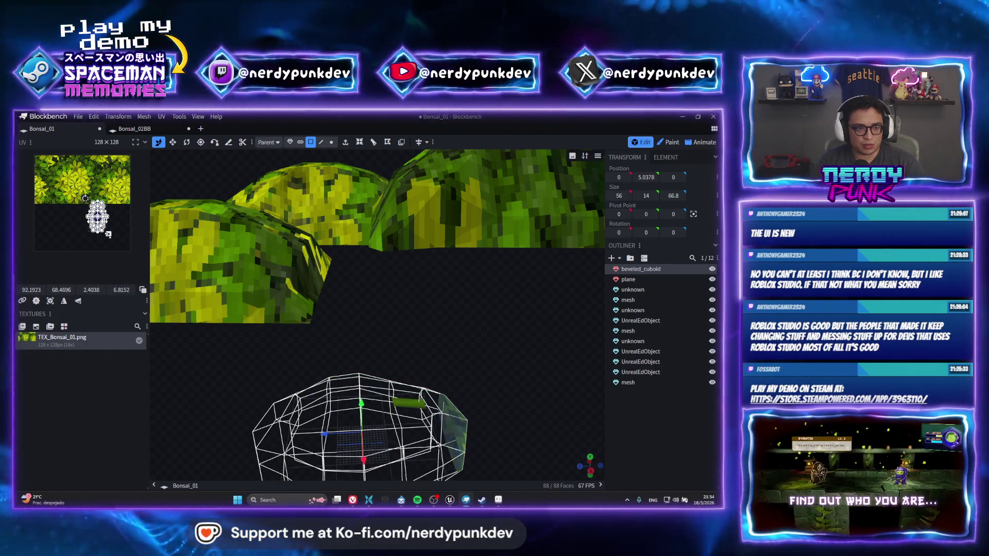
{"action": "left_click_drag", "start_coordinate": [85, 198], "coordinate": [80, 215]}
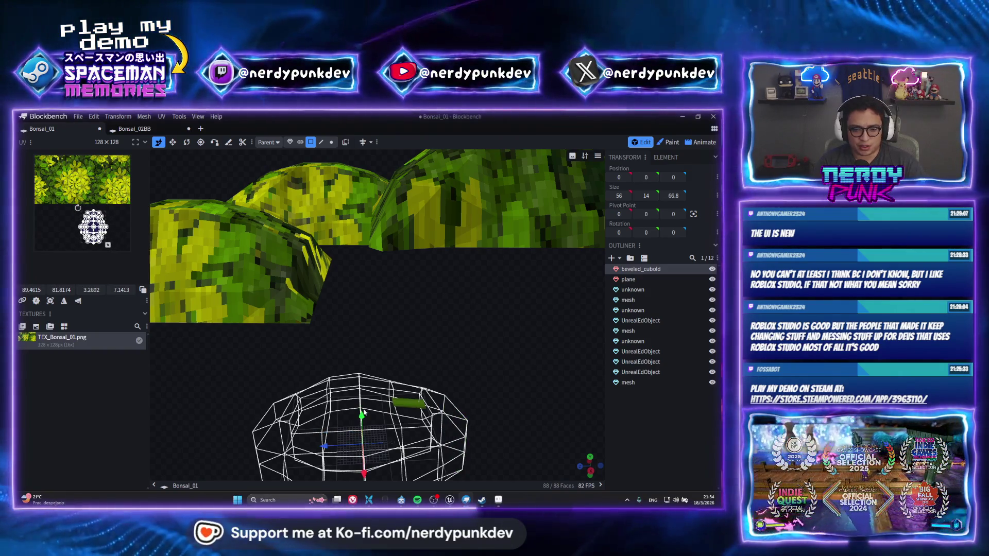
{"action": "left_click", "coordinate": [346, 428]}
{"action": "left_click", "coordinate": [324, 421]}
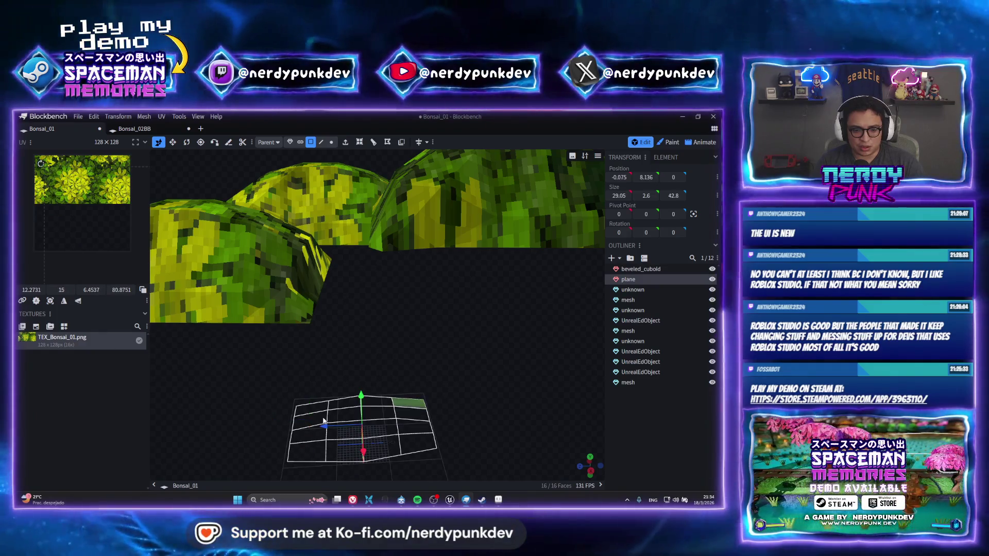
{"action": "scroll", "coordinate": [109, 232], "scroll_direction": "down", "scroll_amount": 2}
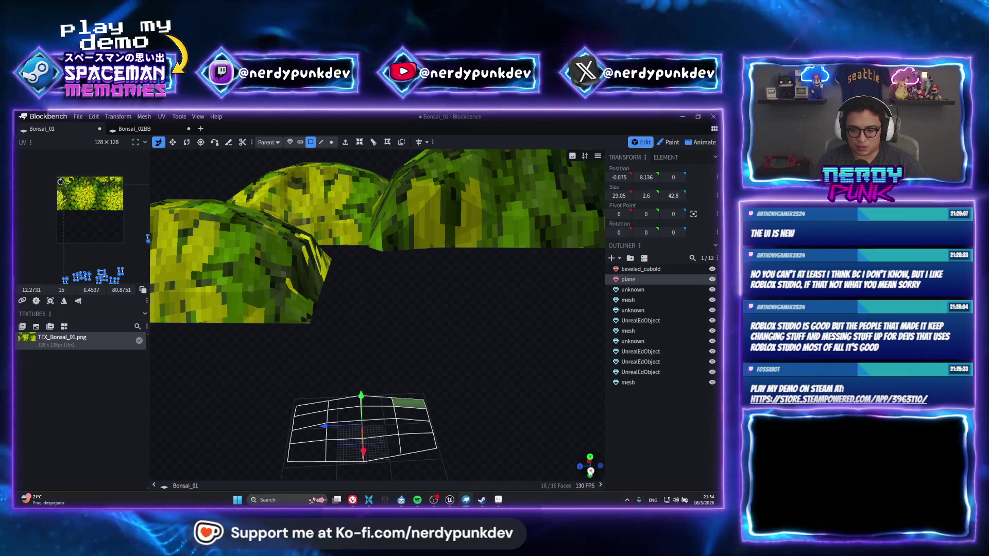
Step: Re-project the plane's UVs from a flat axis-aligned view and shrink the resulting cluster
{"action": "left_click_drag", "start_coordinate": [589, 462], "coordinate": [589, 464]}
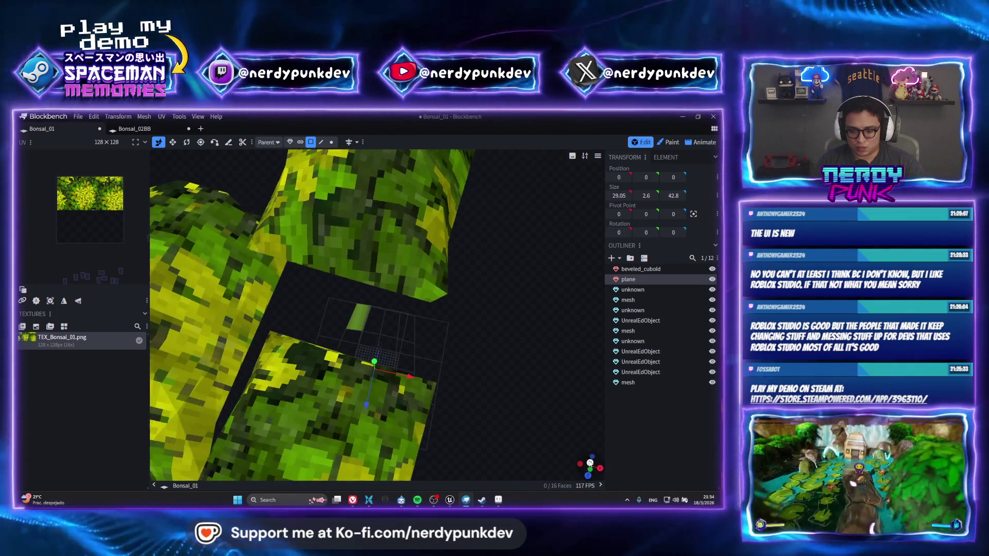
{"action": "left_click", "coordinate": [590, 463]}
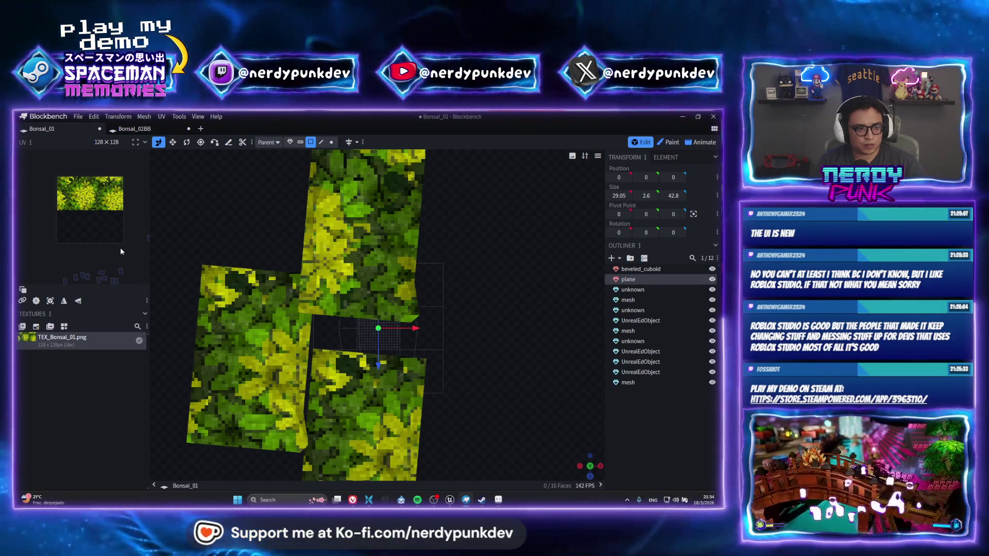
{"action": "left_click", "coordinate": [49, 301]}
{"action": "left_click_drag", "start_coordinate": [111, 261], "coordinate": [92, 230]}
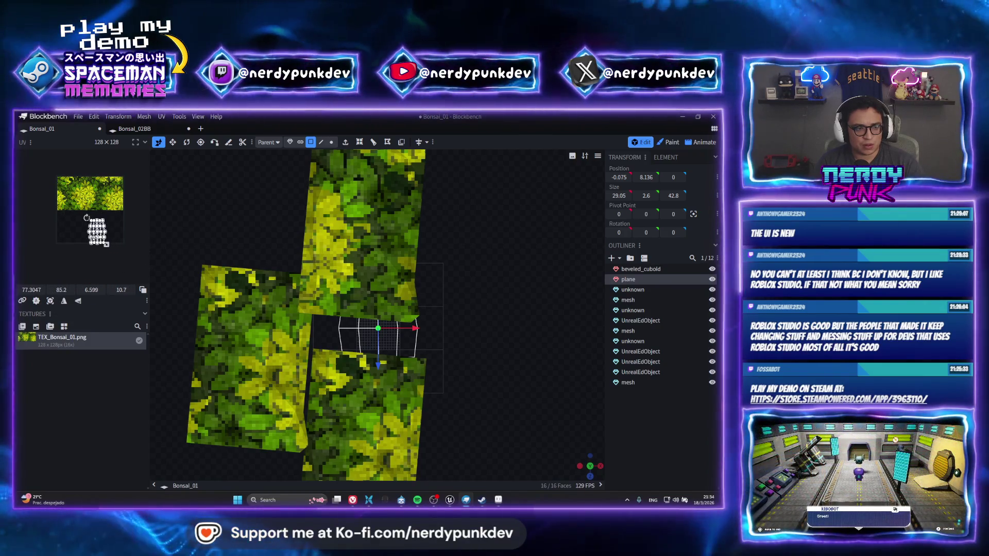
{"action": "scroll", "coordinate": [90, 224], "scroll_direction": "up", "scroll_amount": 3}
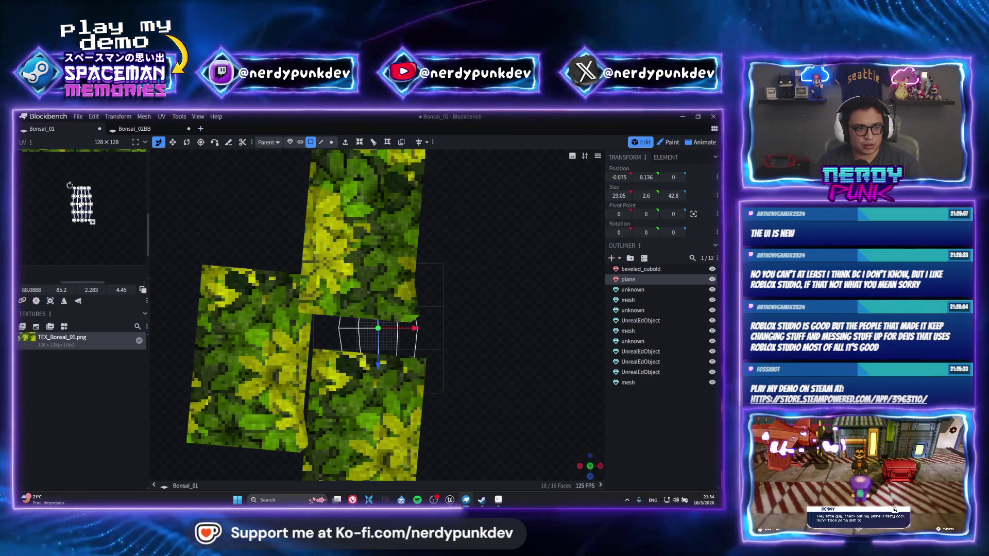
Step: Resize the plane's 16-face UV island and place it just below the foliage band
{"action": "left_click_drag", "start_coordinate": [70, 185], "coordinate": [70, 186]}
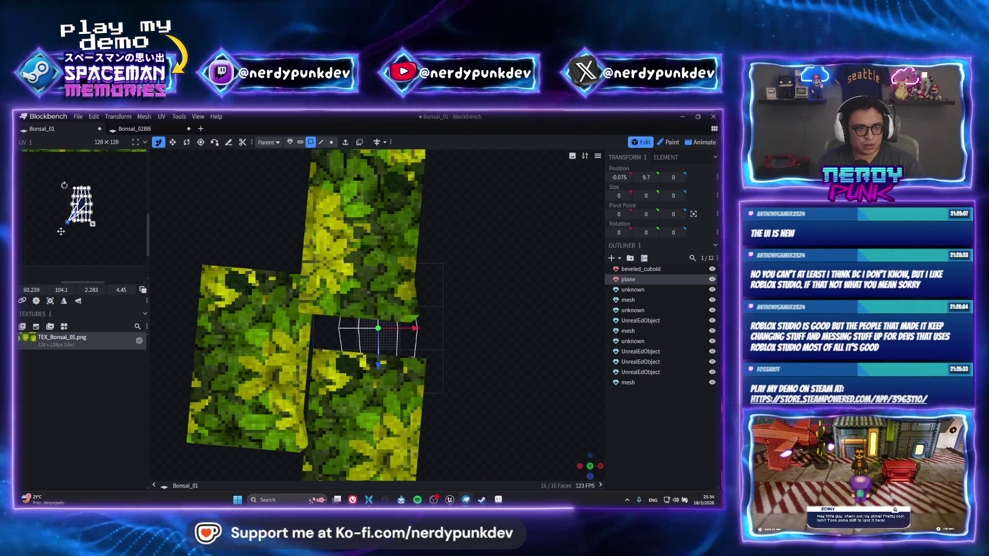
{"action": "left_click", "coordinate": [69, 186]}
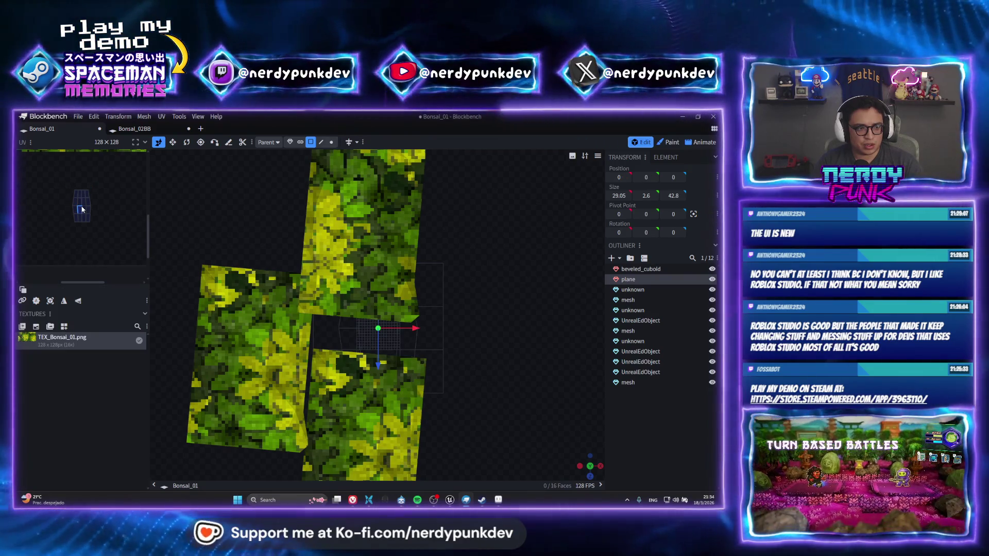
{"action": "left_click_drag", "start_coordinate": [69, 186], "coordinate": [52, 240]}
{"action": "scroll", "coordinate": [81, 206], "scroll_direction": "down", "scroll_amount": 2}
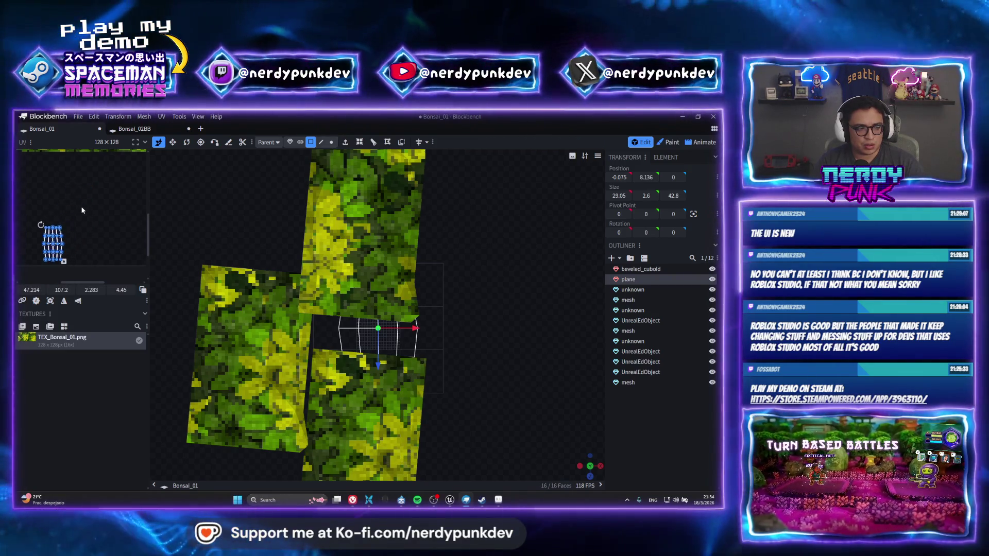
{"action": "scroll", "coordinate": [89, 198], "scroll_direction": "down", "scroll_amount": 2}
{"action": "left_click", "coordinate": [490, 388]}
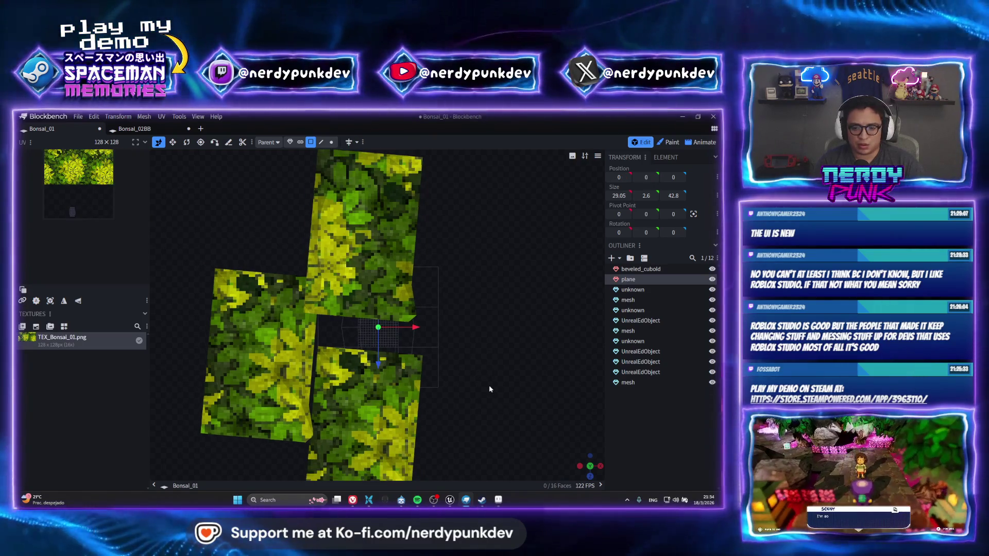
{"action": "left_click_drag", "start_coordinate": [473, 383], "coordinate": [456, 394]}
{"action": "left_click_drag", "start_coordinate": [599, 469], "coordinate": [432, 314]}
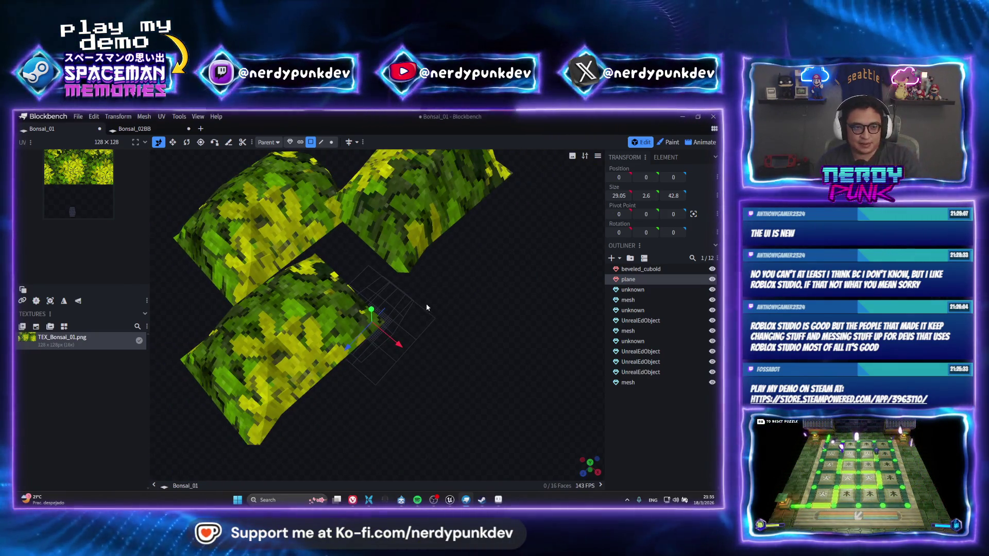
Step: Inspect the leaf meshes from several angles, then reveal the trunk mesh with Ctrl+Z
{"action": "mouse_move", "coordinate": [425, 304]}
{"action": "left_mouse_down"}
{"action": "mouse_move", "coordinate": [441, 285]}
{"action": "mouse_move", "coordinate": [433, 234]}
{"action": "mouse_move", "coordinate": [424, 315]}
{"action": "left_mouse_up"}
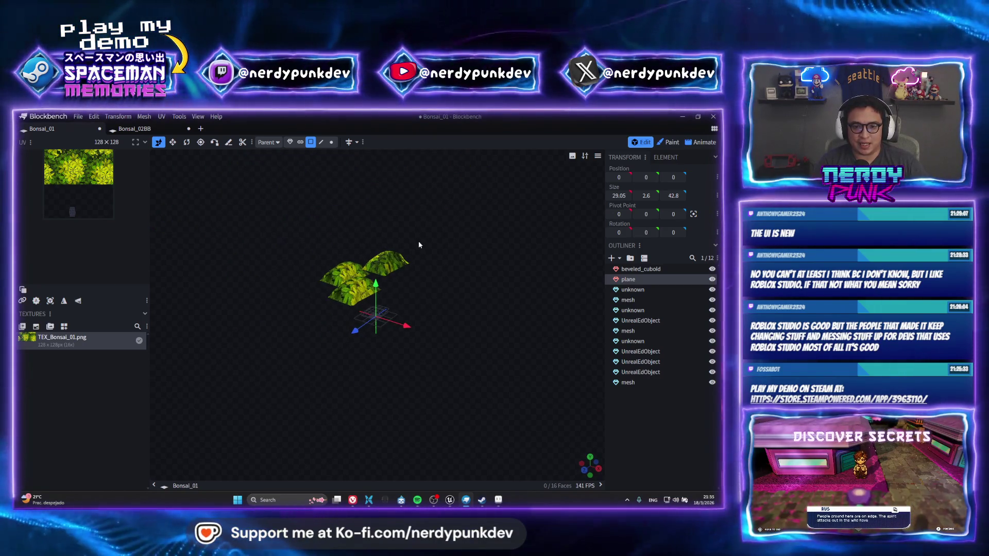
{"action": "scroll", "coordinate": [408, 294], "scroll_direction": "up", "scroll_amount": 3}
{"action": "scroll", "coordinate": [408, 295], "scroll_direction": "up", "scroll_amount": 3}
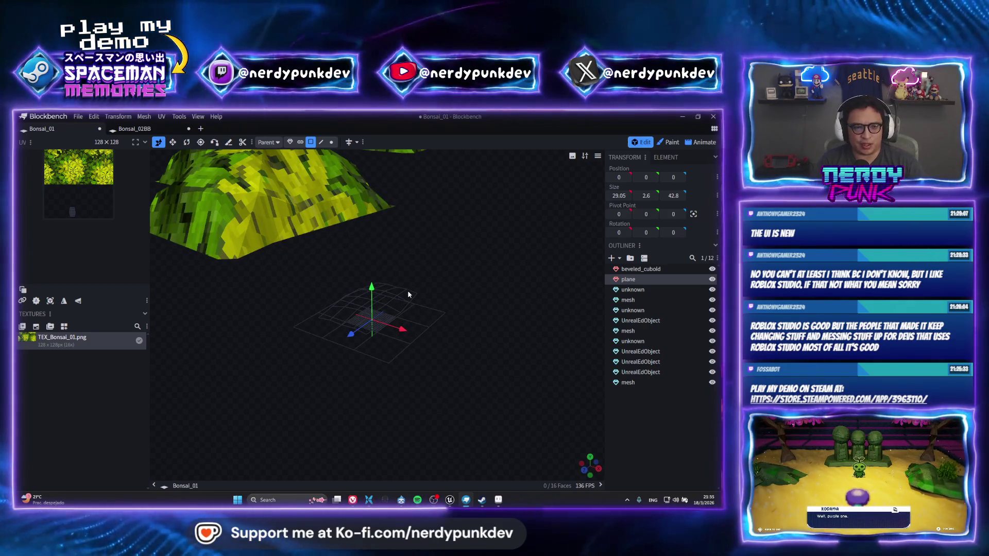
{"action": "scroll", "coordinate": [406, 256], "scroll_direction": "up", "scroll_amount": 2}
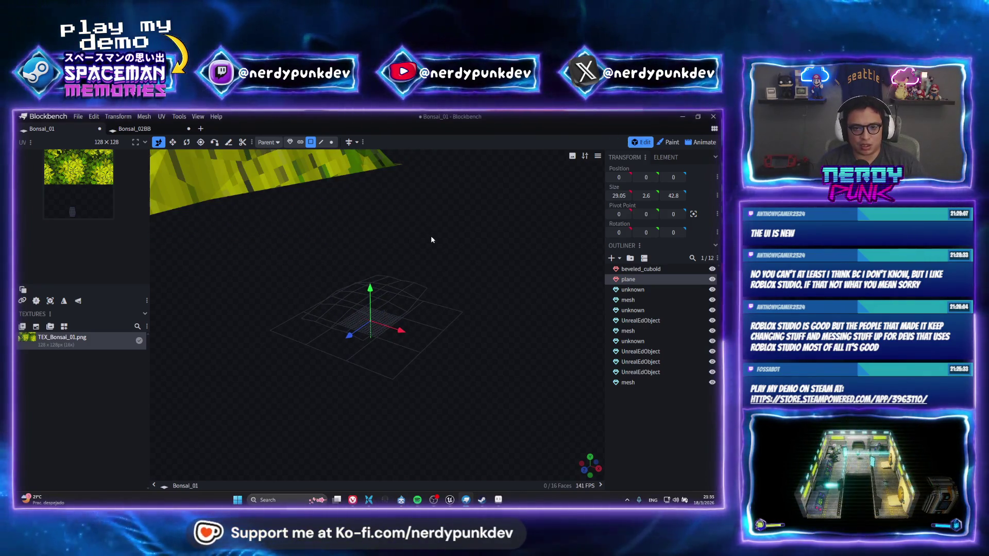
{"action": "mouse_move", "coordinate": [431, 239]}
{"action": "left_mouse_down"}
{"action": "mouse_move", "coordinate": [425, 369]}
{"action": "mouse_move", "coordinate": [404, 338]}
{"action": "mouse_move", "coordinate": [349, 361]}
{"action": "mouse_move", "coordinate": [470, 320]}
{"action": "mouse_move", "coordinate": [480, 379]}
{"action": "mouse_move", "coordinate": [384, 378]}
{"action": "left_mouse_up"}
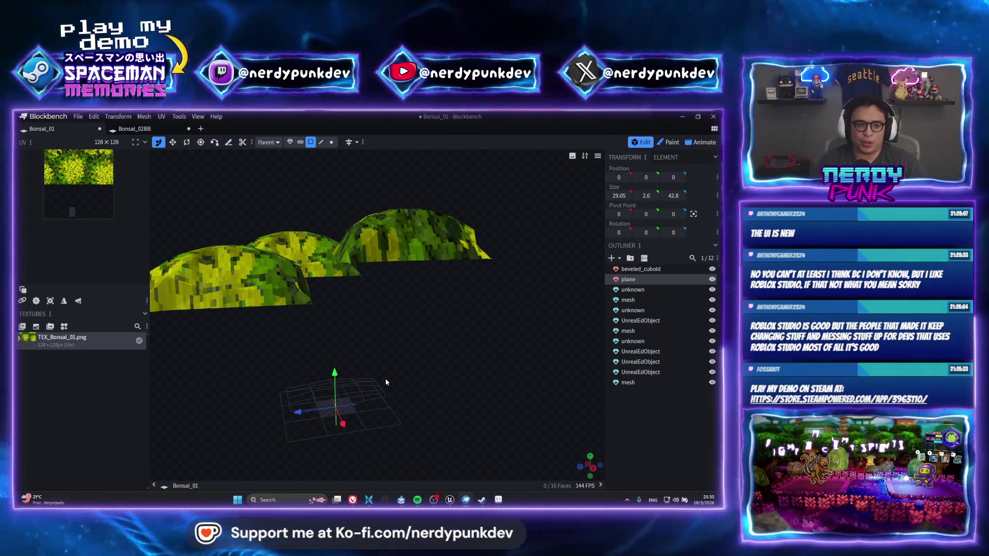
{"action": "mouse_move", "coordinate": [387, 381]}
{"action": "left_mouse_down"}
{"action": "mouse_move", "coordinate": [305, 345]}
{"action": "mouse_move", "coordinate": [333, 314]}
{"action": "mouse_move", "coordinate": [449, 334]}
{"action": "mouse_move", "coordinate": [500, 331]}
{"action": "mouse_move", "coordinate": [542, 357]}
{"action": "left_mouse_up"}
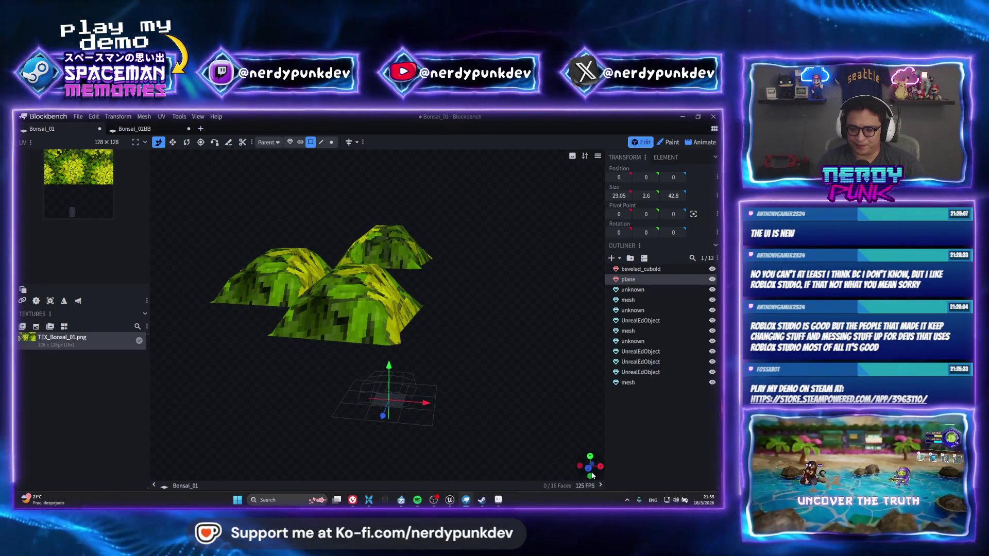
{"action": "left_click_drag", "start_coordinate": [508, 406], "coordinate": [445, 406]}
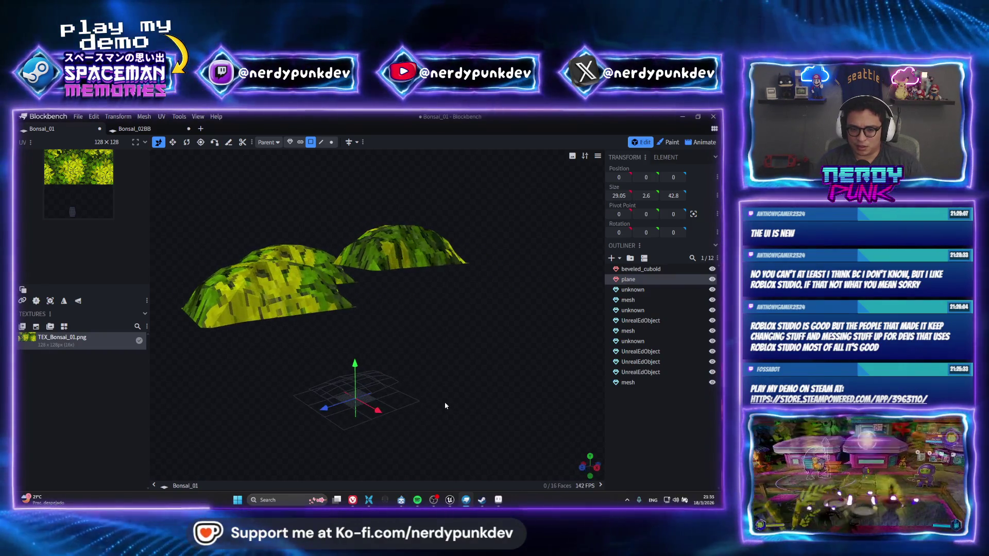
{"action": "left_click", "coordinate": [582, 467]}
{"action": "left_click_drag", "start_coordinate": [592, 469], "coordinate": [469, 381]}
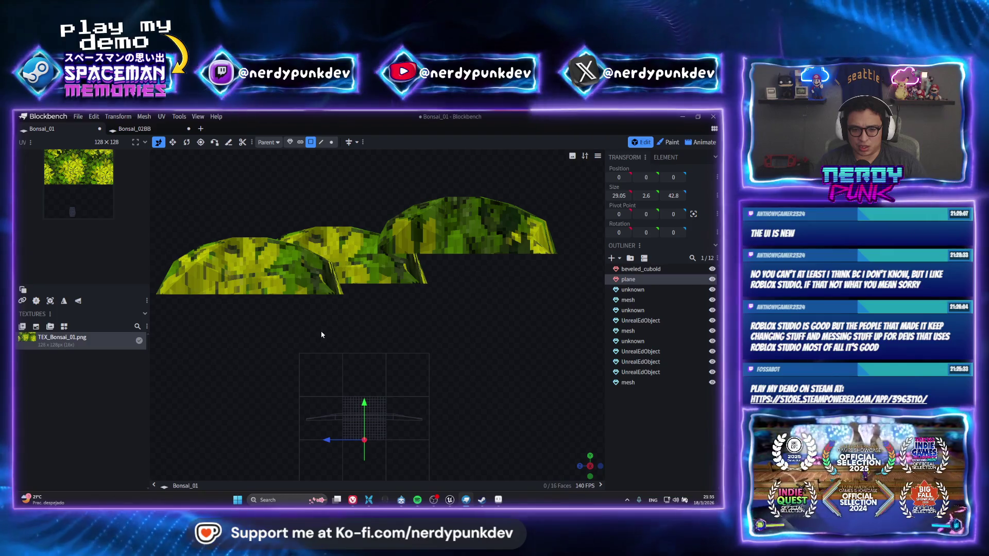
{"action": "key", "text": "ctrl+z"}
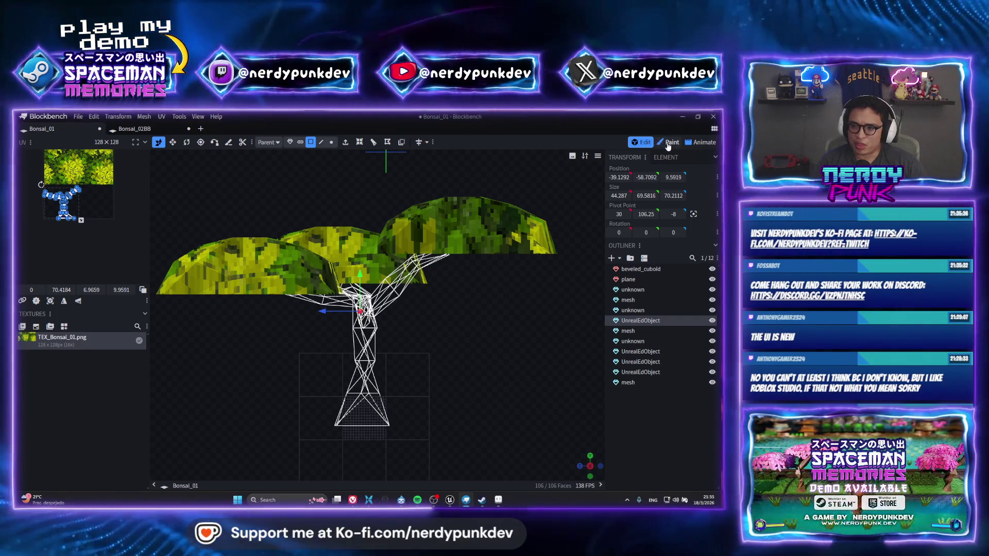
Step: In Paint mode, fill the entire trunk white using the Paint Bucket with Element fill mode
{"action": "left_click", "coordinate": [668, 142]}
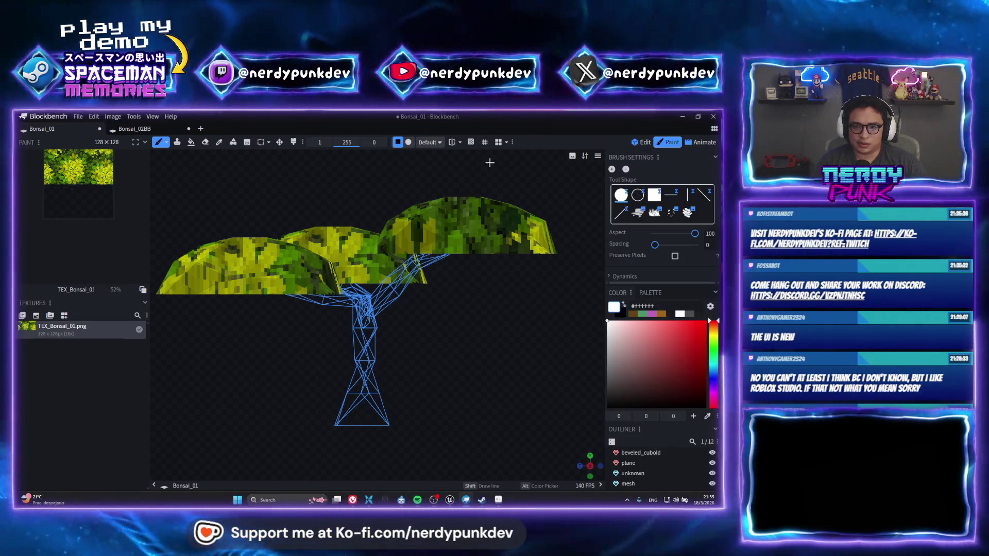
{"action": "left_click", "coordinate": [368, 329]}
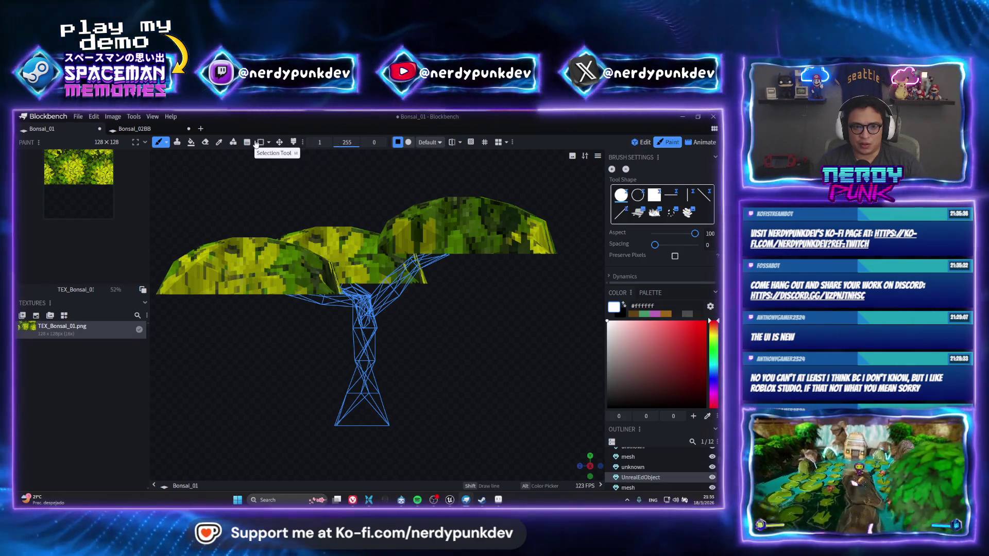
{"action": "left_click", "coordinate": [191, 142]}
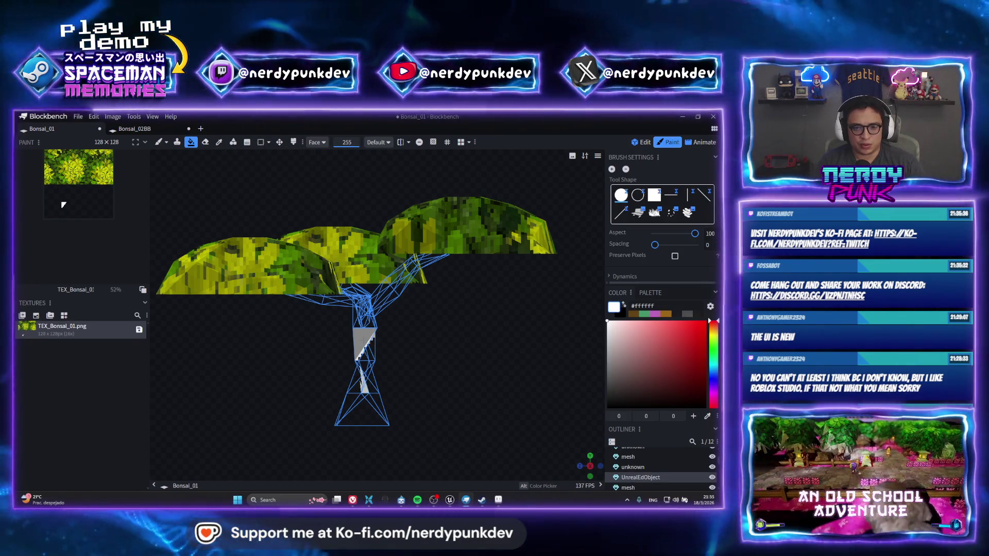
{"action": "left_click", "coordinate": [365, 344]}
{"action": "left_click", "coordinate": [317, 144]}
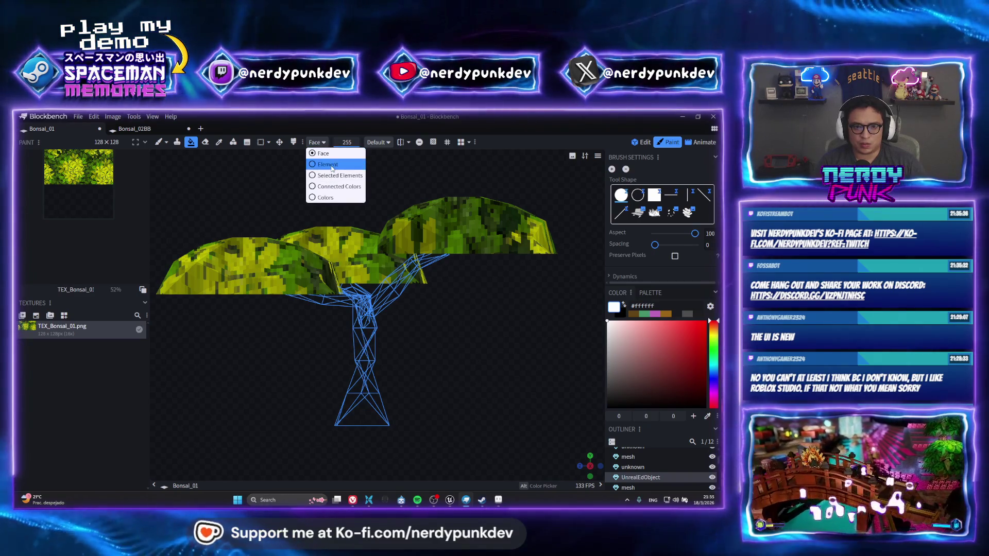
{"action": "left_click", "coordinate": [328, 164]}
{"action": "left_click", "coordinate": [363, 356]}
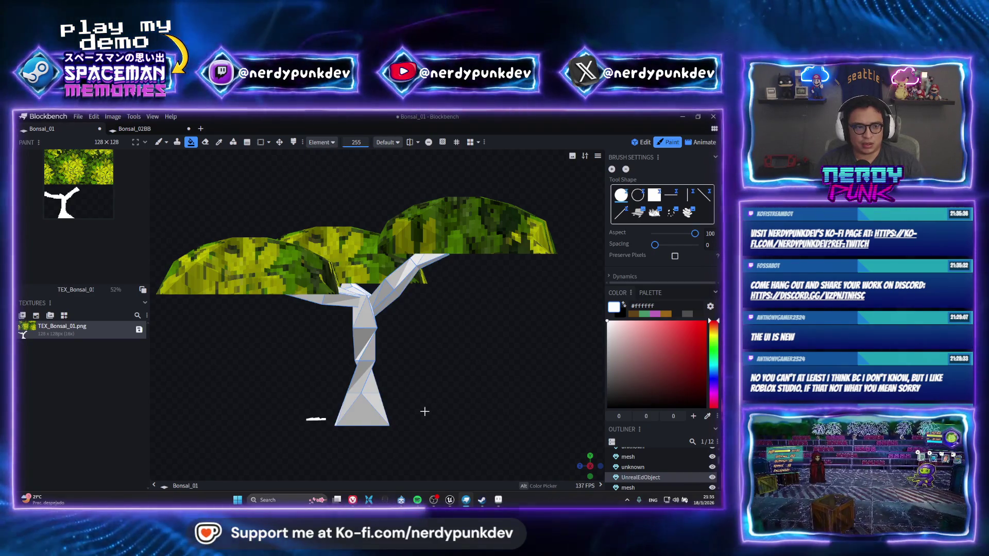
{"action": "scroll", "coordinate": [310, 395], "scroll_direction": "down", "scroll_amount": 3}
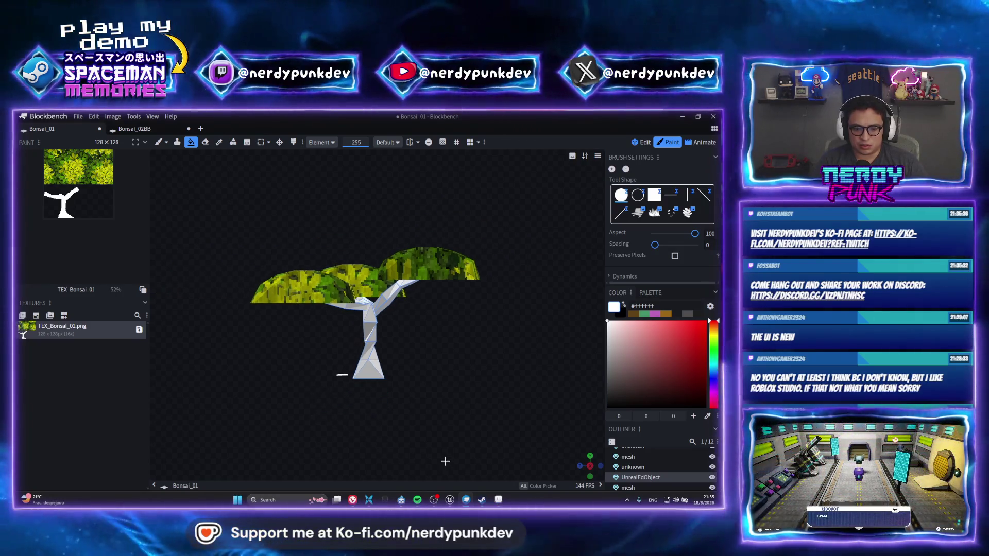
{"action": "scroll", "coordinate": [325, 395], "scroll_direction": "up", "scroll_amount": 2}
Step: Fill the ground plane white as well and return to Edit mode
{"action": "mouse_move", "coordinate": [325, 394]}
{"action": "left_mouse_down"}
{"action": "mouse_move", "coordinate": [409, 421]}
{"action": "mouse_move", "coordinate": [315, 407]}
{"action": "left_mouse_up"}
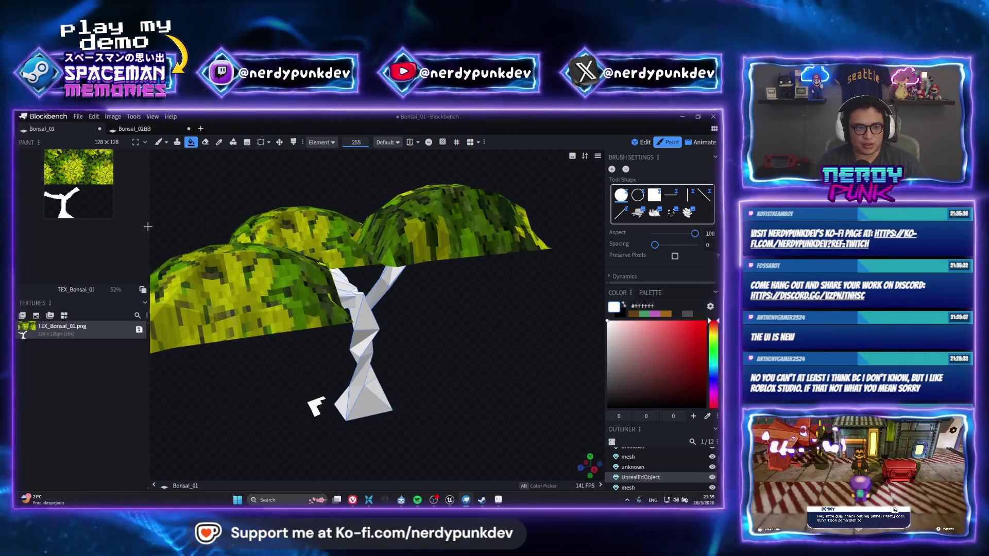
{"action": "left_click", "coordinate": [319, 410]}
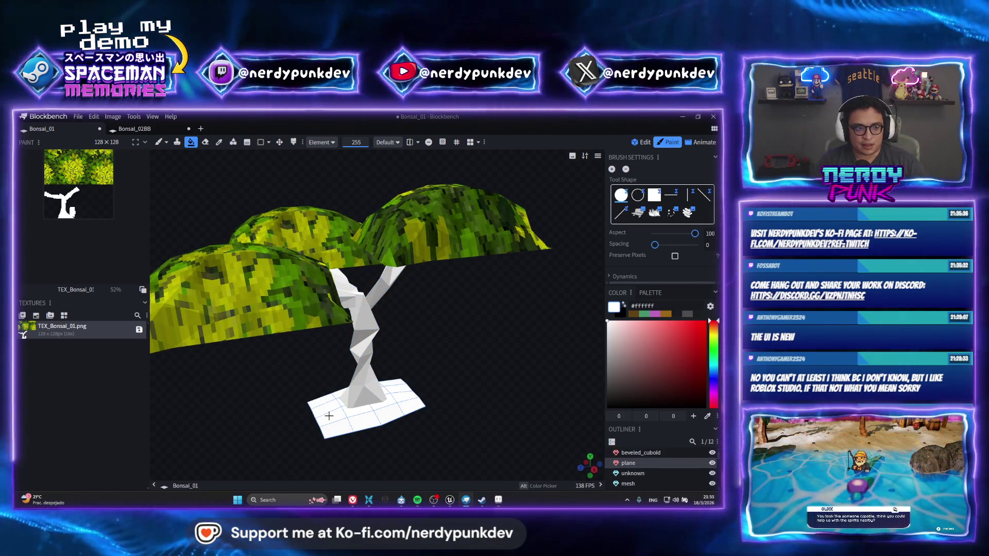
{"action": "scroll", "coordinate": [82, 220], "scroll_direction": "up", "scroll_amount": 5}
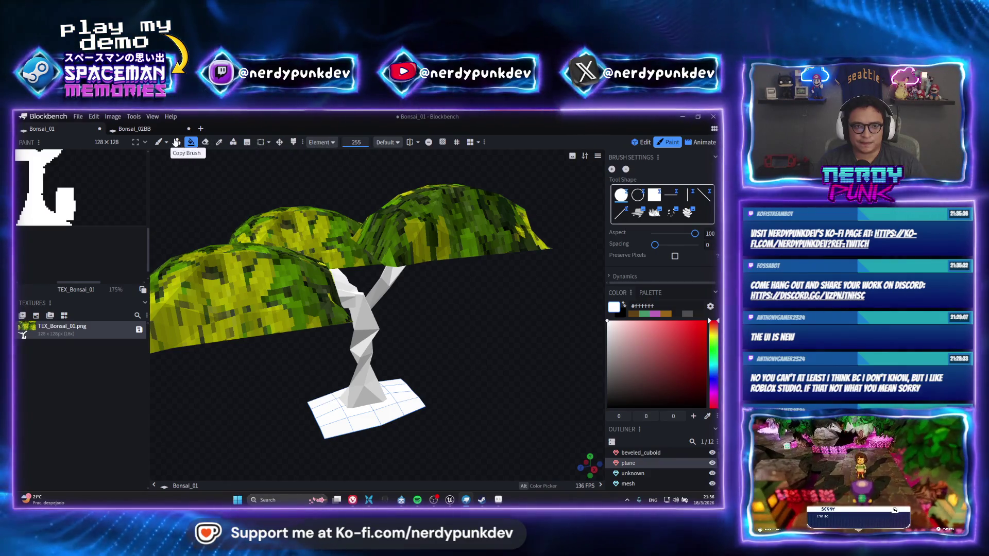
{"action": "left_click", "coordinate": [641, 142]}
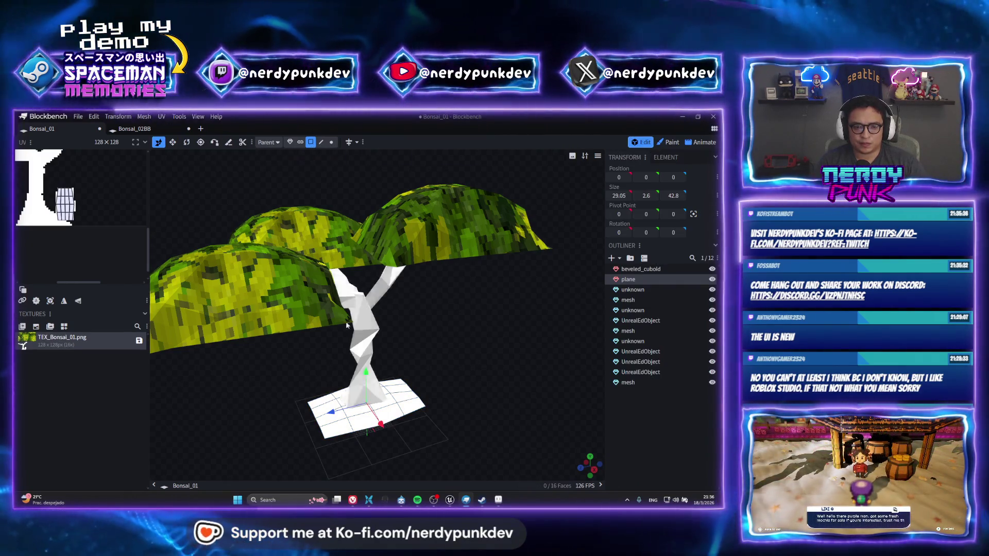
Step: Shift the whole ground plane's UV island to the right on the texture
{"action": "left_click", "coordinate": [340, 424]}
{"action": "key", "text": "ctrl+a"}
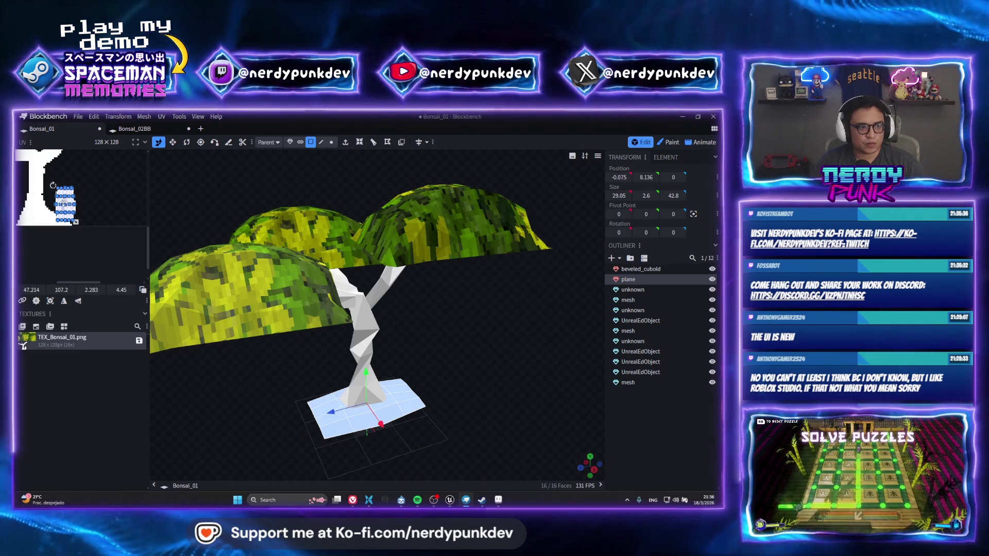
{"action": "left_click_drag", "start_coordinate": [52, 186], "coordinate": [68, 185]}
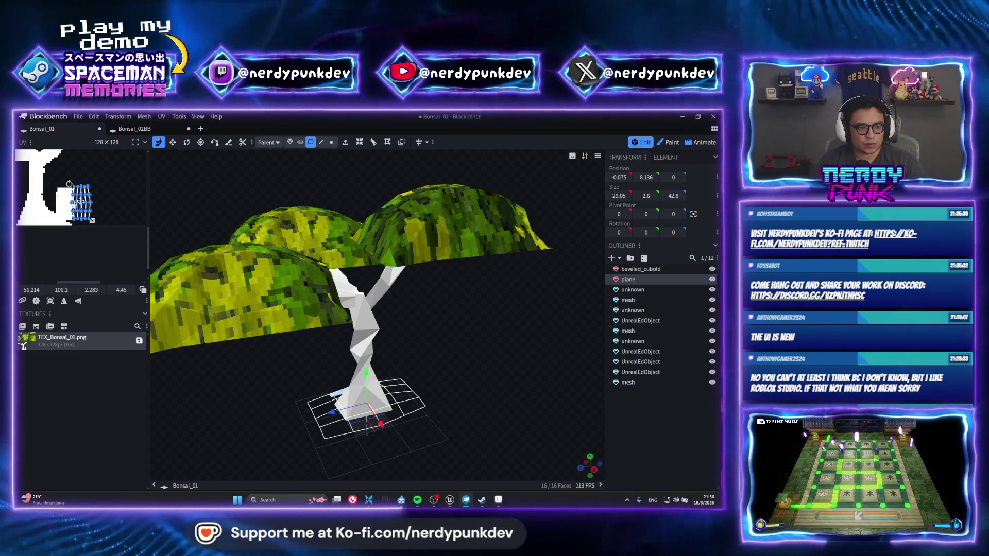
Step: Check the beveled_cuboid and trunk UVs, then return to Paint mode for texturing
{"action": "left_click", "coordinate": [109, 200]}
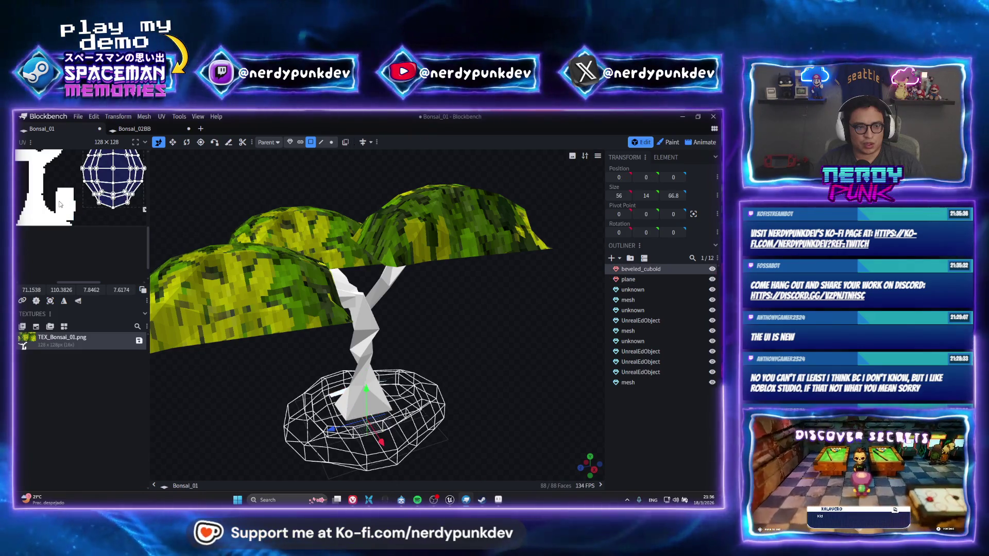
{"action": "scroll", "coordinate": [69, 204], "scroll_direction": "up", "scroll_amount": 2}
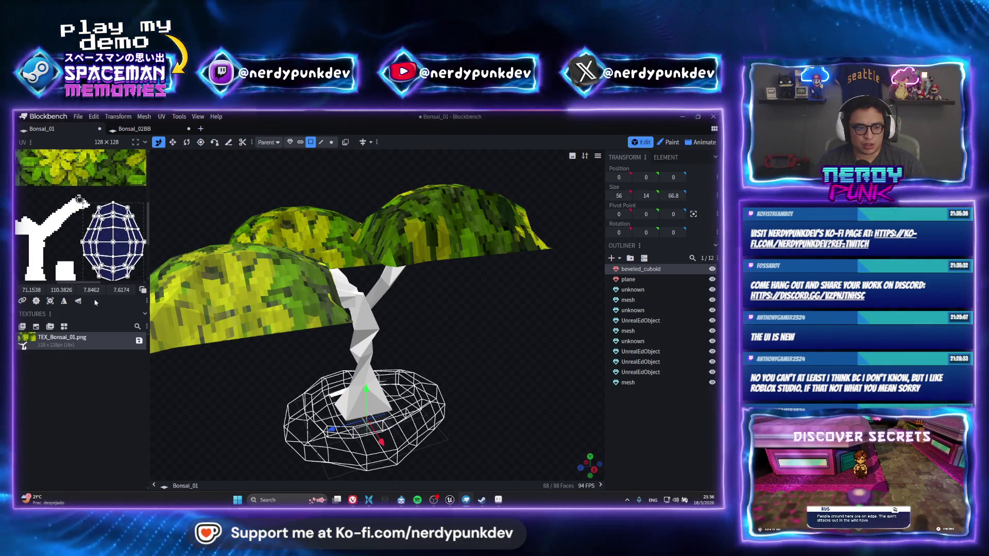
{"action": "left_click", "coordinate": [78, 202]}
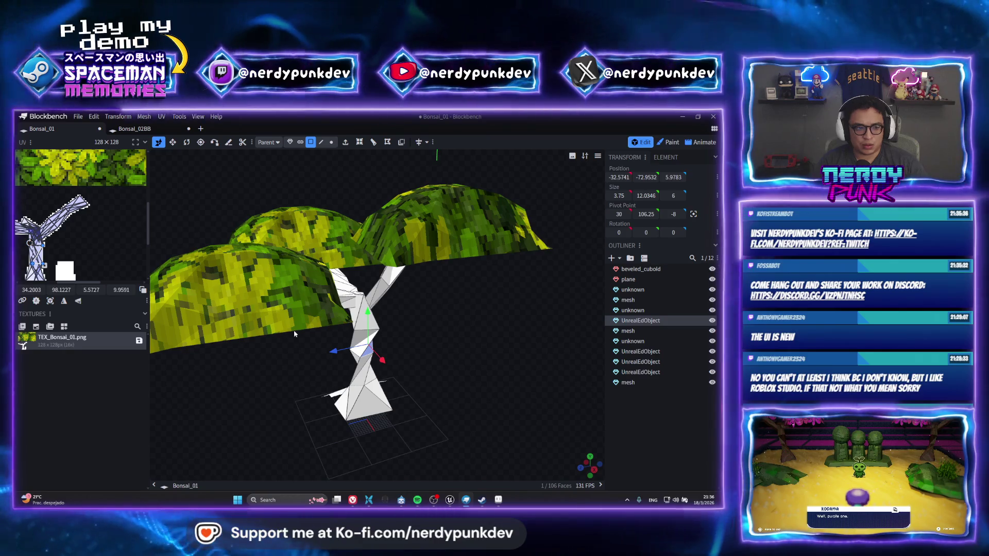
{"action": "scroll", "coordinate": [97, 253], "scroll_direction": "up", "scroll_amount": 2}
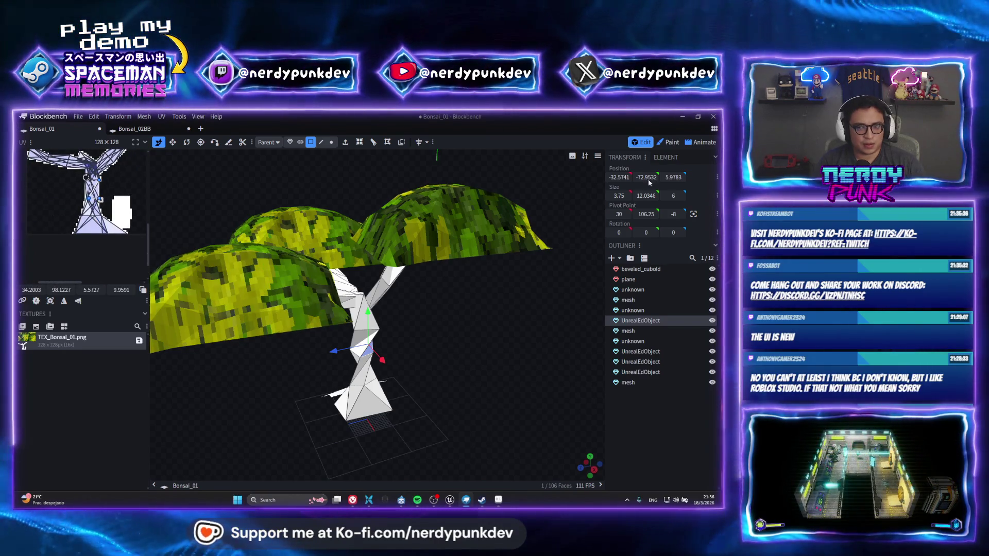
{"action": "left_click", "coordinate": [668, 142]}
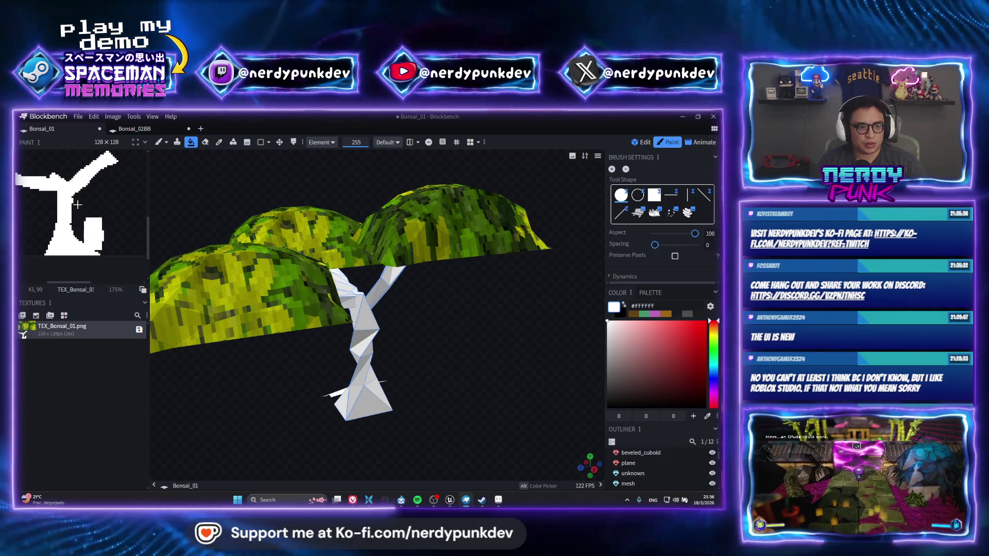
{"action": "scroll", "coordinate": [133, 186], "scroll_direction": "down", "scroll_amount": 2}
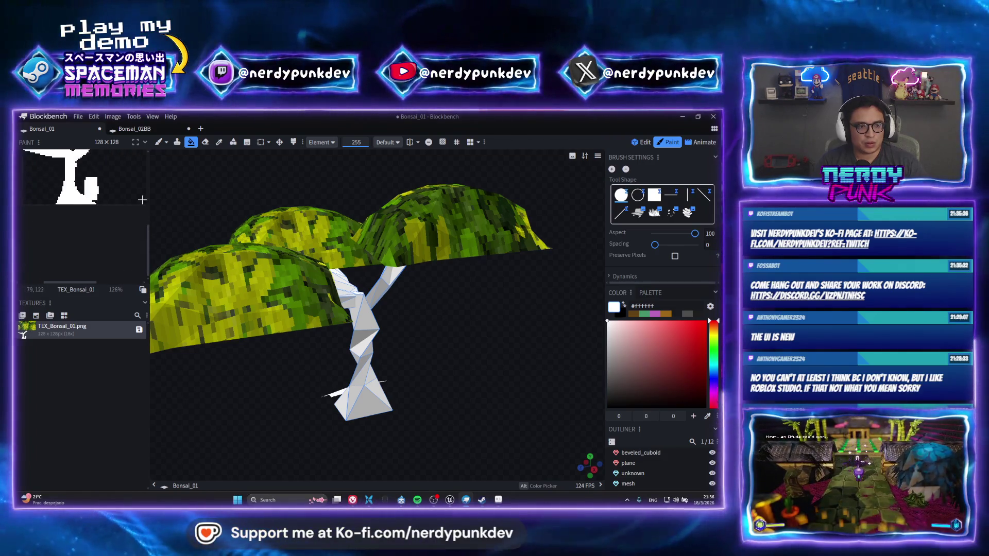
{"action": "left_click", "coordinate": [101, 191]}
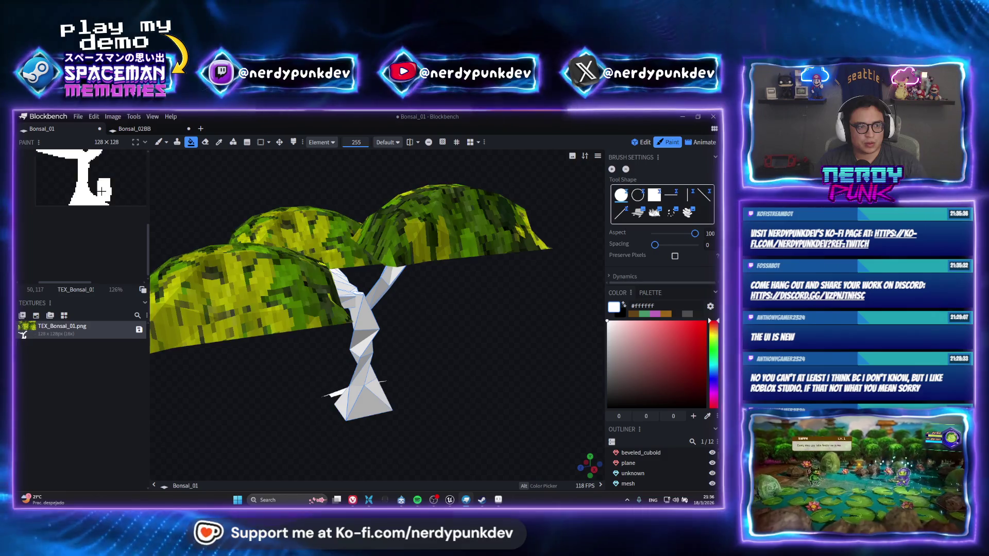
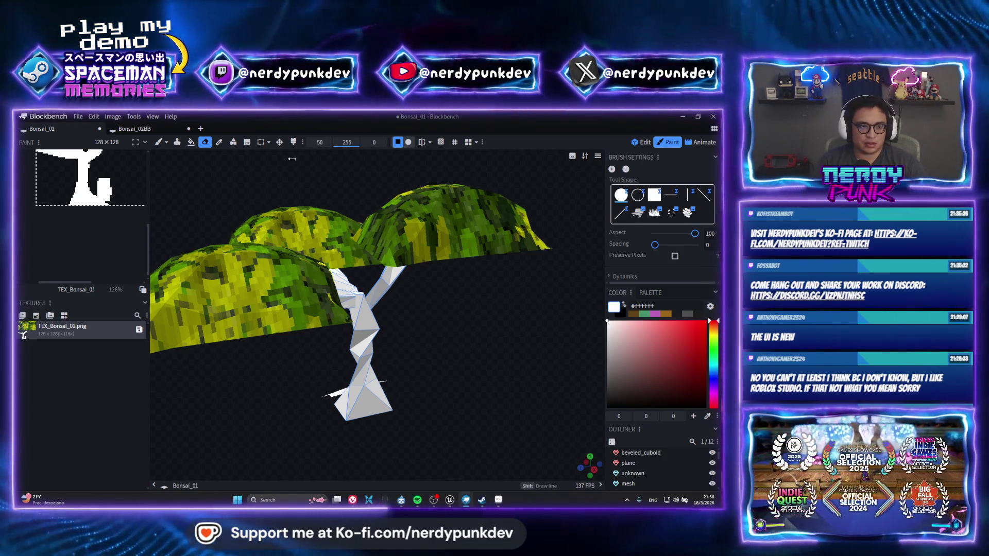
Step: Move the trunk texture region left, select all trunk faces, and return to painting
{"action": "left_click_drag", "start_coordinate": [77, 181], "coordinate": [103, 239]}
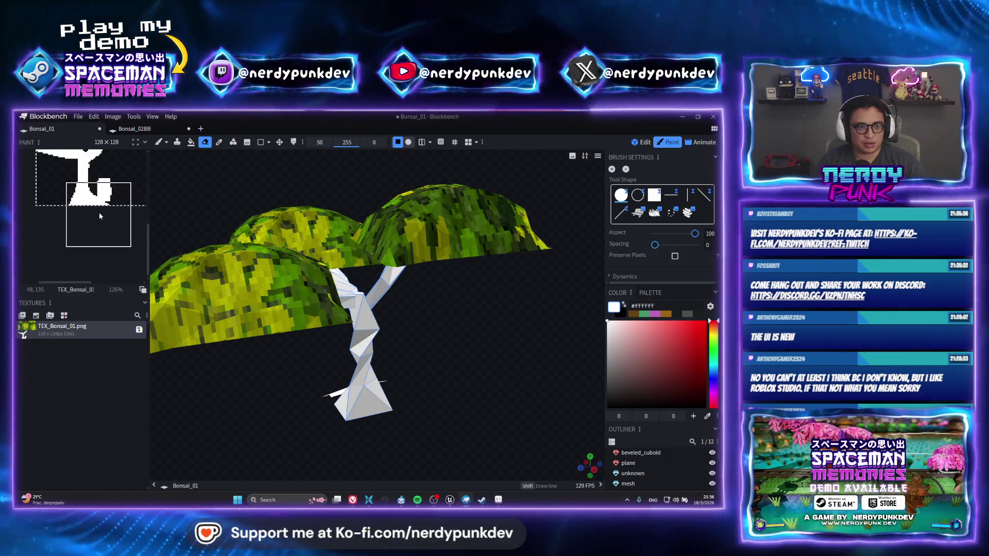
{"action": "scroll", "coordinate": [87, 247], "scroll_direction": "up", "scroll_amount": 2}
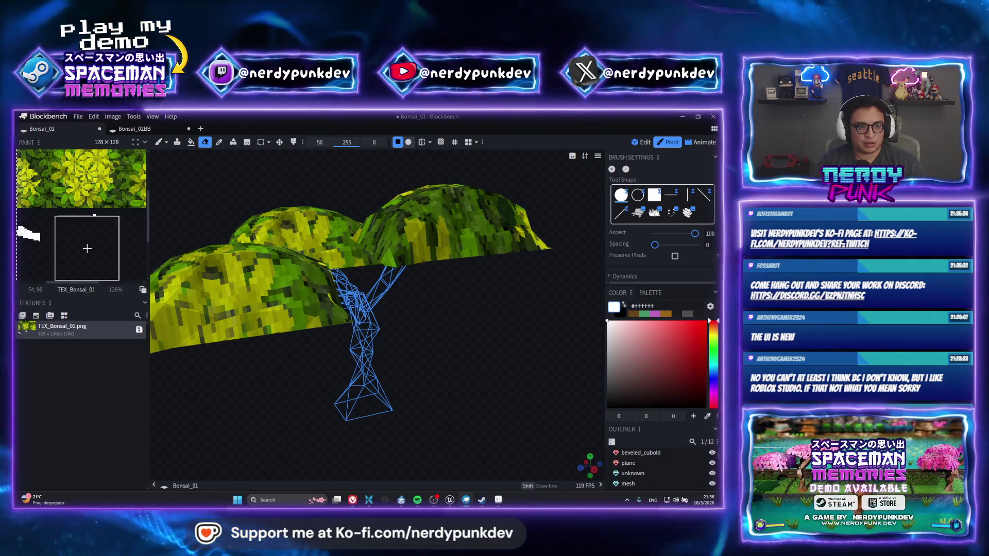
{"action": "left_click_drag", "start_coordinate": [87, 250], "coordinate": [66, 262]}
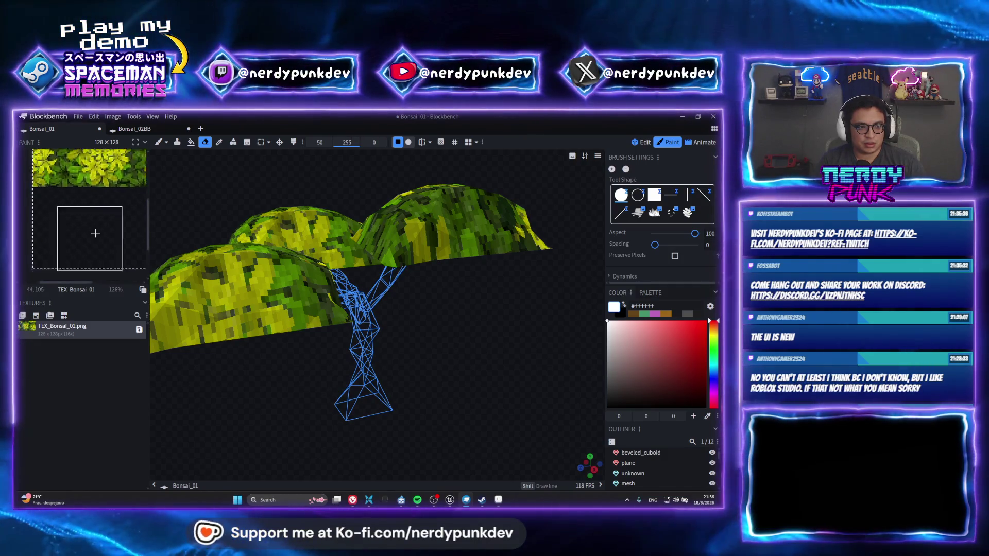
{"action": "scroll", "coordinate": [85, 231], "scroll_direction": "down", "scroll_amount": 3}
{"action": "scroll", "coordinate": [105, 222], "scroll_direction": "up", "scroll_amount": 2}
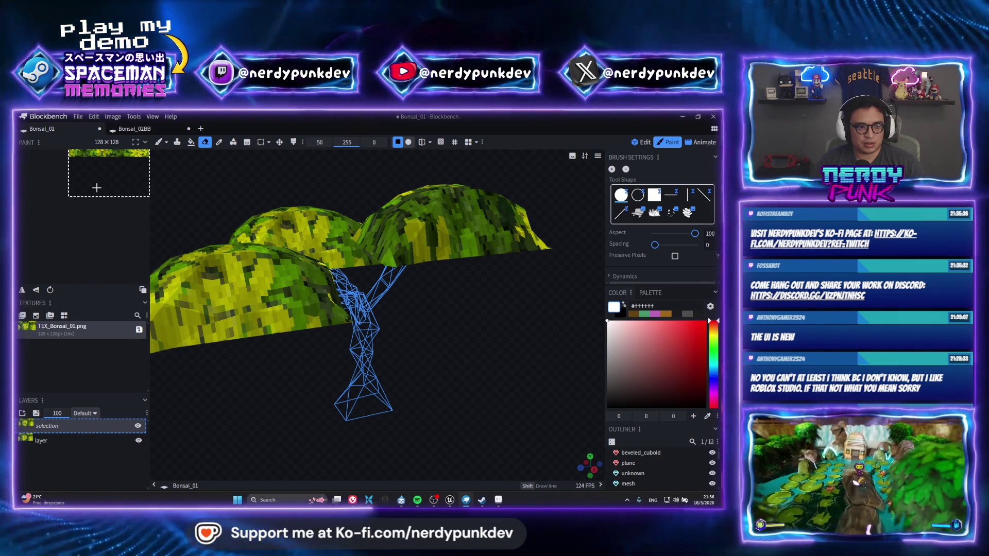
{"action": "scroll", "coordinate": [105, 186], "scroll_direction": "up", "scroll_amount": 2}
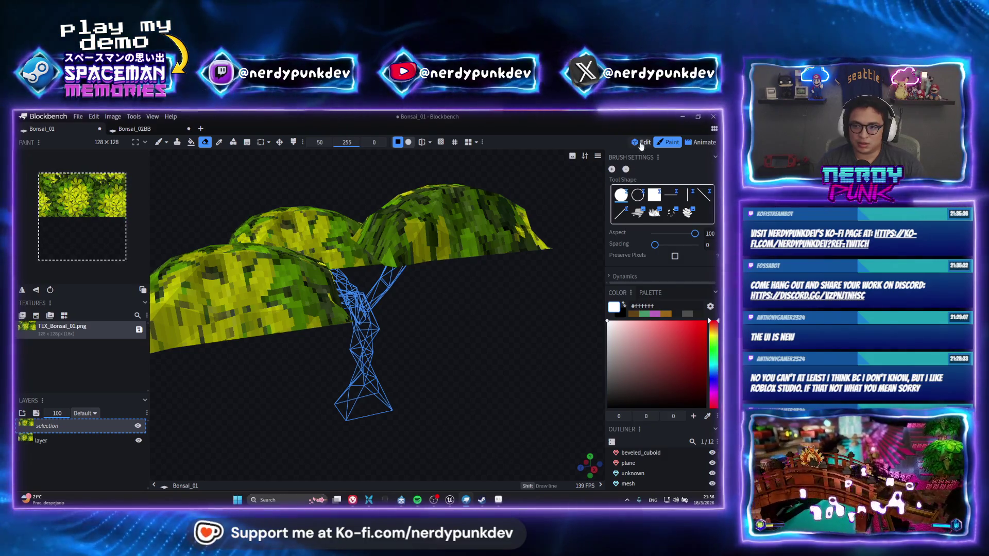
{"action": "key", "text": "1"}
{"action": "scroll", "coordinate": [77, 249], "scroll_direction": "up", "scroll_amount": 2}
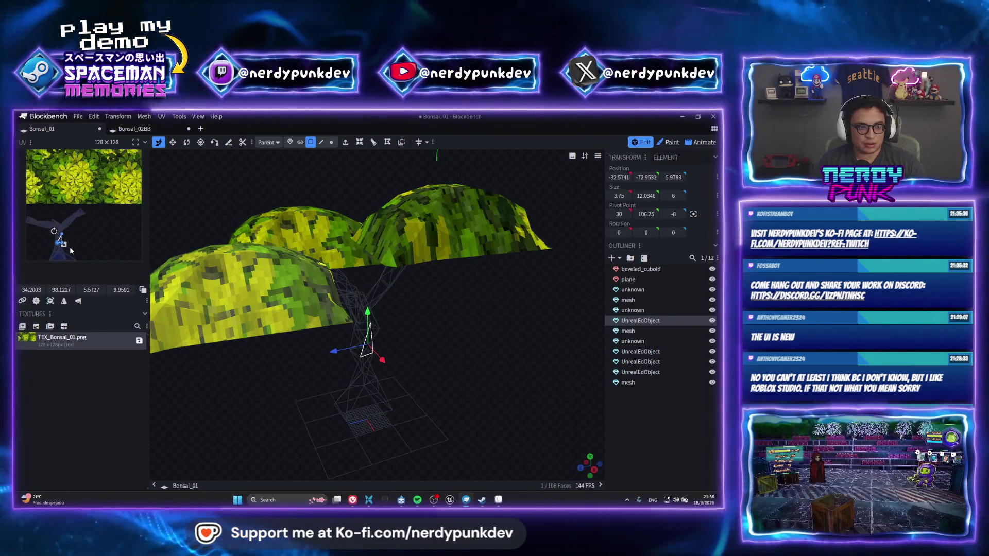
{"action": "scroll", "coordinate": [92, 230], "scroll_direction": "up", "scroll_amount": 1}
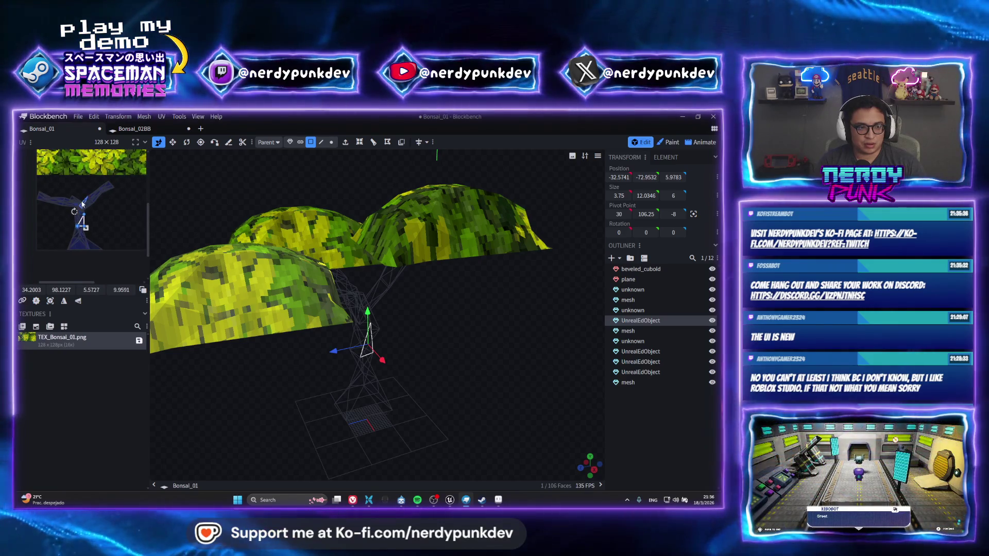
{"action": "key", "text": "ctrl+a"}
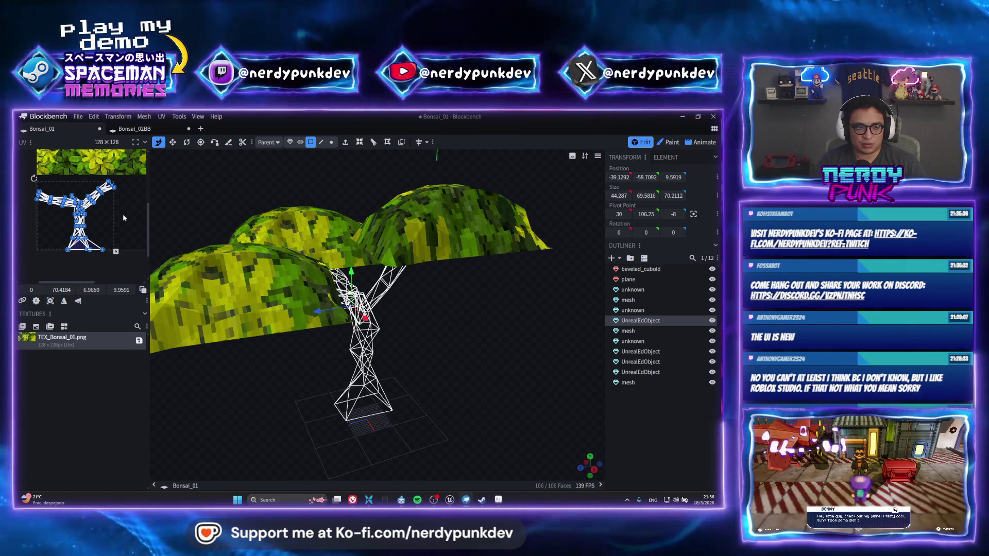
{"action": "left_click", "coordinate": [671, 142]}
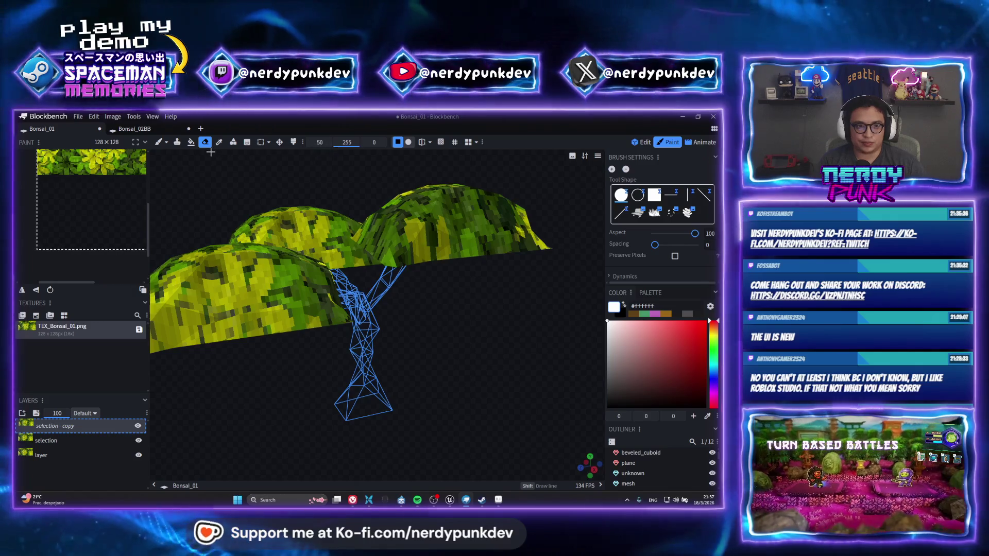
Step: Fill the trunk, pot base and pot's top plane white using element fill
{"action": "left_click", "coordinate": [191, 143]}
{"action": "left_click", "coordinate": [379, 379]}
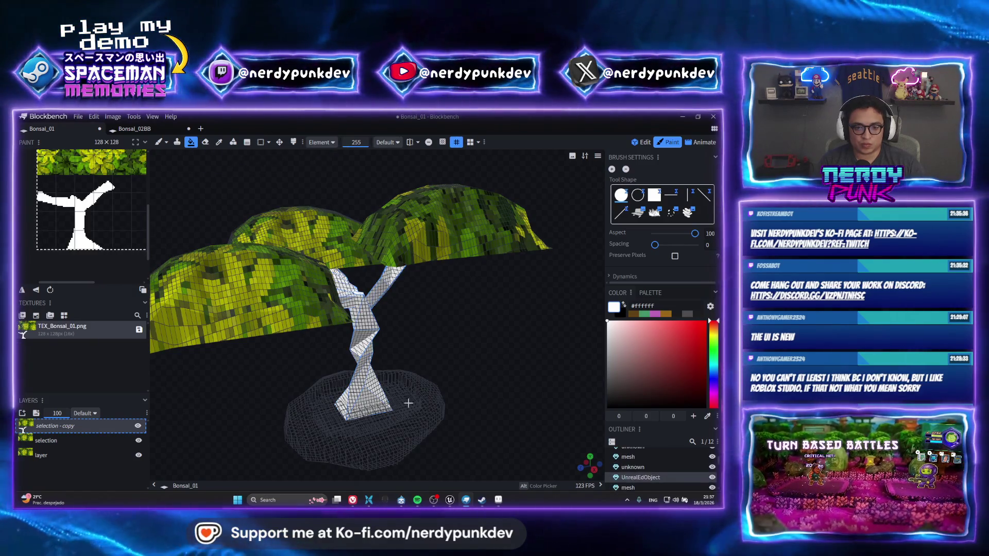
{"action": "left_click", "coordinate": [366, 427]}
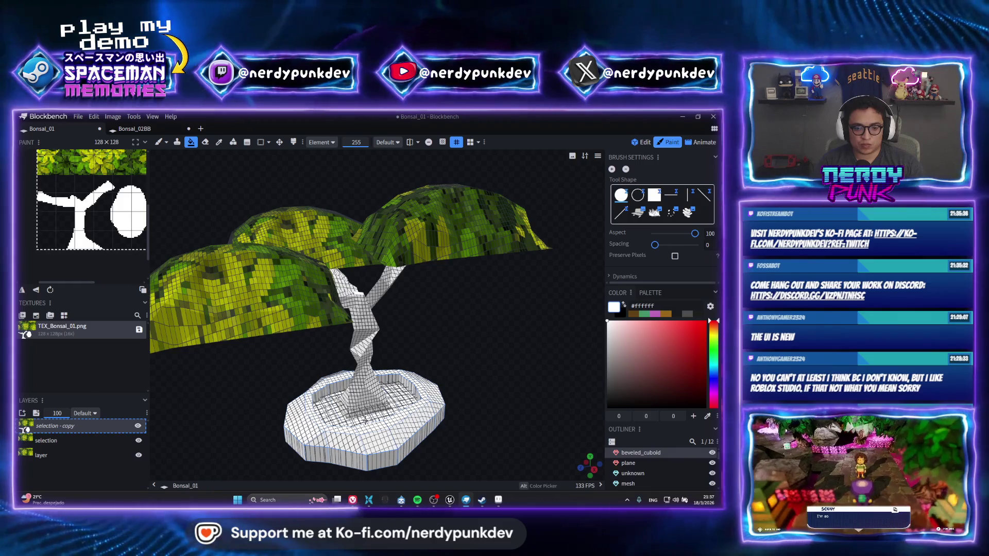
{"action": "left_click", "coordinate": [365, 419]}
{"action": "scroll", "coordinate": [91, 200], "scroll_direction": "up", "scroll_amount": 3}
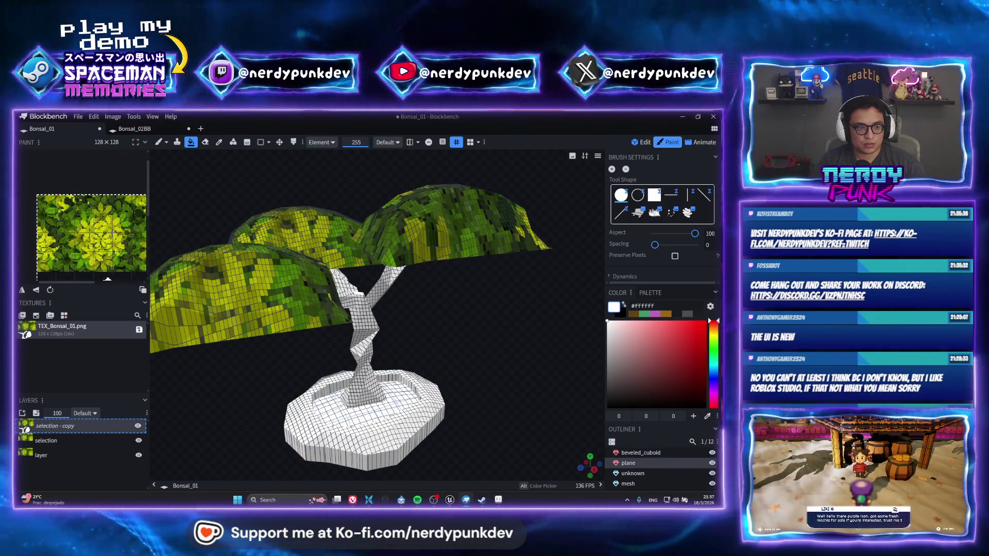
{"action": "scroll", "coordinate": [91, 199], "scroll_direction": "down", "scroll_amount": 2}
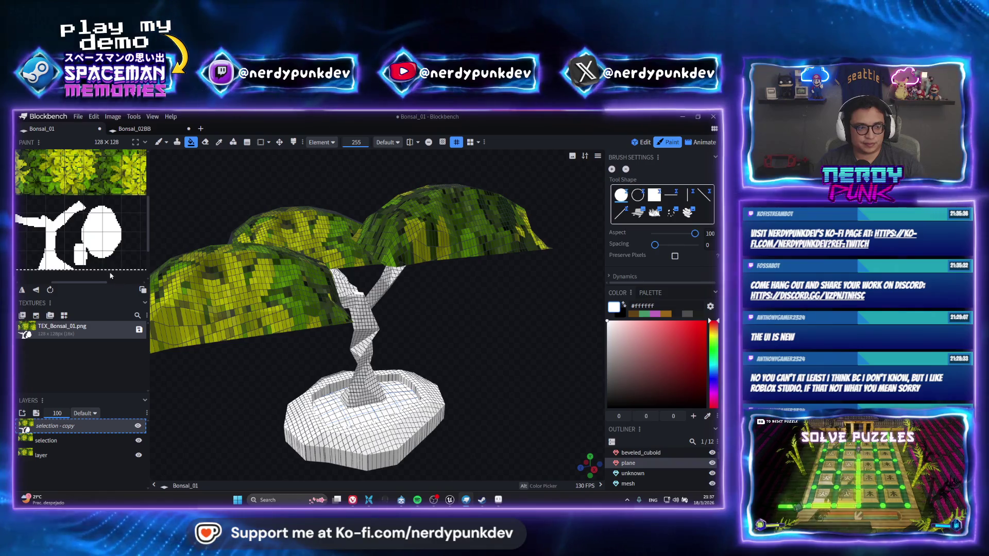
{"action": "scroll", "coordinate": [97, 259], "scroll_direction": "up", "scroll_amount": 2}
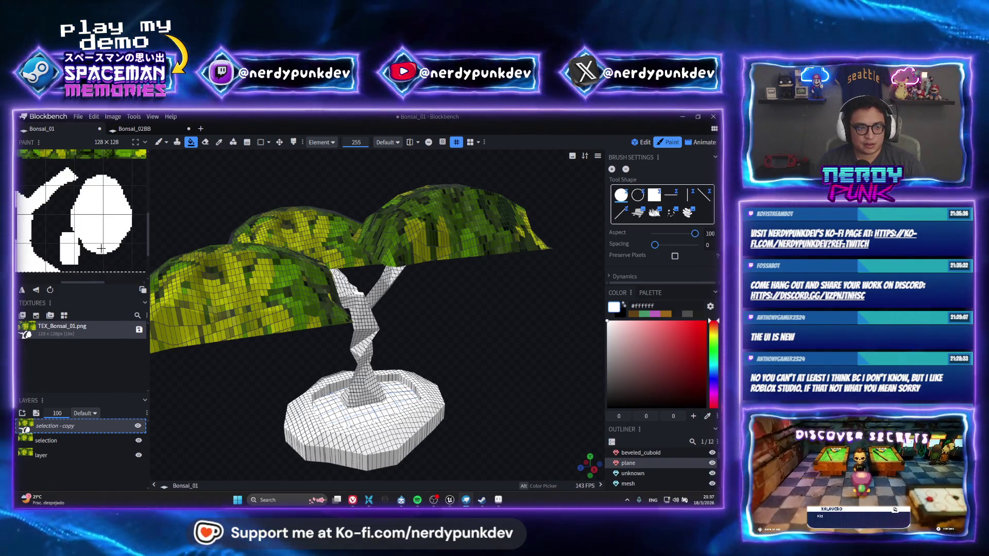
{"action": "scroll", "coordinate": [101, 249], "scroll_direction": "down", "scroll_amount": 1}
{"action": "scroll", "coordinate": [45, 231], "scroll_direction": "down", "scroll_amount": 2}
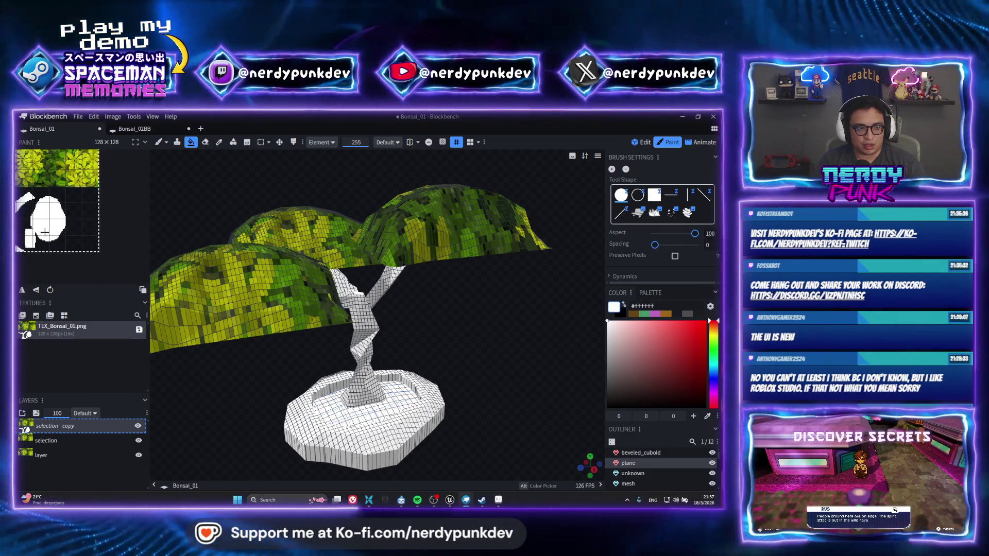
{"action": "scroll", "coordinate": [44, 232], "scroll_direction": "up", "scroll_amount": 1}
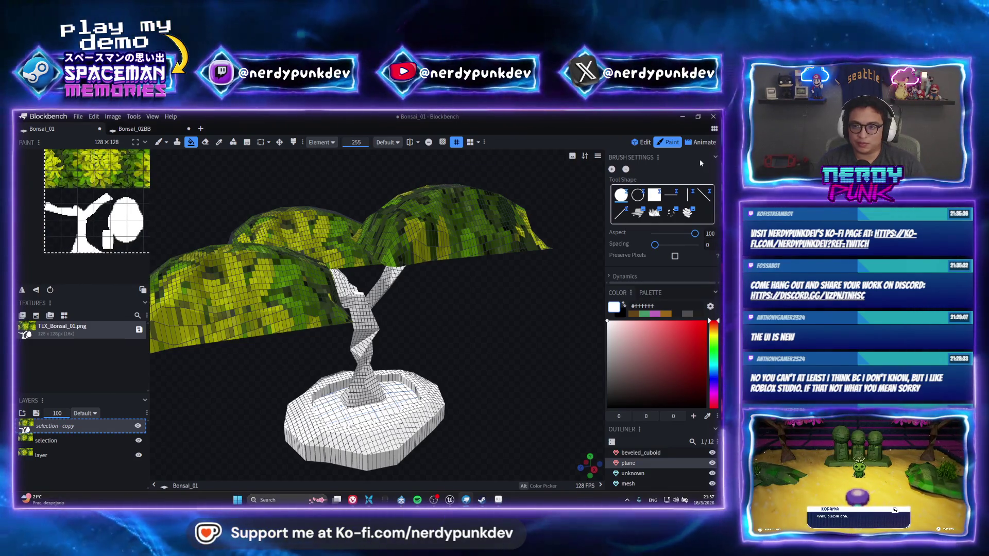
Step: Shift the inner plane's UV island right and duplicate the plane element
{"action": "left_click", "coordinate": [641, 142]}
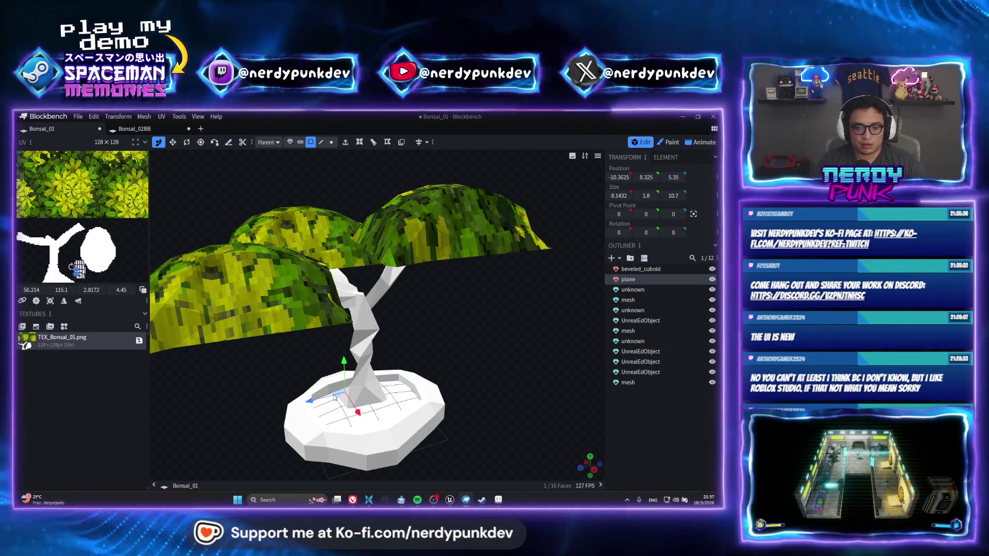
{"action": "key", "text": "ctrl+a"}
{"action": "left_click_drag", "start_coordinate": [77, 266], "coordinate": [124, 265]}
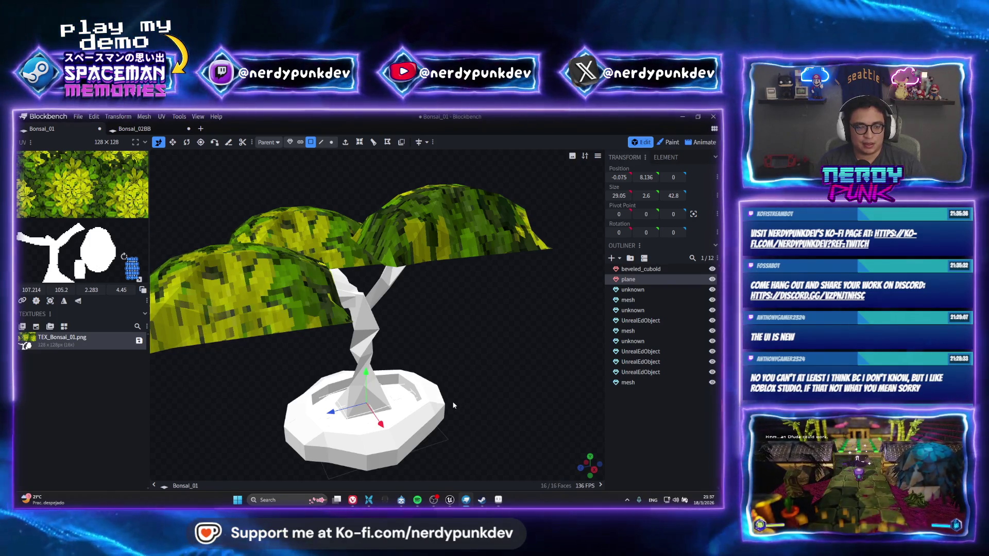
{"action": "key", "text": "ctrl+d"}
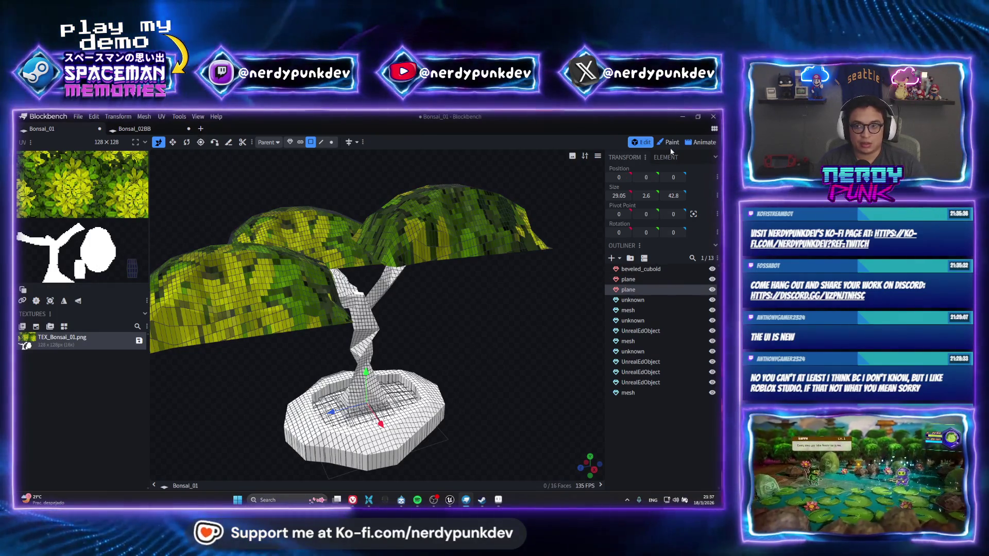
{"action": "key", "text": "2"}
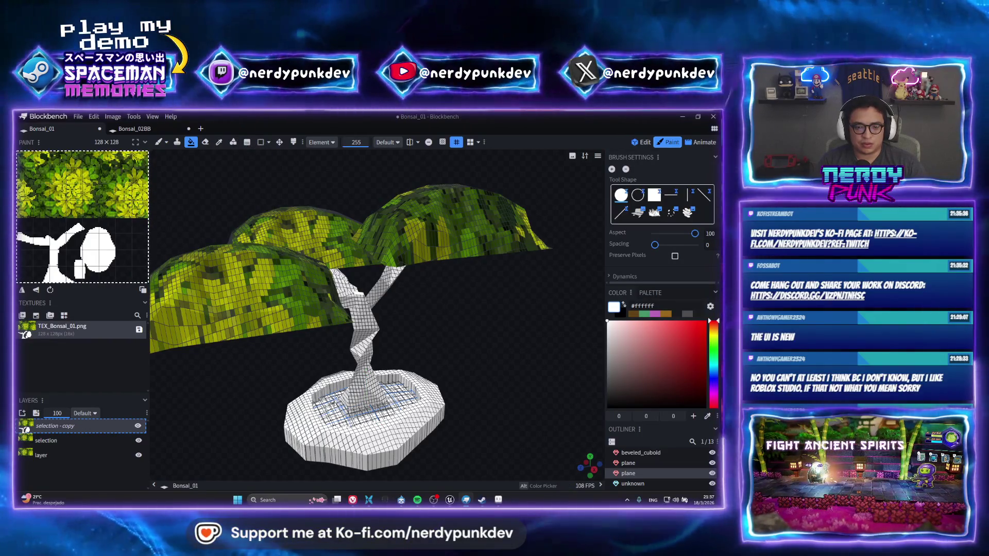
Step: Fill the new plane white, delete the selection and base layers, undoing an accidental full fill
{"action": "left_click", "coordinate": [333, 401]}
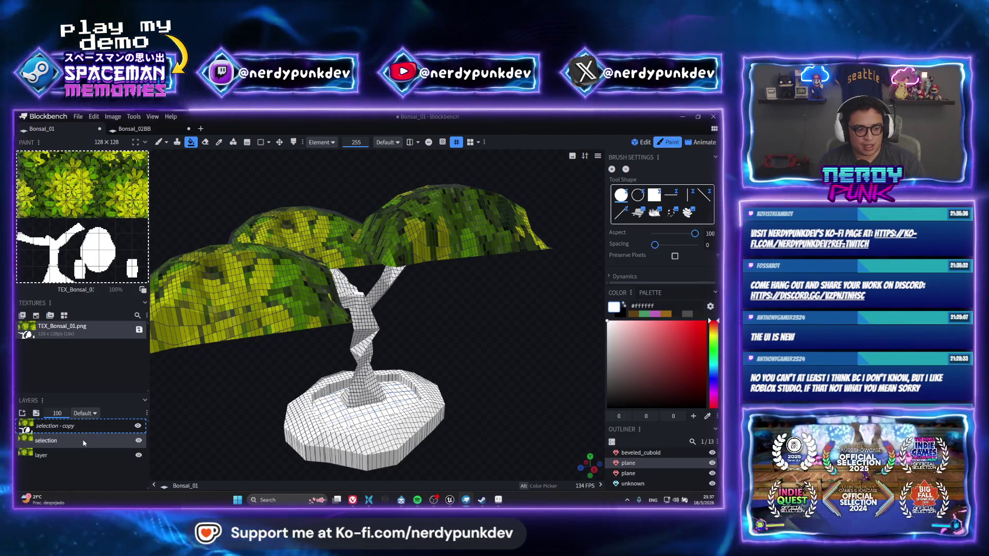
{"action": "right_click", "coordinate": [84, 443]}
{"action": "left_click", "coordinate": [92, 434]}
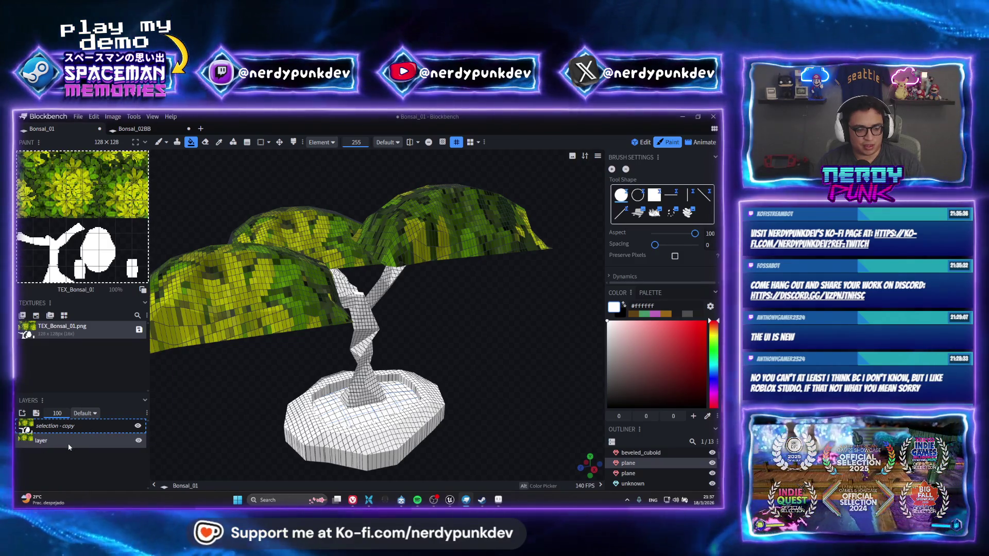
{"action": "right_click", "coordinate": [68, 447]}
{"action": "left_click", "coordinate": [89, 433]}
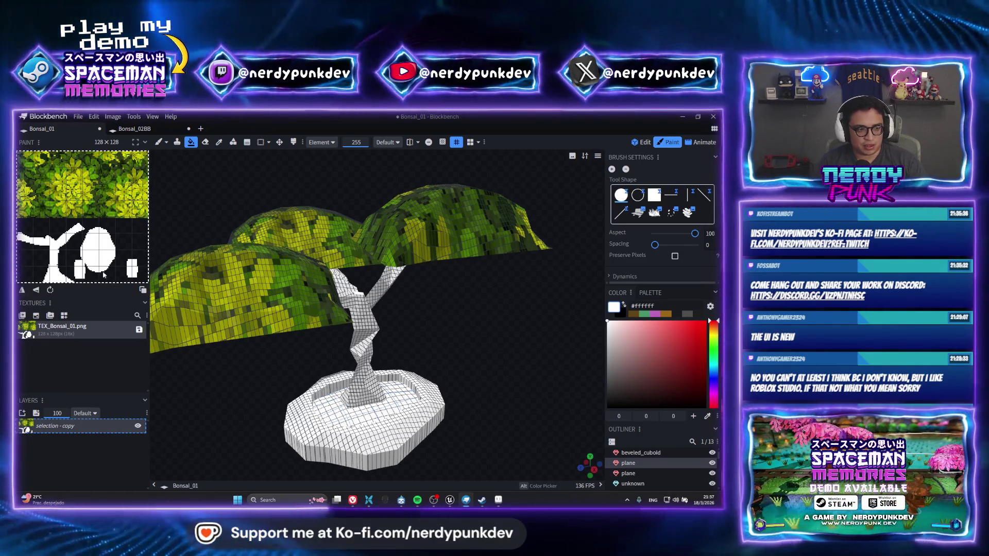
{"action": "left_click", "coordinate": [107, 184]}
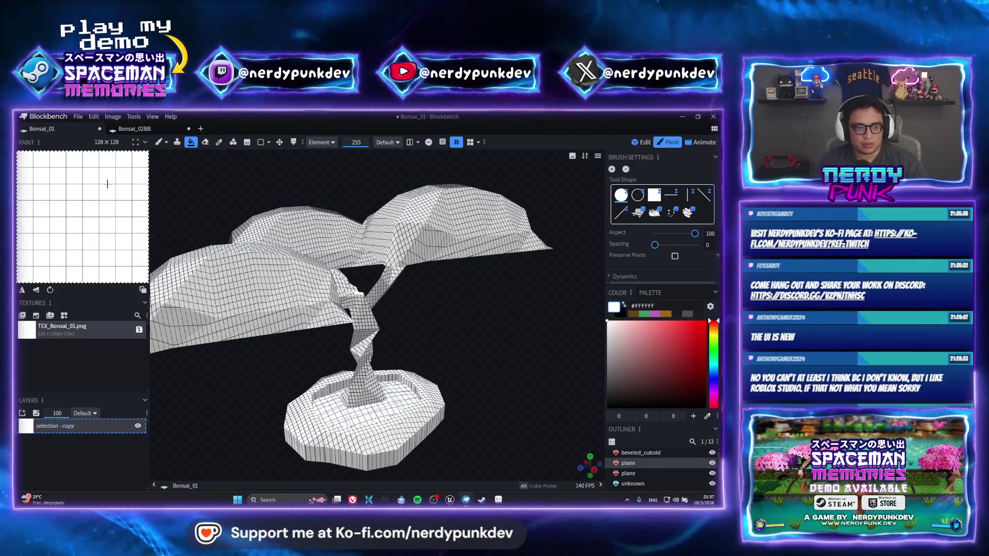
{"action": "key", "text": "ctrl+z"}
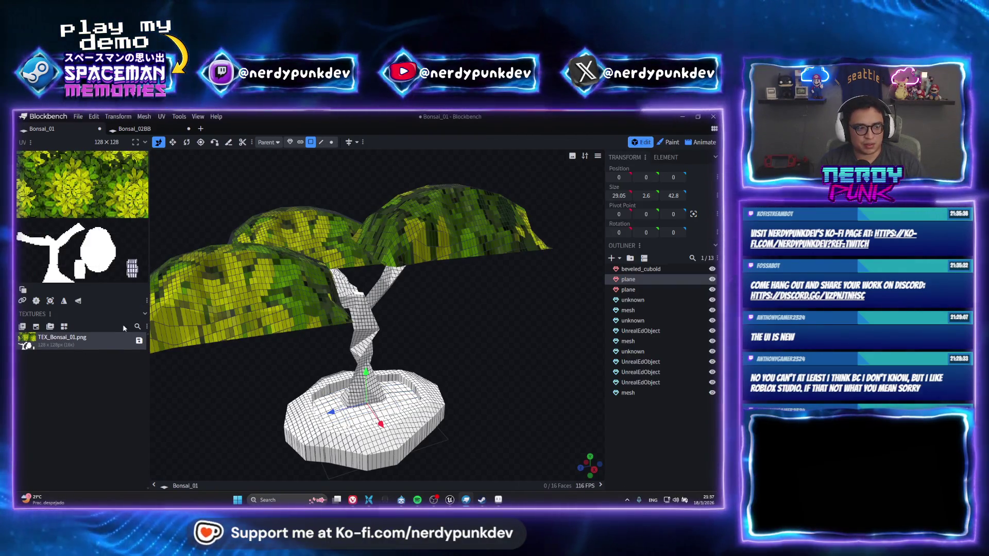
Step: Save the texture over TEX_Bonsai_01.png and bring Aseprite to the front
{"action": "right_click", "coordinate": [88, 340]}
{"action": "left_click", "coordinate": [108, 294]}
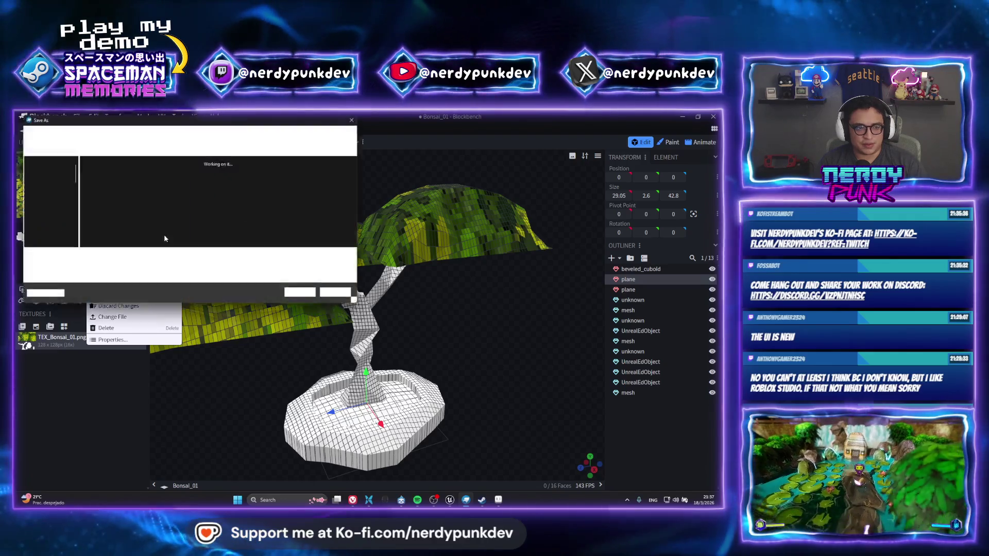
{"action": "left_click", "coordinate": [306, 296]}
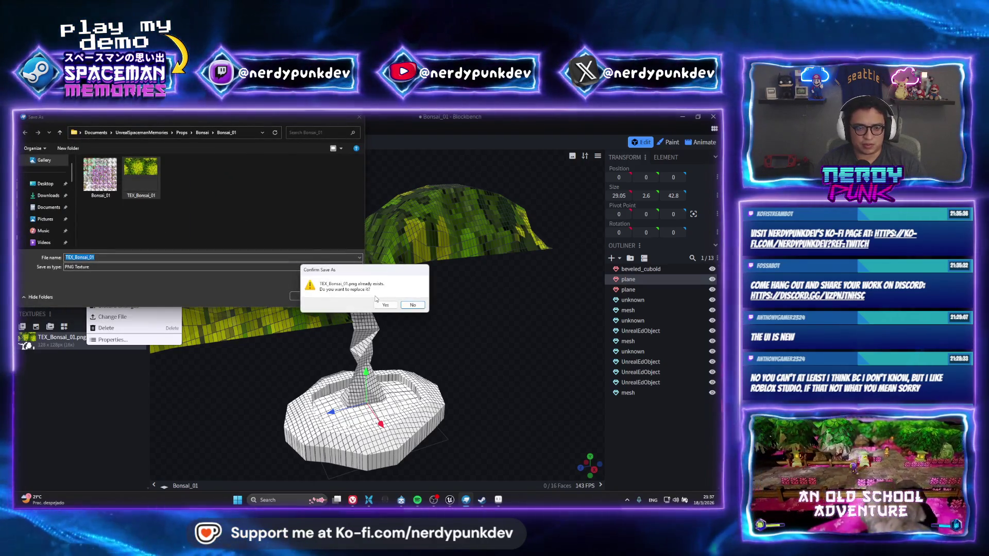
{"action": "left_click", "coordinate": [385, 306]}
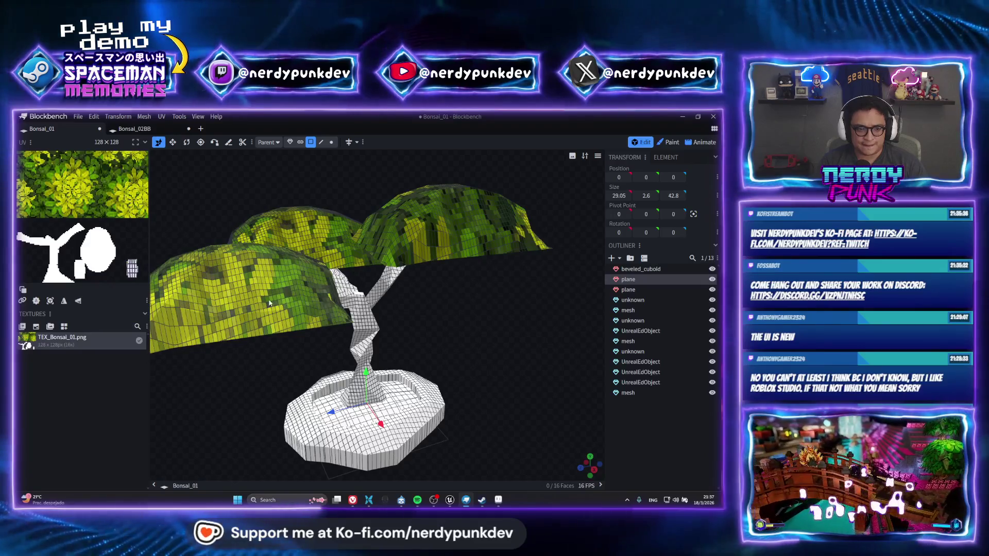
{"action": "left_click", "coordinate": [482, 500]}
Step: Discard the untitled sprite and reopen the TEX_Bonsai_01 texture
{"action": "left_click", "coordinate": [245, 133]}
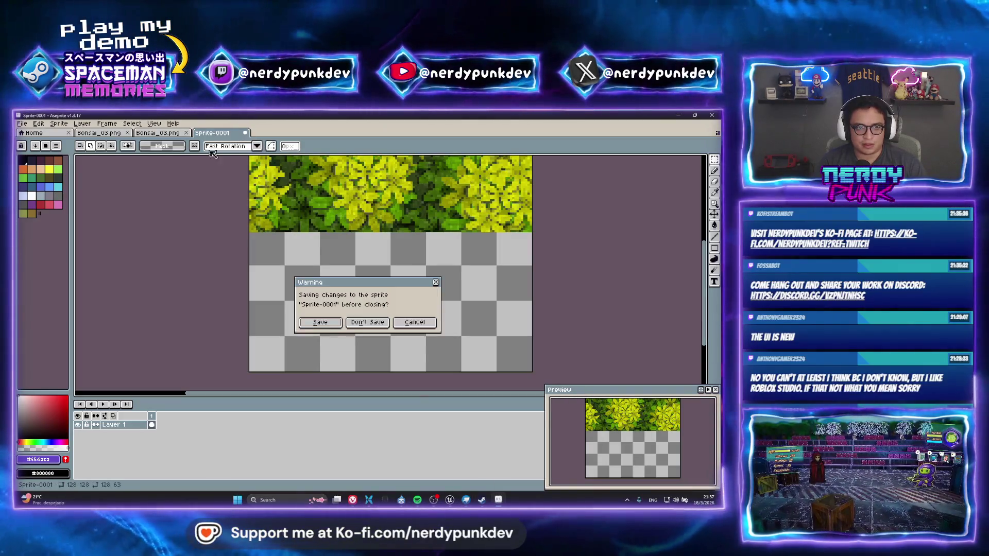
{"action": "left_click", "coordinate": [362, 323]}
{"action": "left_click", "coordinate": [24, 123]}
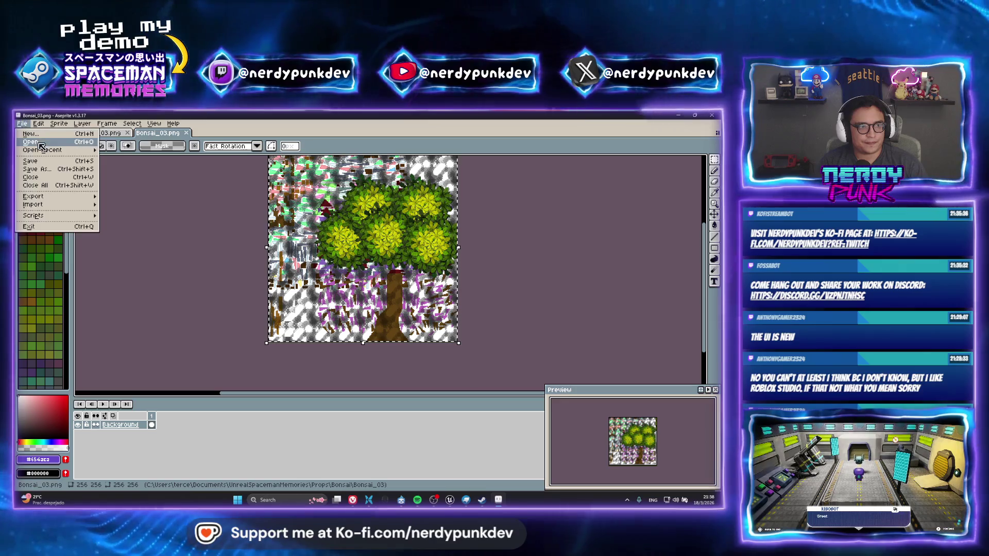
{"action": "left_click", "coordinate": [31, 141]}
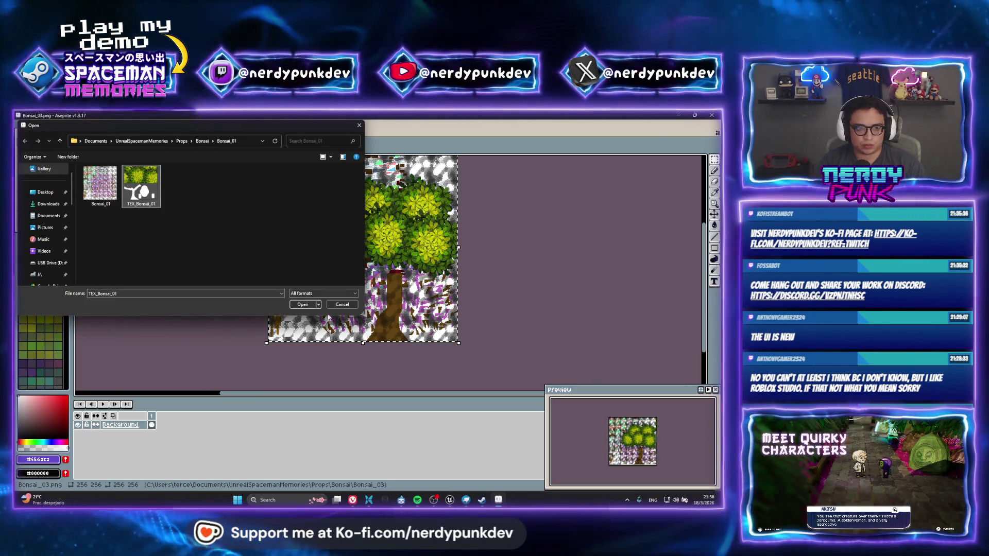
{"action": "left_click", "coordinate": [313, 304]}
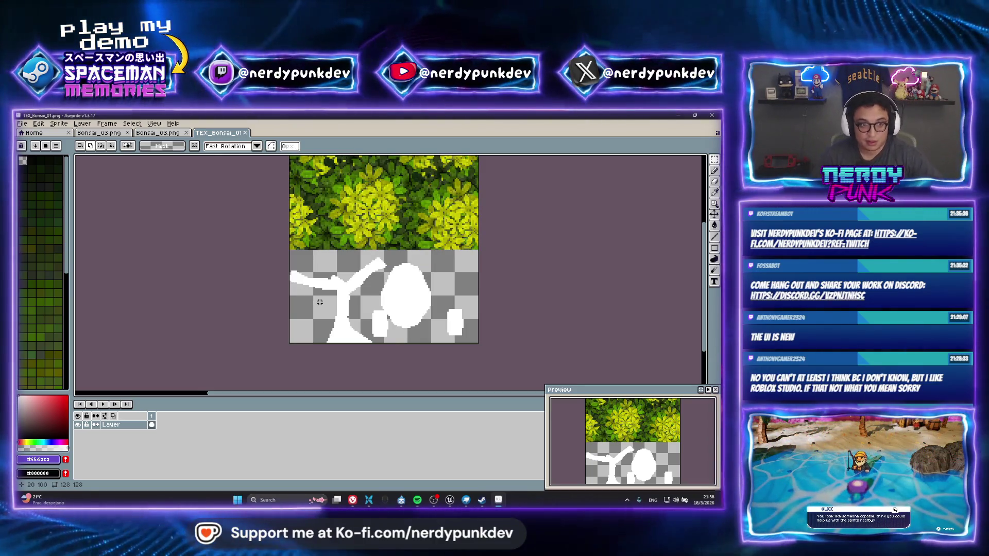
{"action": "scroll", "coordinate": [320, 302], "scroll_direction": "up", "scroll_amount": 2}
{"action": "scroll", "coordinate": [340, 268], "scroll_direction": "down", "scroll_amount": 3}
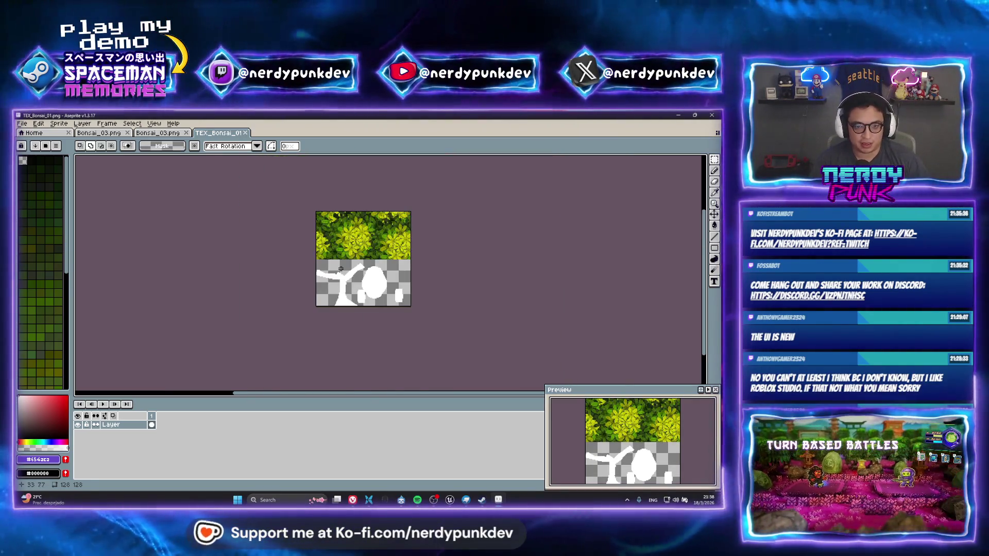
{"action": "scroll", "coordinate": [352, 280], "scroll_direction": "up", "scroll_amount": 1}
{"action": "scroll", "coordinate": [330, 254], "scroll_direction": "up", "scroll_amount": 1}
{"action": "scroll", "coordinate": [329, 254], "scroll_direction": "up", "scroll_amount": 1}
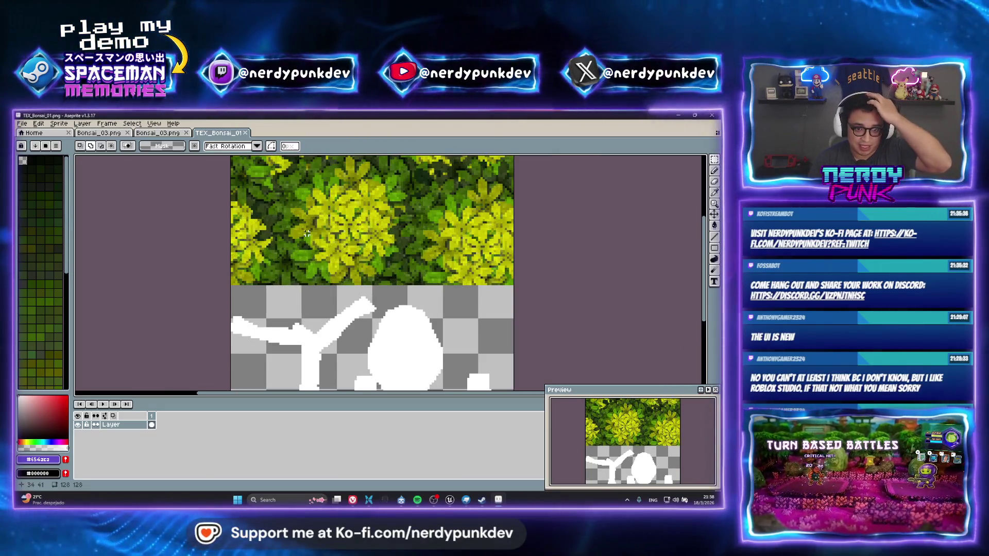
Step: Search the project for 'sakura', open Leaves.png, then return to the TEX_Bonsai_01 tab
{"action": "left_click", "coordinate": [64, 135]}
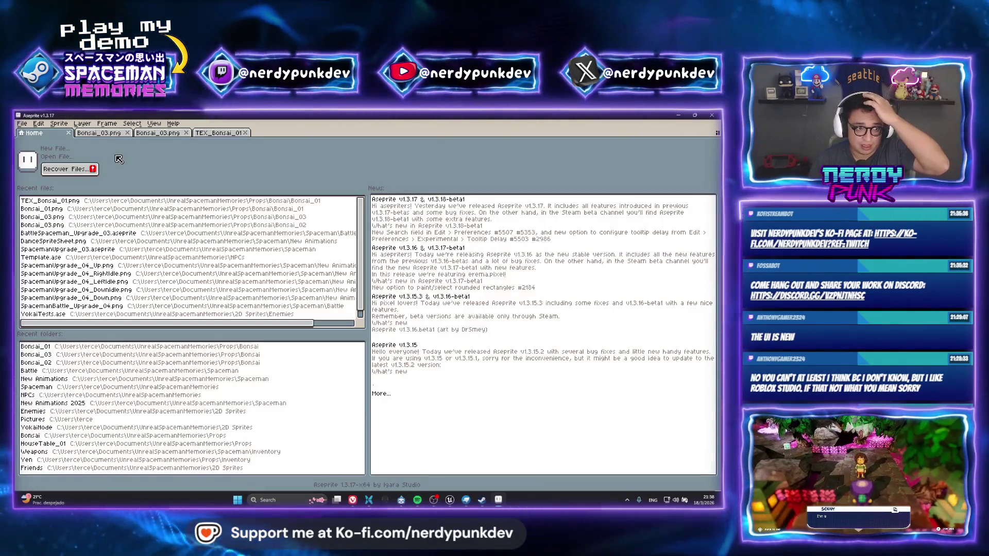
{"action": "left_click", "coordinate": [70, 159]}
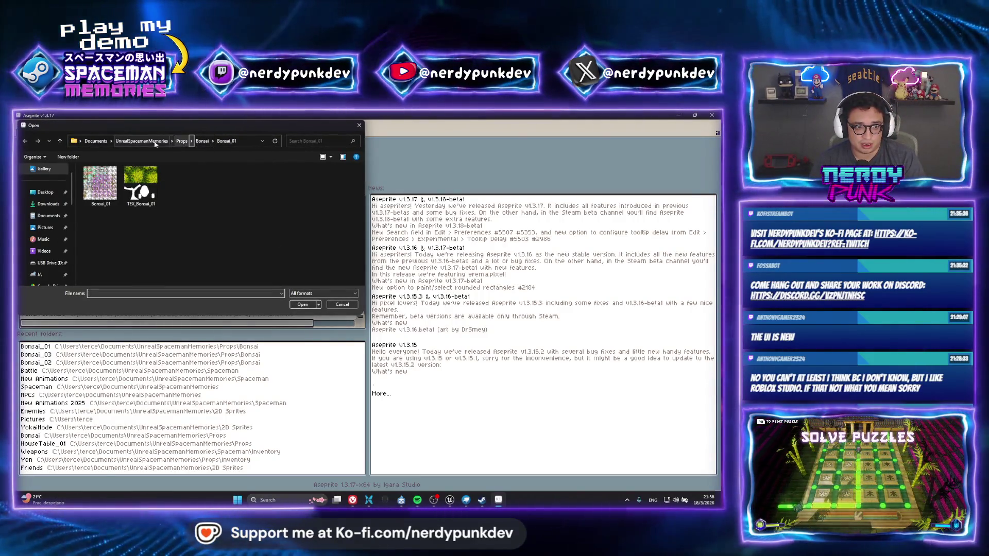
{"action": "left_click", "coordinate": [155, 142]}
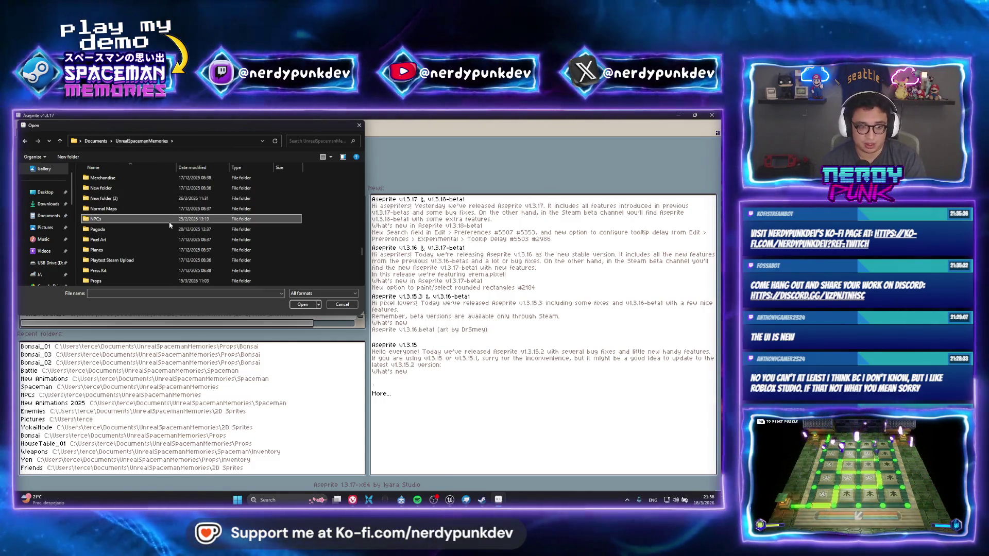
{"action": "left_click", "coordinate": [311, 143]}
{"action": "type", "text": "sakura"}
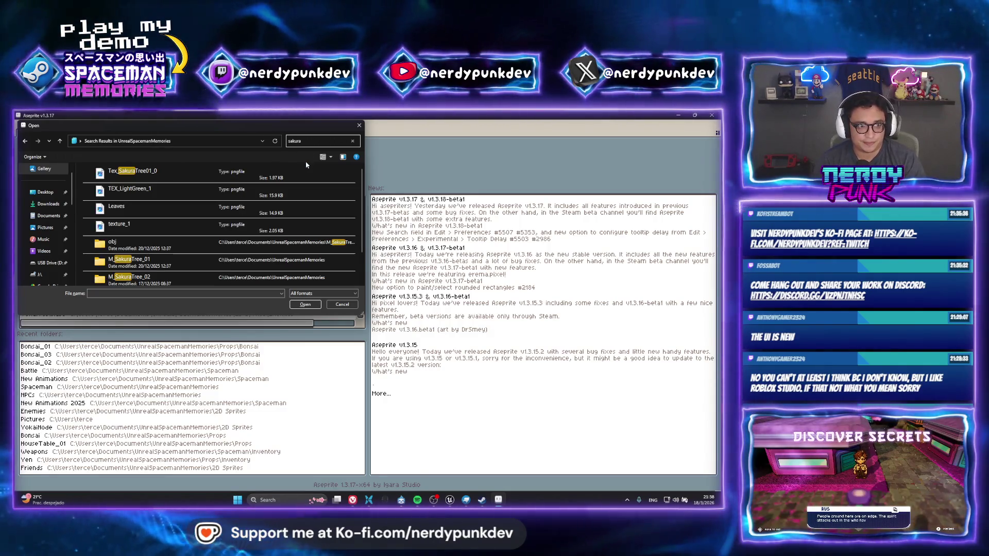
{"action": "left_click", "coordinate": [149, 213]}
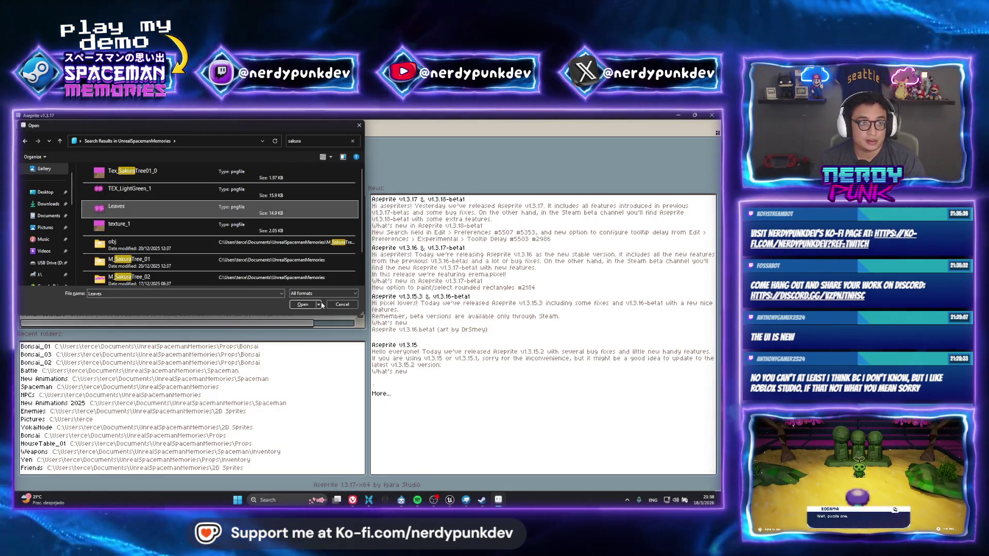
{"action": "left_click", "coordinate": [304, 305]}
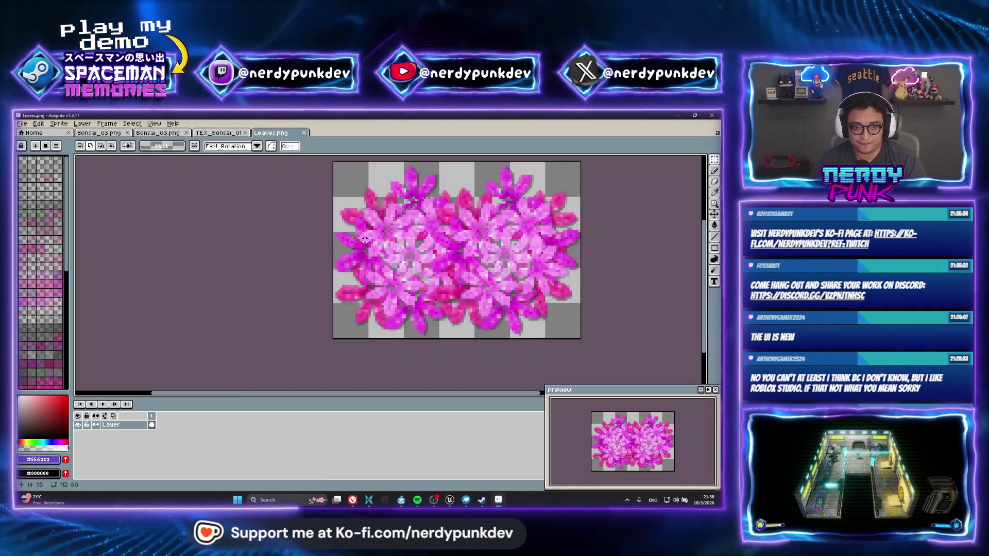
{"action": "key", "text": "ctrl+shift+Tab"}
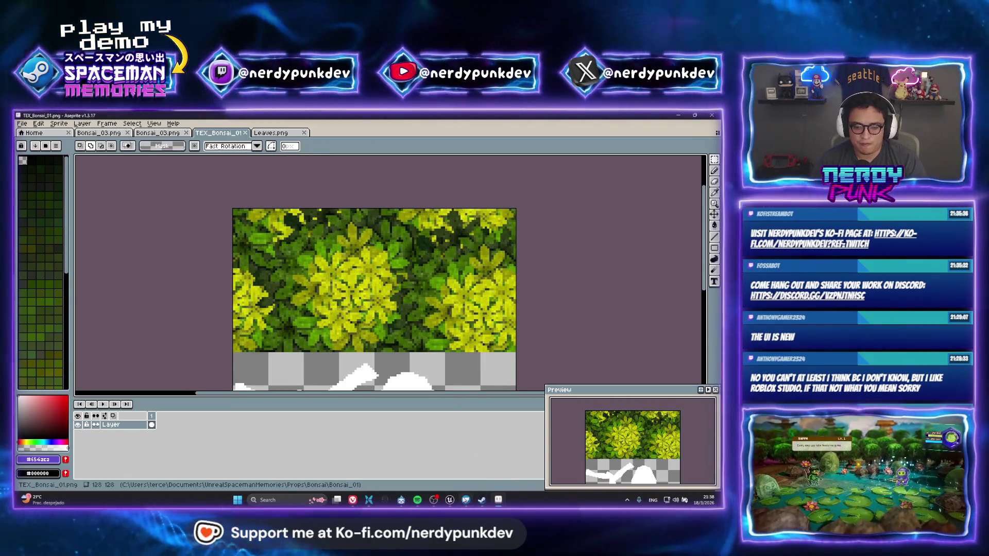
Step: Back in Blockbench, select the three foliage domes and enter Paint mode
{"action": "left_click", "coordinate": [466, 499]}
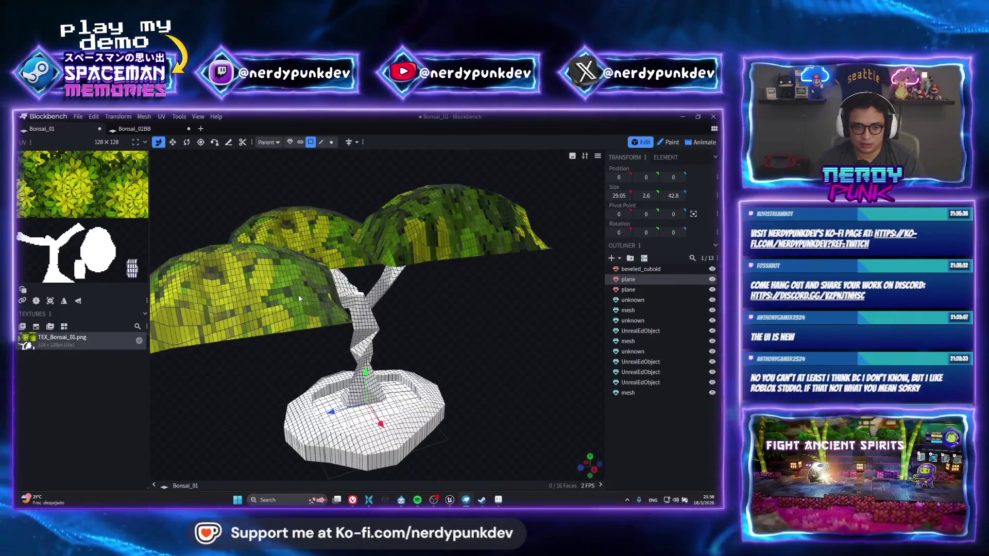
{"action": "left_click", "coordinate": [265, 304]}
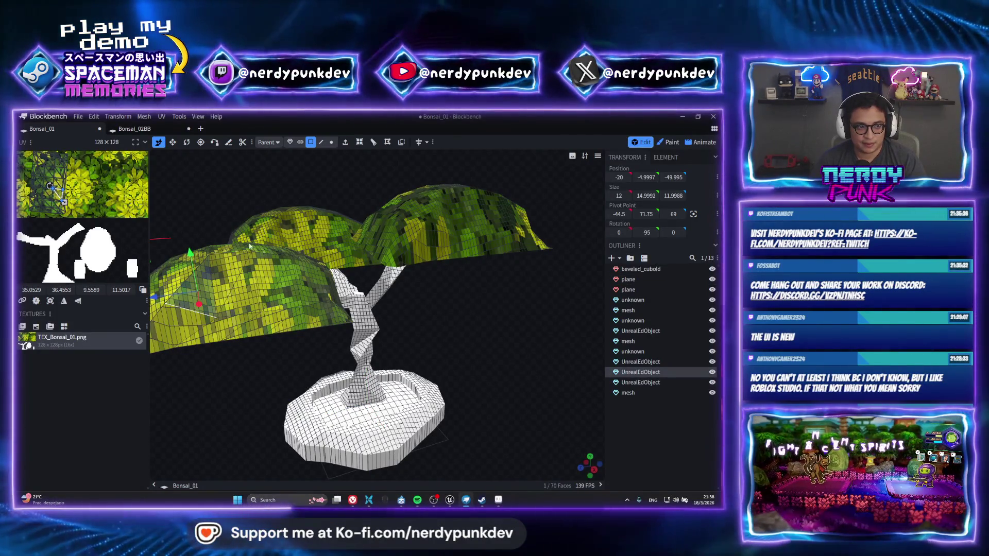
{"action": "left_click_drag", "start_coordinate": [249, 246], "coordinate": [266, 286]}
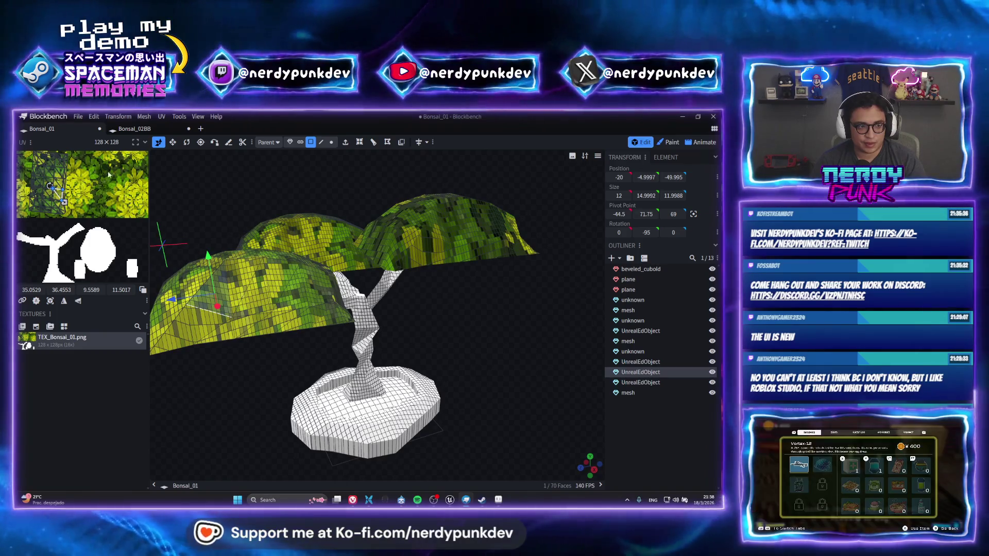
{"action": "left_click", "coordinate": [334, 226]}
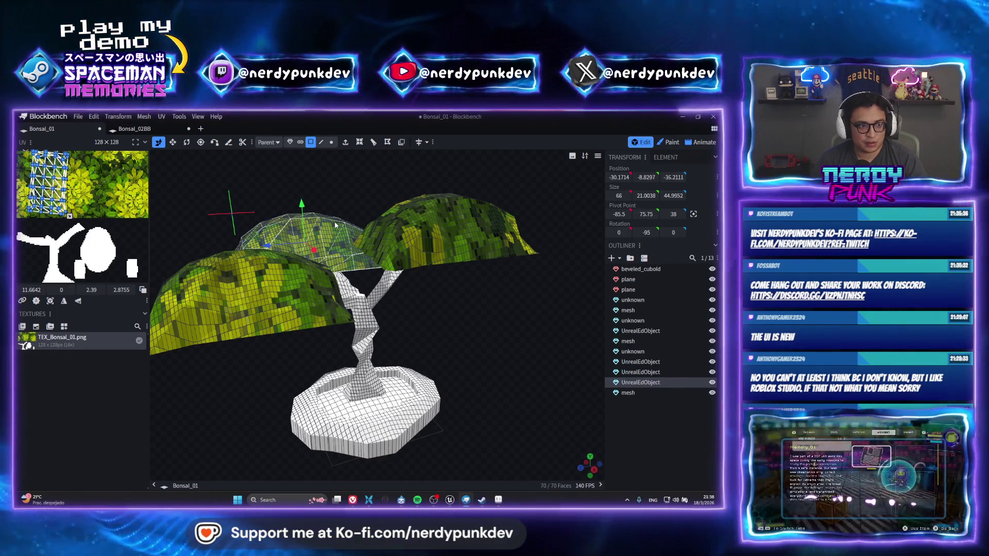
{"action": "left_click", "coordinate": [487, 232]}
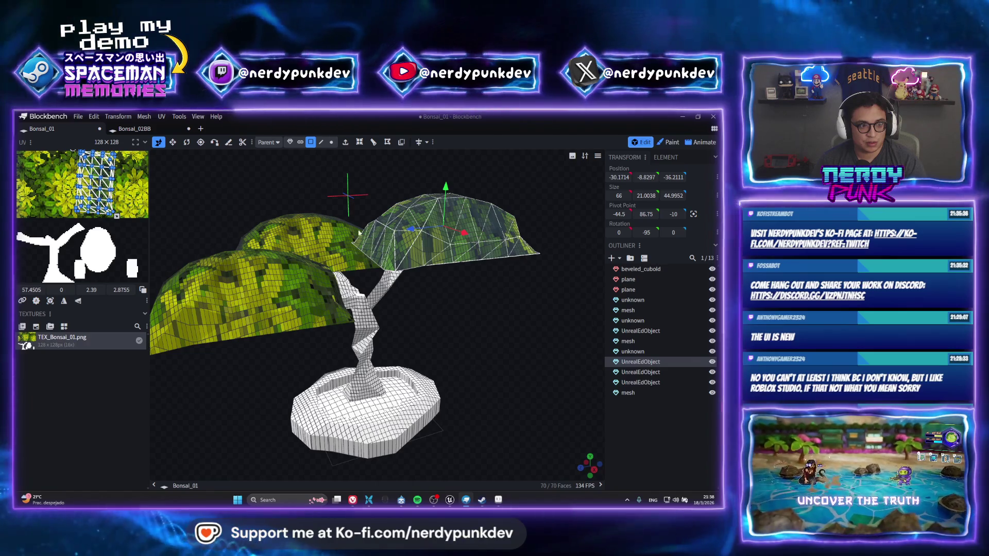
{"action": "left_click", "coordinate": [263, 287]}
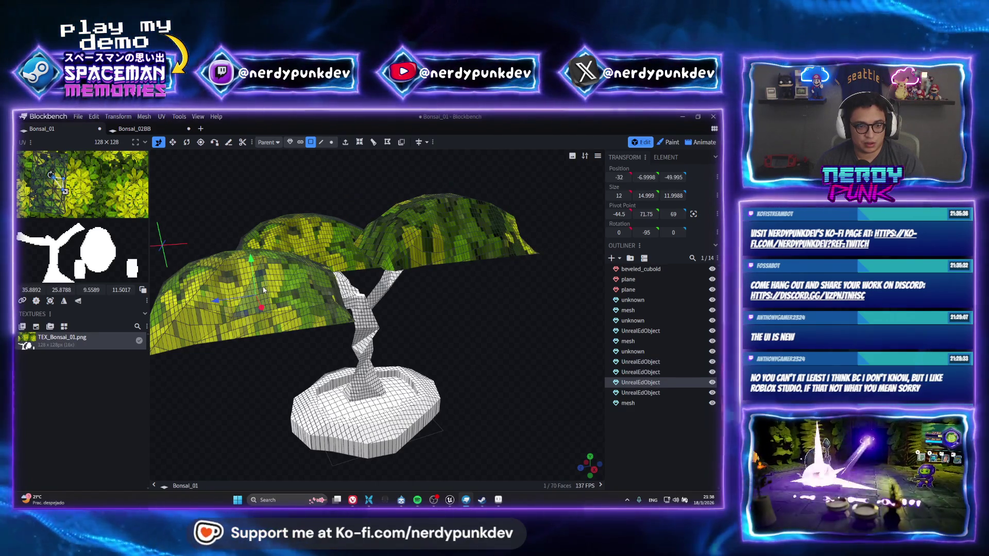
{"action": "left_click", "coordinate": [670, 143]}
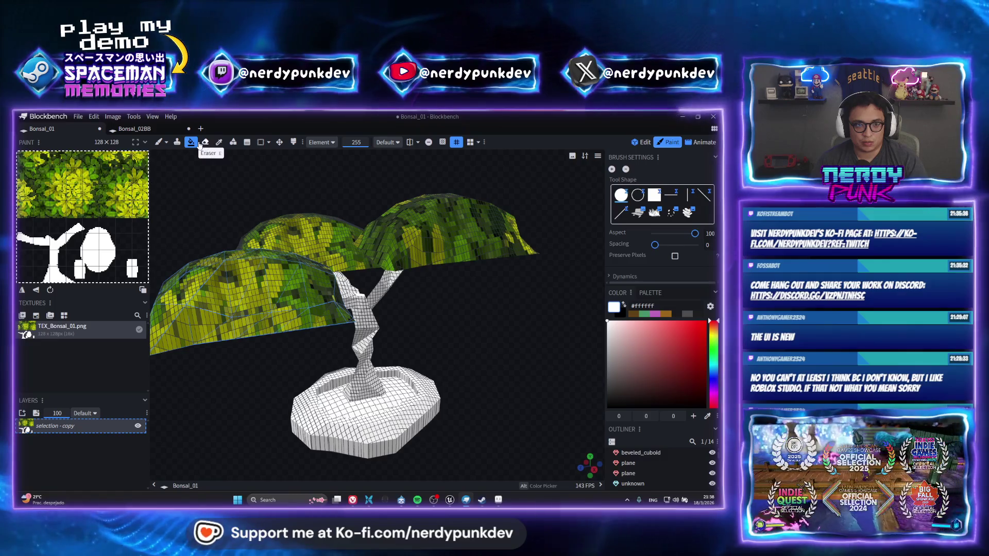
Step: Fill the canopies white and save the bonsai texture
{"action": "left_click", "coordinate": [250, 302]}
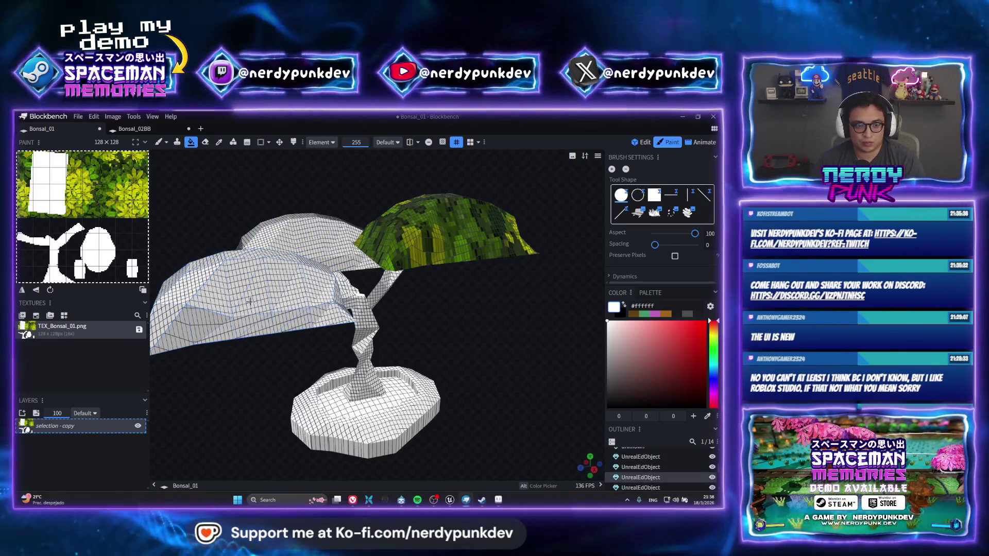
{"action": "left_click", "coordinate": [452, 224]}
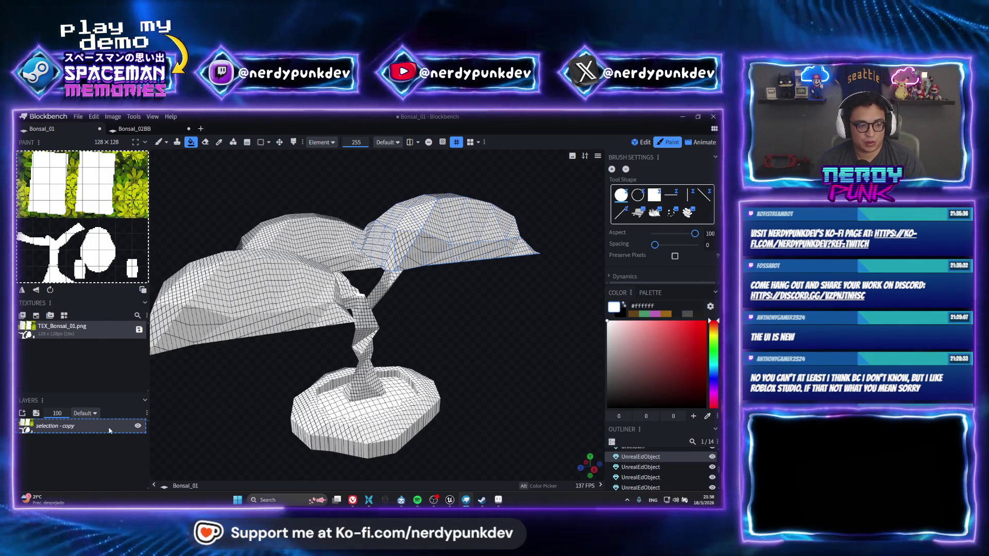
{"action": "right_click", "coordinate": [86, 328]}
{"action": "left_click", "coordinate": [116, 419]}
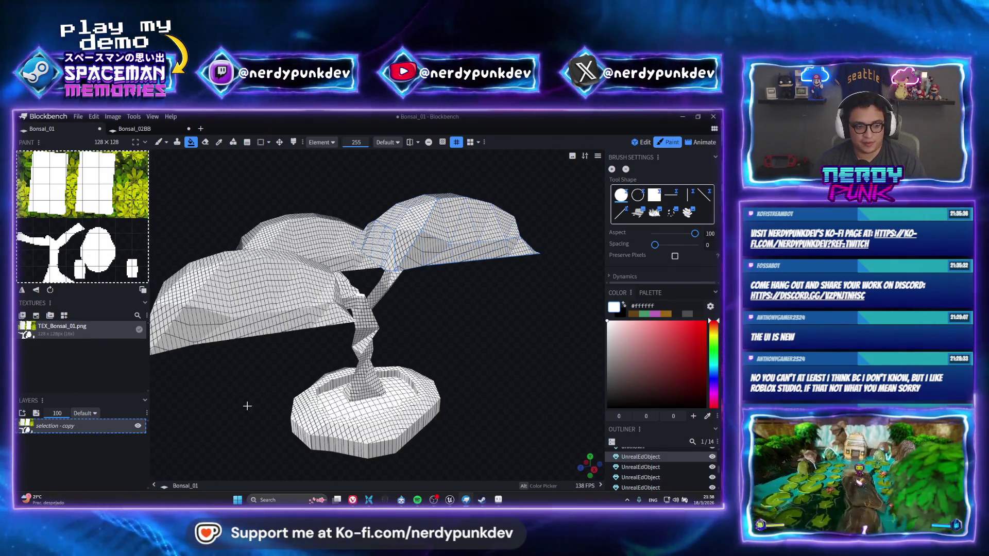
Step: In Aseprite, open TEX_Bonsai_01.png from UnrealSpacemanMemories > Props > Bonsai > Bonsai_01
{"action": "key", "text": "alt+Tab"}
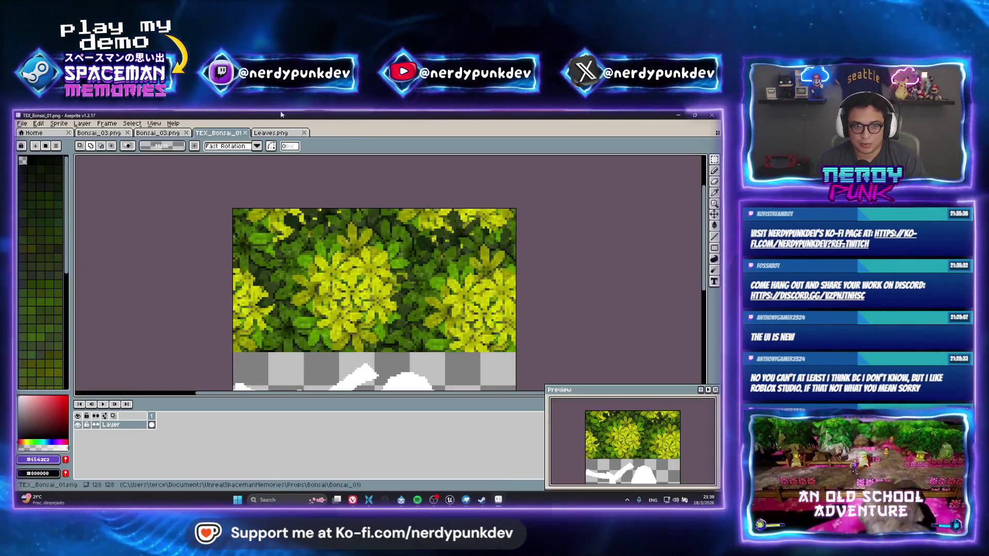
{"action": "left_click", "coordinate": [248, 132]}
{"action": "left_click", "coordinate": [23, 123]}
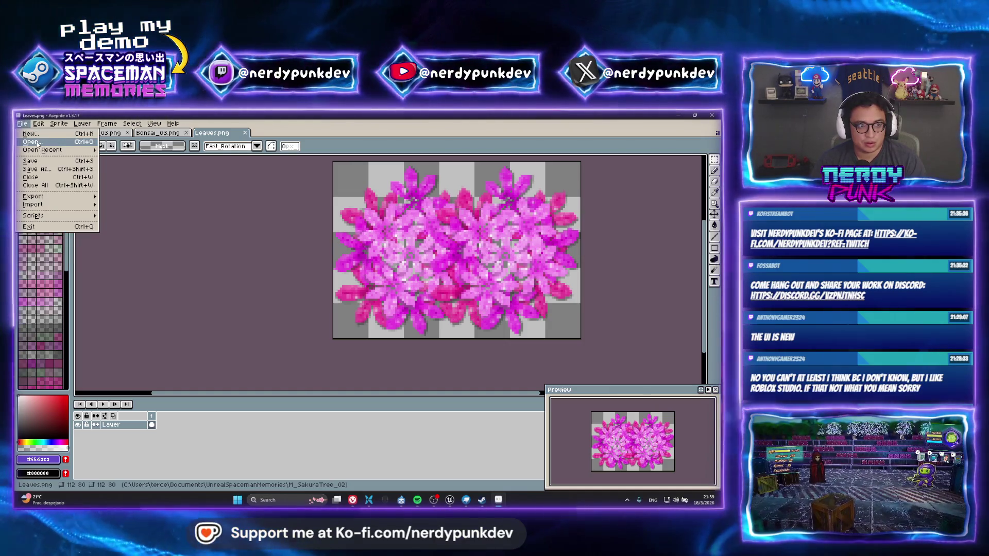
{"action": "left_click", "coordinate": [31, 141]}
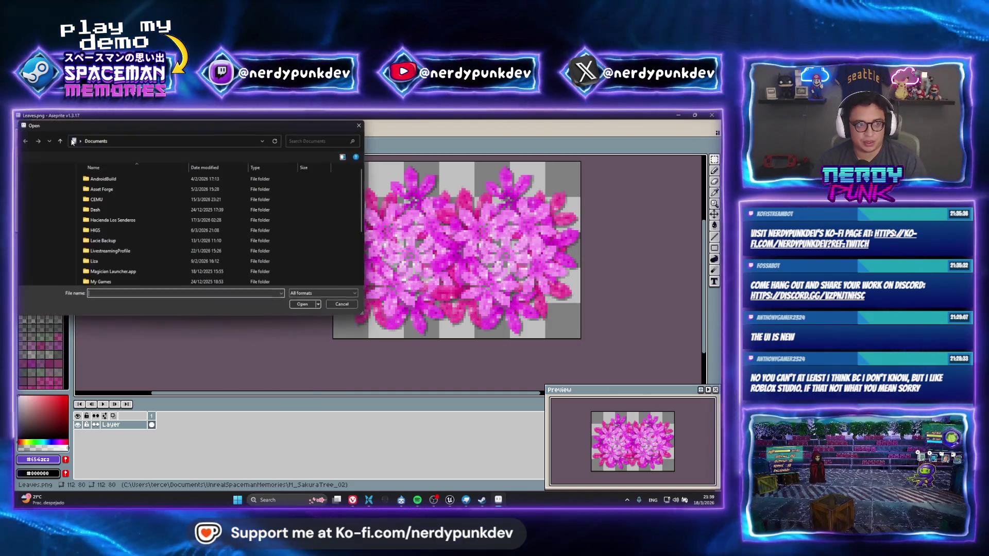
{"action": "scroll", "coordinate": [113, 217], "scroll_direction": "down", "scroll_amount": 5}
{"action": "double_click", "coordinate": [112, 216]}
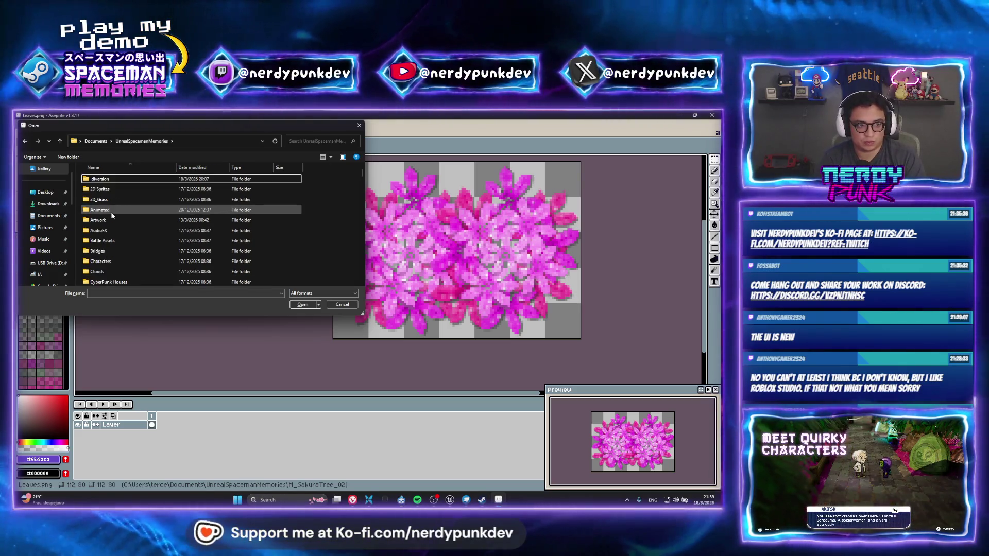
{"action": "double_click", "coordinate": [113, 225]}
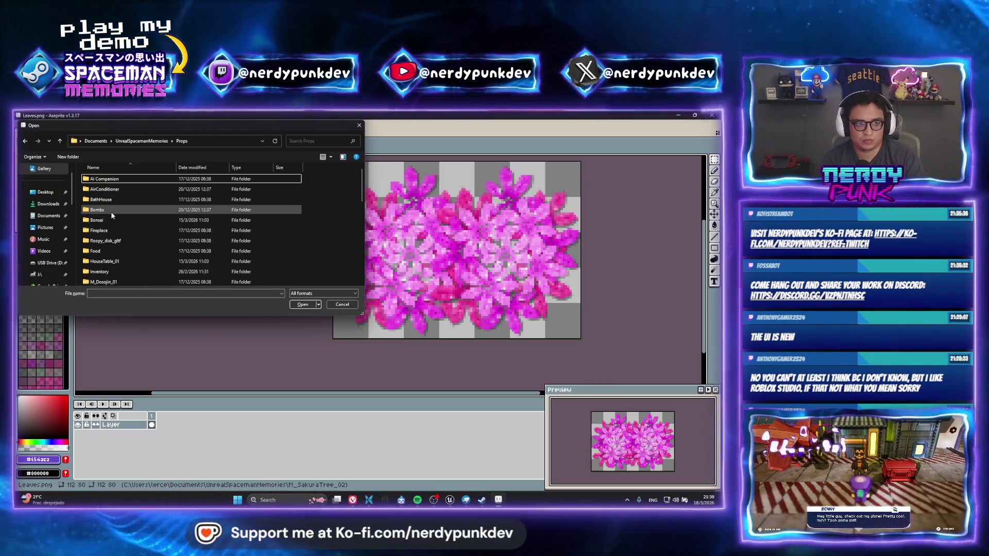
{"action": "double_click", "coordinate": [112, 219]}
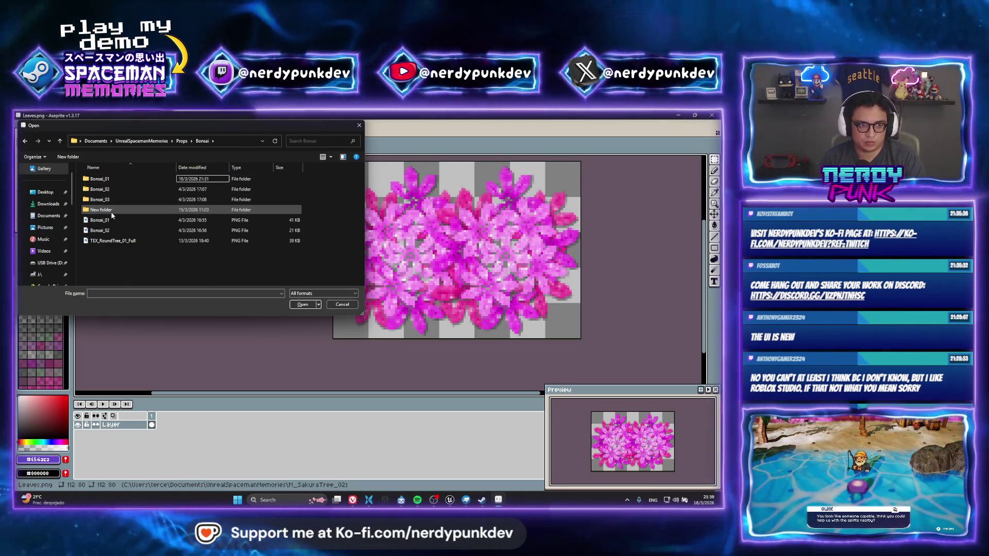
{"action": "double_click", "coordinate": [111, 210]}
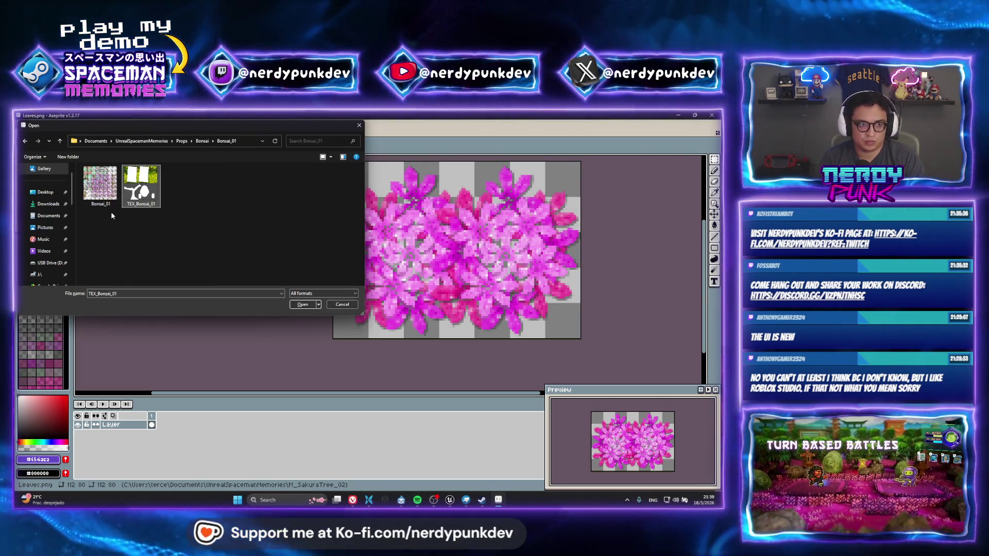
{"action": "double_click", "coordinate": [111, 211]}
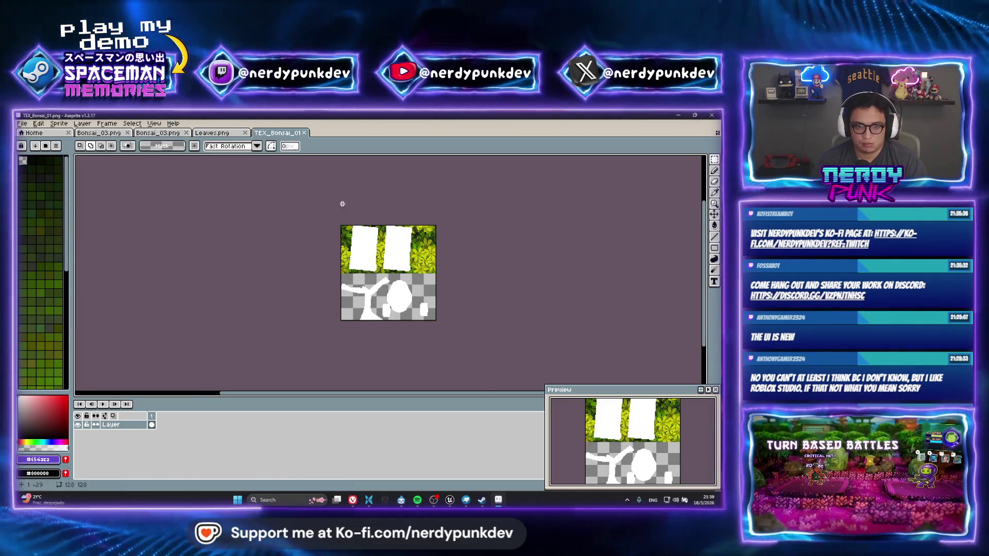
{"action": "scroll", "coordinate": [372, 244], "scroll_direction": "up", "scroll_amount": 2}
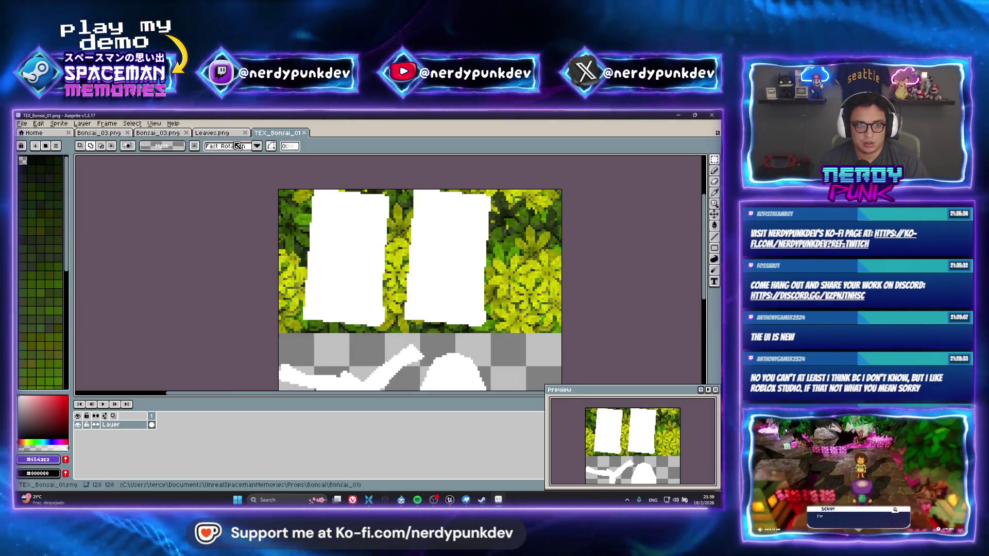
Step: Copy the pink Leaves image, paste and rotate it on the bonsai texture, then undo the pastes
{"action": "left_click", "coordinate": [222, 132]}
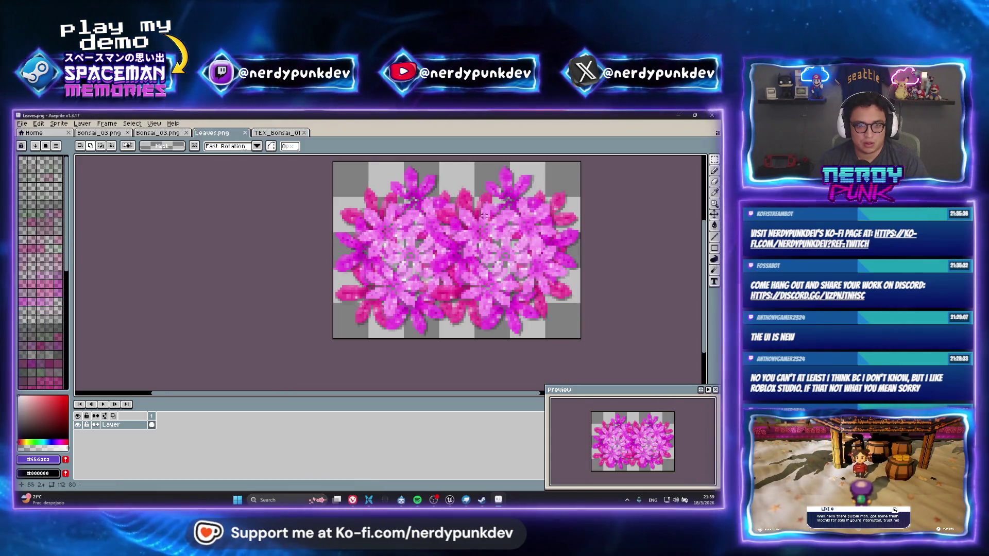
{"action": "key", "text": "ctrl+a"}
{"action": "key", "text": "ctrl+c"}
{"action": "left_click", "coordinate": [276, 133]}
{"action": "key", "text": "ctrl+v"}
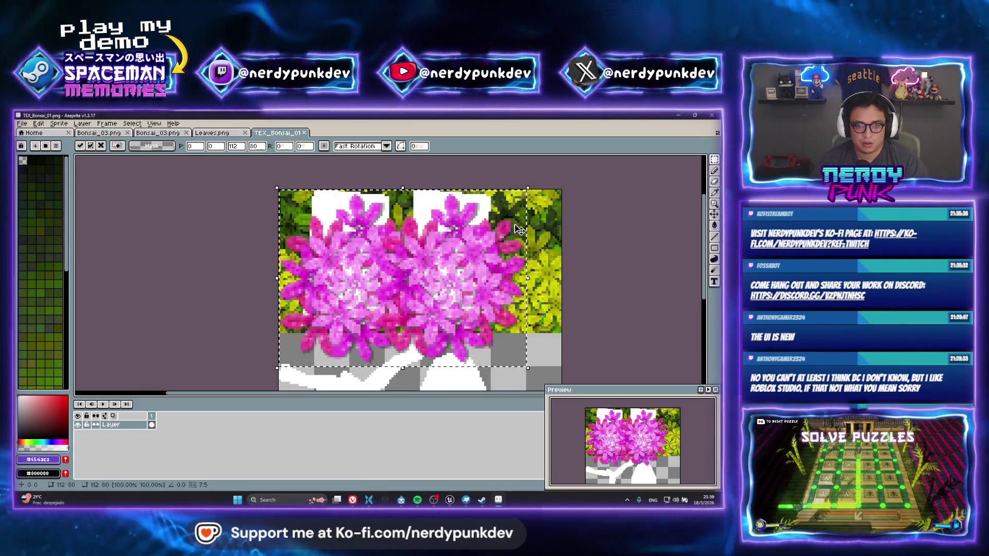
{"action": "left_click_drag", "start_coordinate": [533, 181], "coordinate": [430, 316]}
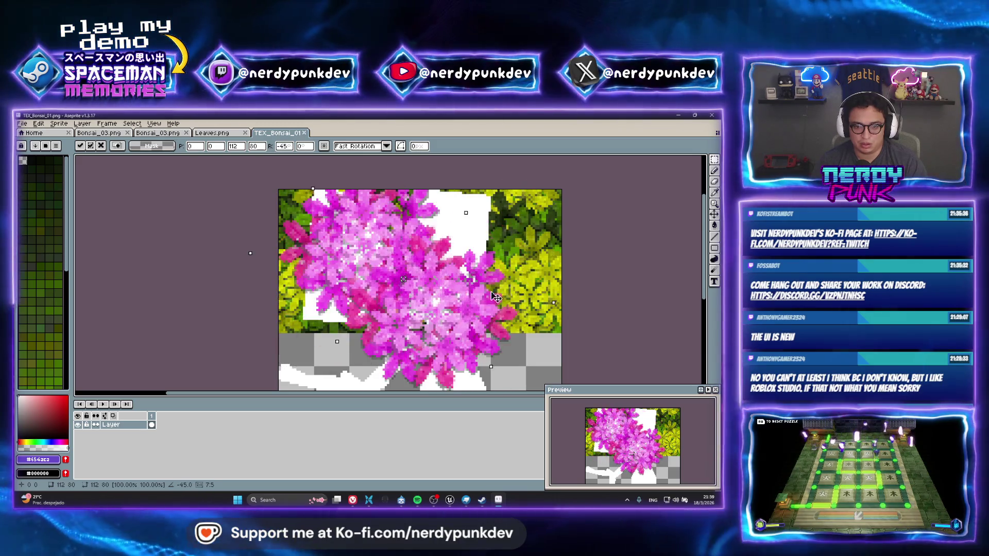
{"action": "scroll", "coordinate": [427, 321], "scroll_direction": "down", "scroll_amount": 1}
{"action": "scroll", "coordinate": [455, 297], "scroll_direction": "down", "scroll_amount": 2}
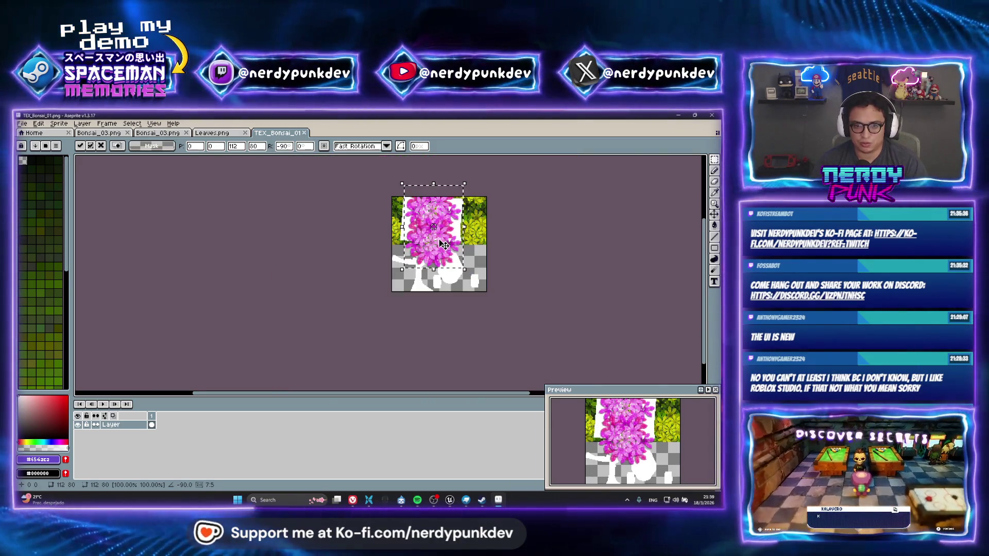
{"action": "scroll", "coordinate": [484, 273], "scroll_direction": "up", "scroll_amount": 3}
{"action": "key", "text": "Escape"}
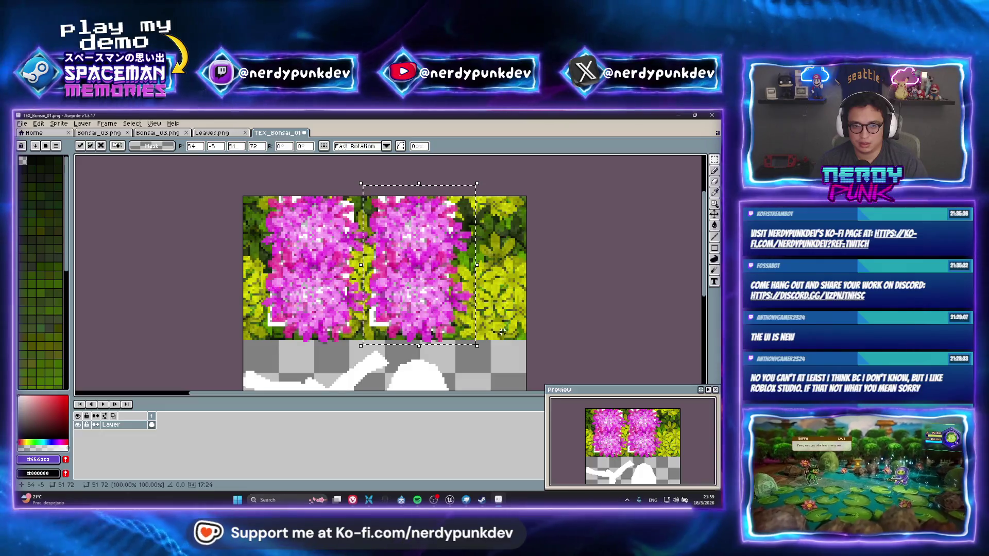
{"action": "key", "text": "ctrl+z"}
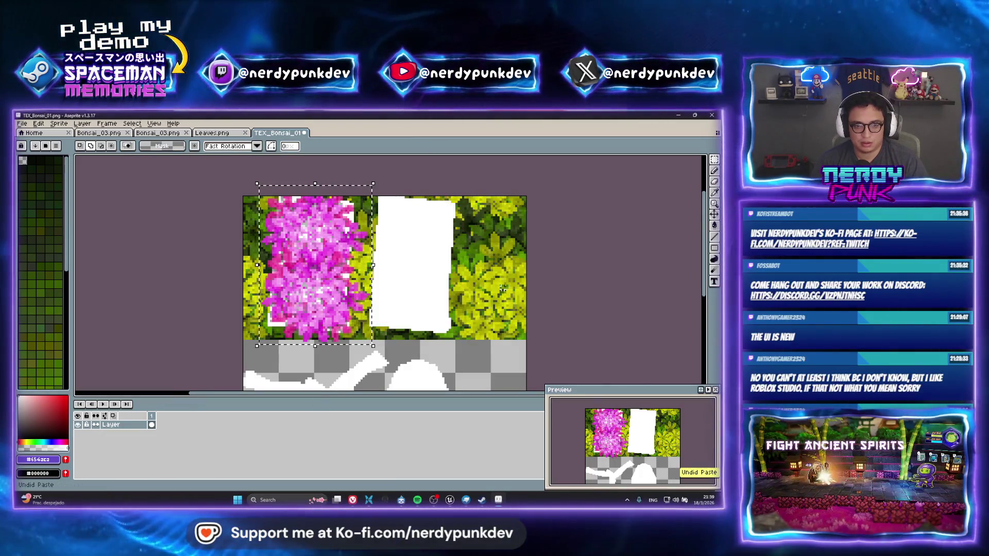
{"action": "key", "text": "ctrl+z"}
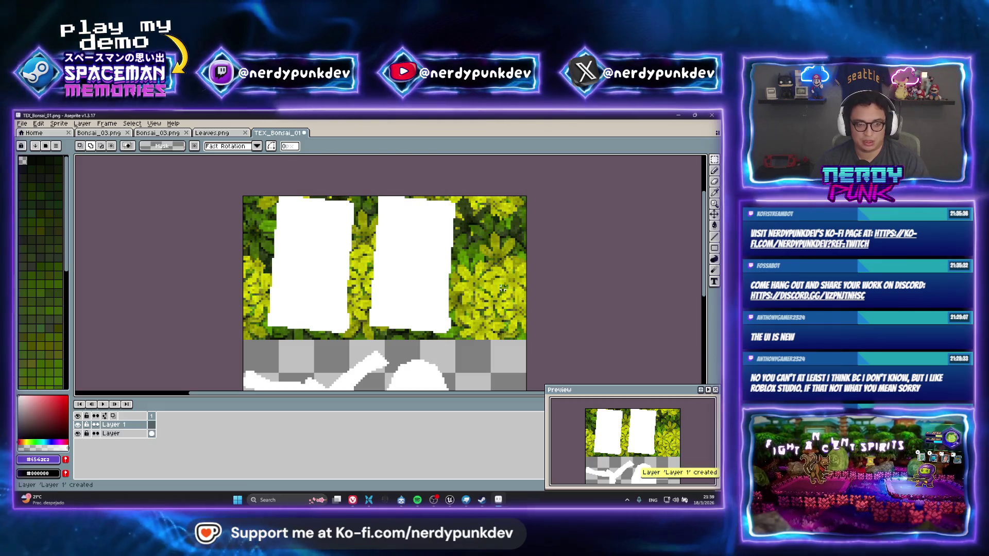
Step: Paste the flowers onto a new layer and place a copy over the right white area
{"action": "key", "text": "ctrl+v"}
{"action": "key", "text": "Return"}
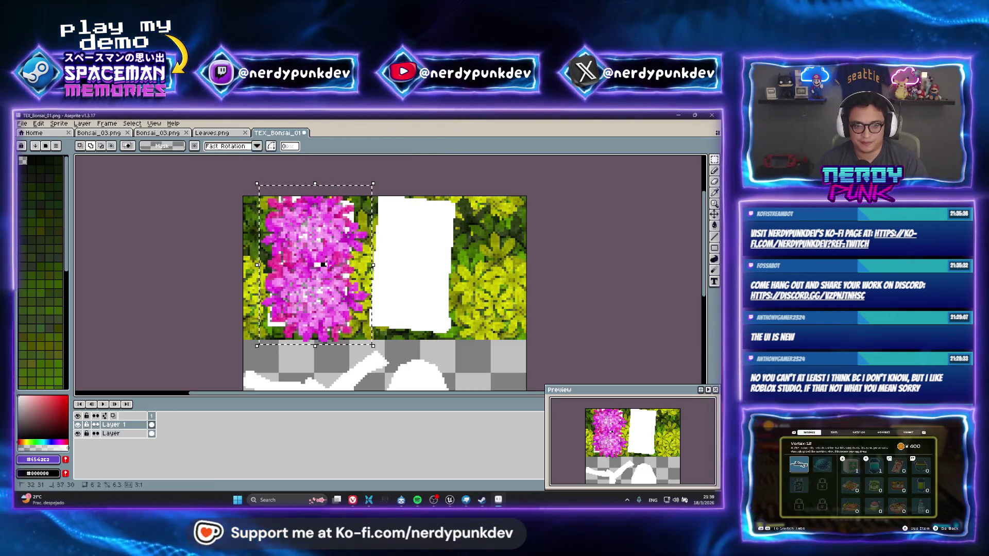
{"action": "left_click_drag", "start_coordinate": [350, 263], "coordinate": [388, 257]}
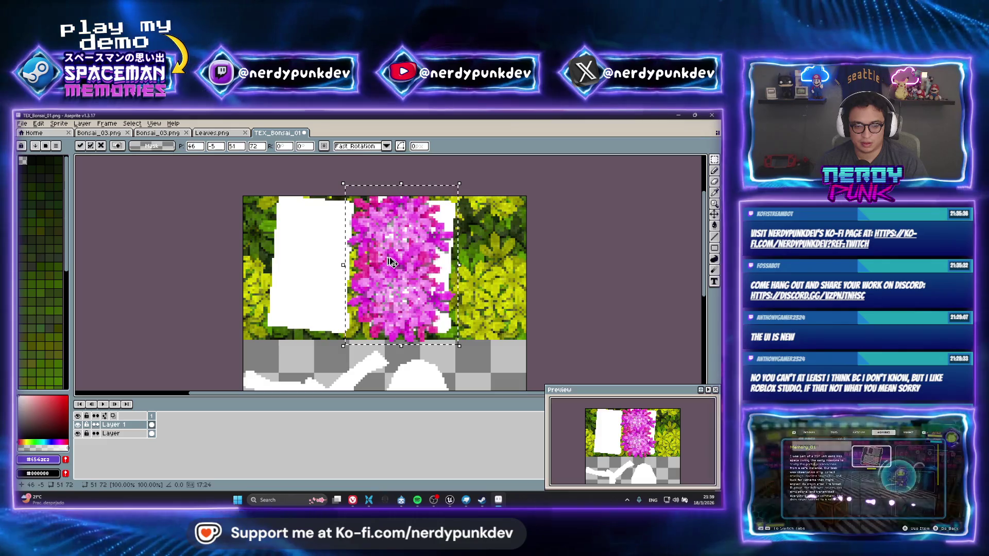
{"action": "key", "text": "ctrl+z"}
{"action": "left_click_drag", "start_coordinate": [318, 273], "coordinate": [421, 272], "text": "ctrl"}
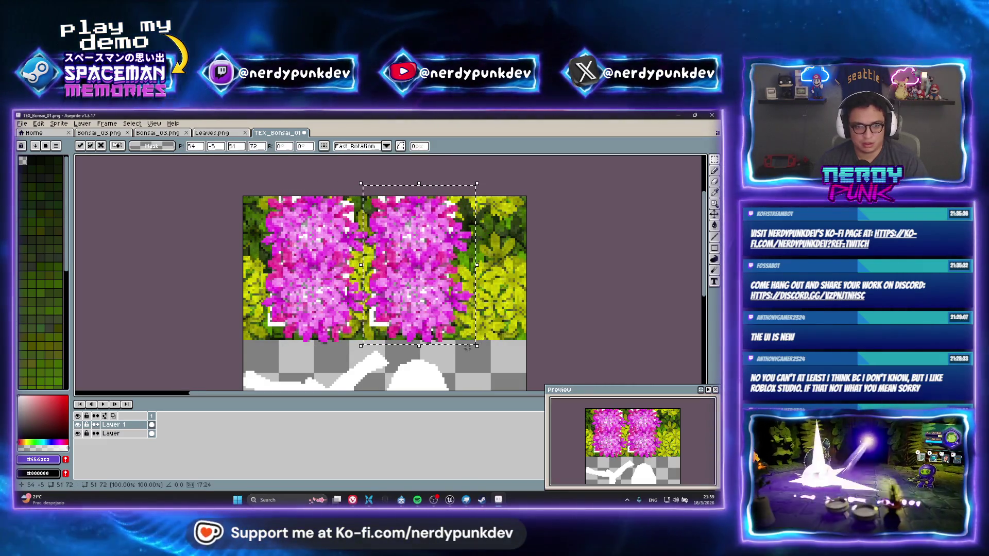
{"action": "key", "text": "ctrl+d"}
Step: Hide the bottom green leaves layer and save the texture as PNG
{"action": "left_click", "coordinate": [143, 434]}
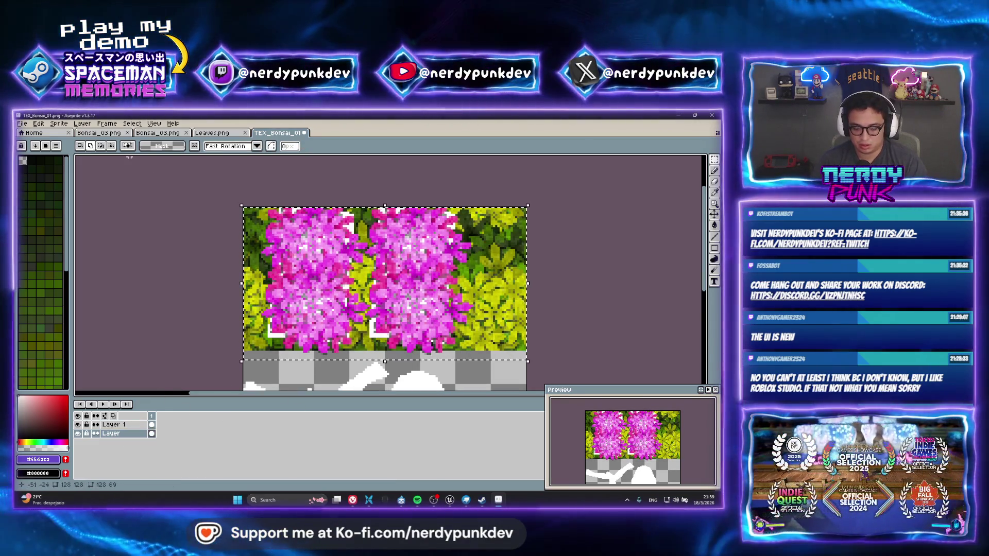
{"action": "key", "text": "ctrl+z"}
{"action": "key", "text": "ctrl+s"}
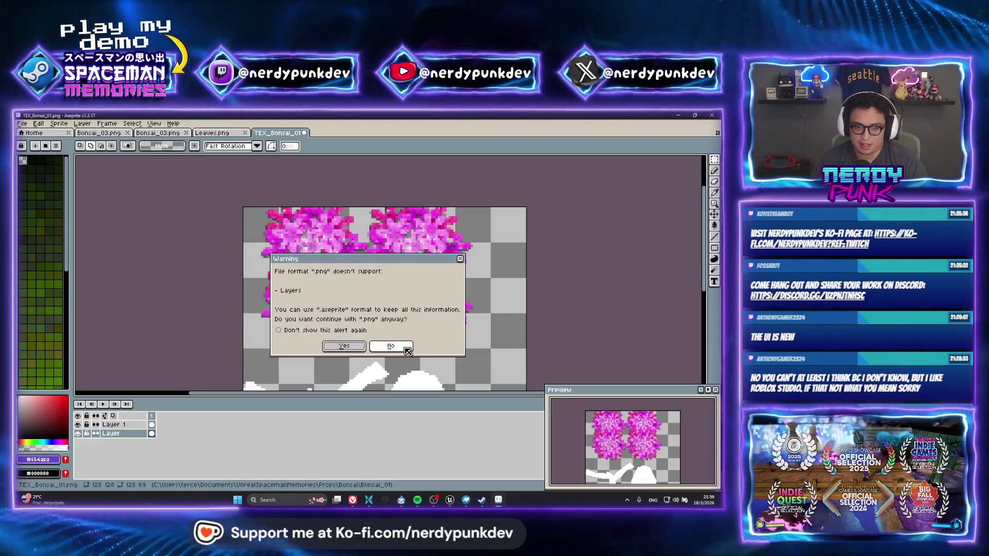
{"action": "left_click", "coordinate": [343, 348]}
Step: Reload the bonsai texture from file, discarding Blockbench's changes
{"action": "left_click", "coordinate": [465, 500]}
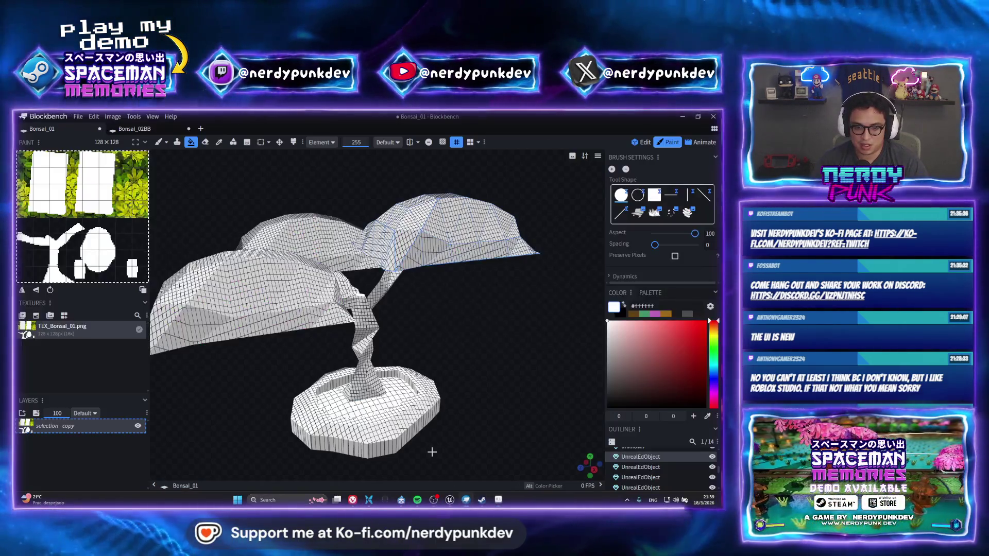
{"action": "right_click", "coordinate": [62, 333]}
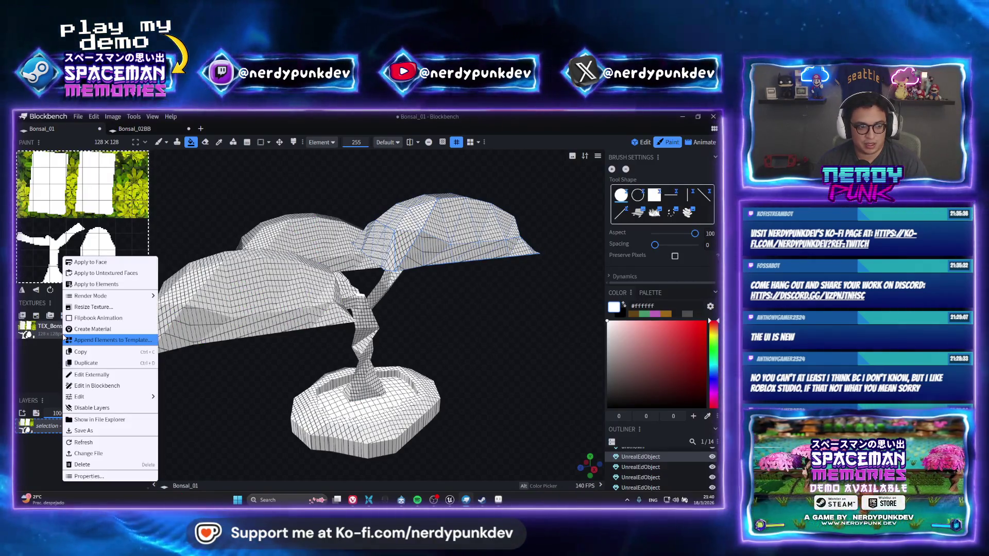
{"action": "left_click", "coordinate": [99, 446]}
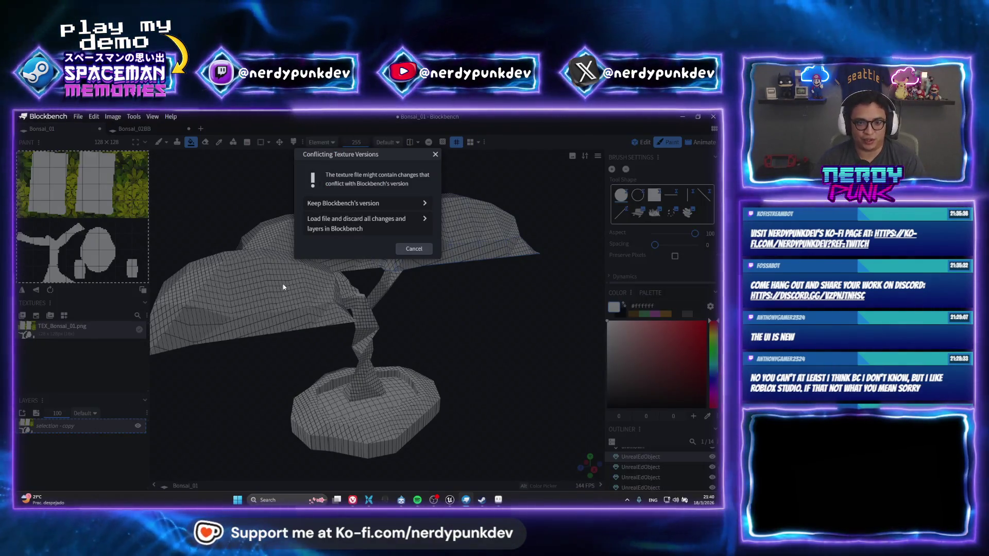
{"action": "left_click", "coordinate": [355, 223]}
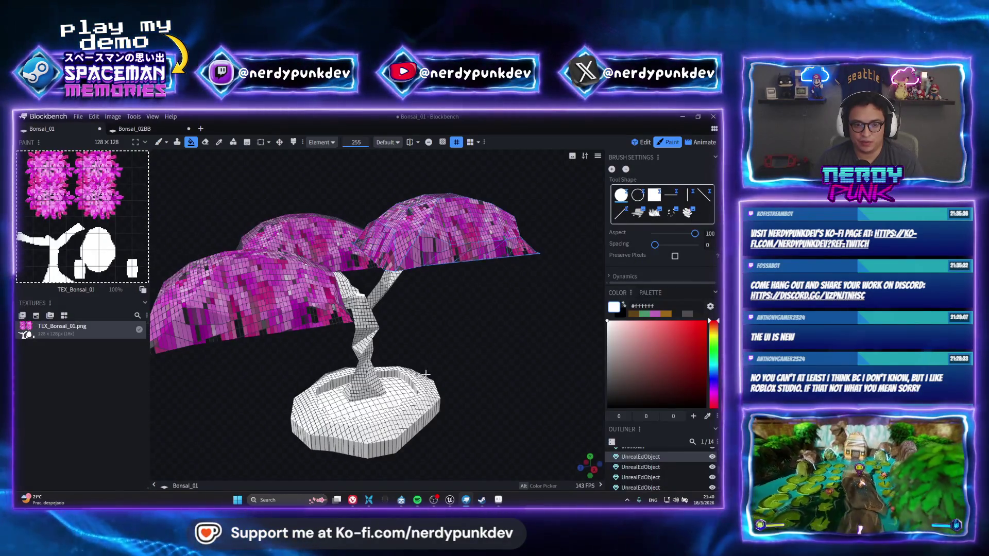
{"action": "scroll", "coordinate": [425, 375], "scroll_direction": "down", "scroll_amount": 4}
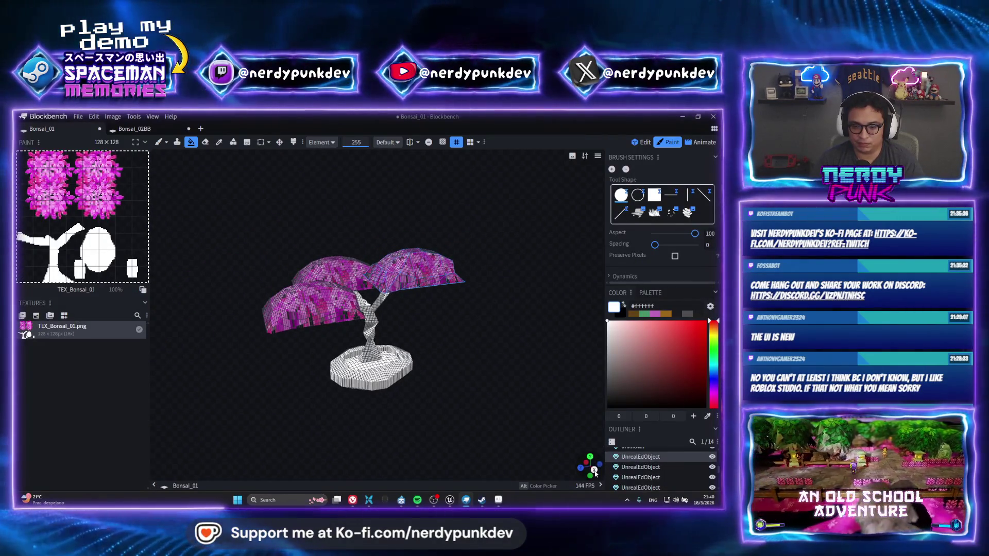
Step: Review the model in Edit mode, dismiss the overview and toolbar menus, and return to Paint
{"action": "key", "text": "1"}
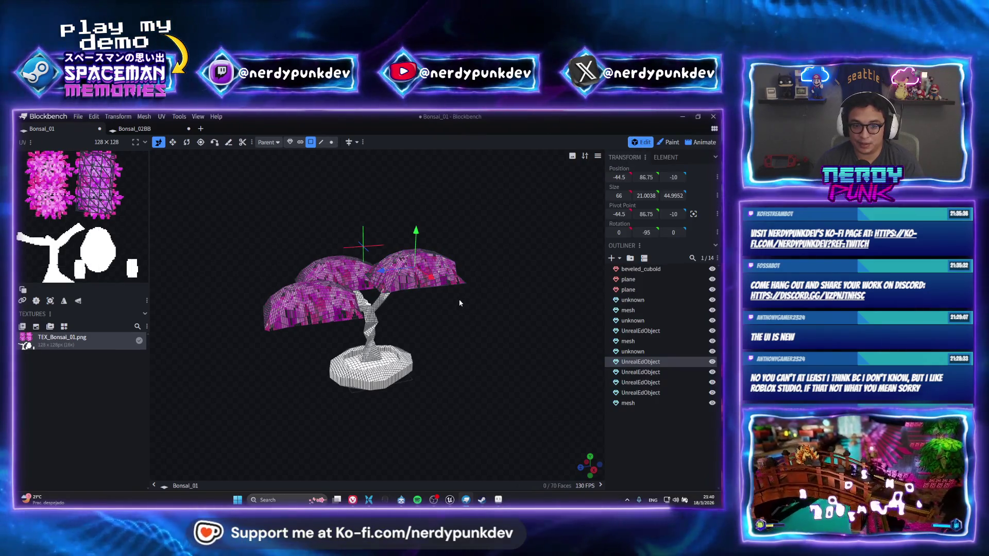
{"action": "left_click_drag", "start_coordinate": [459, 303], "coordinate": [511, 271]}
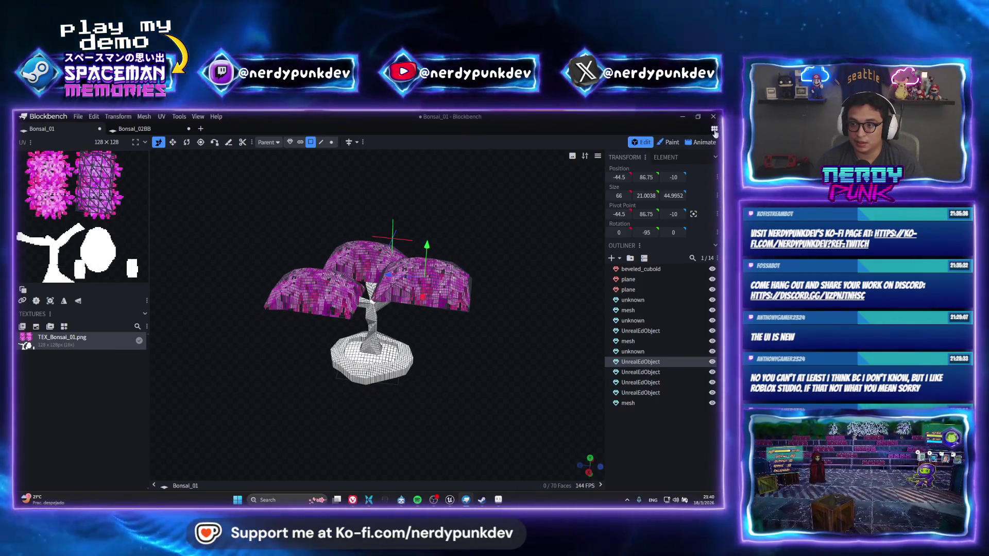
{"action": "left_click", "coordinate": [714, 131]}
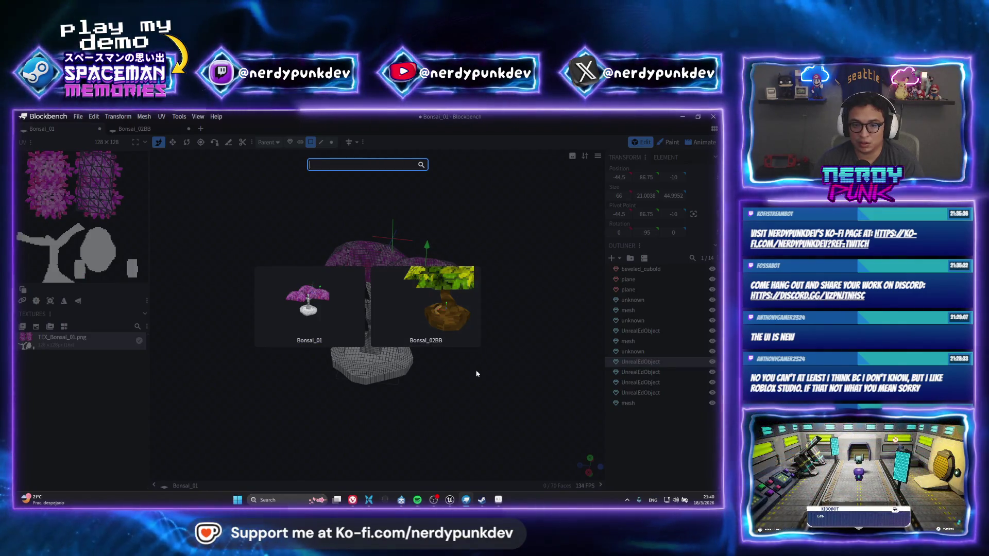
{"action": "left_click", "coordinate": [476, 375]}
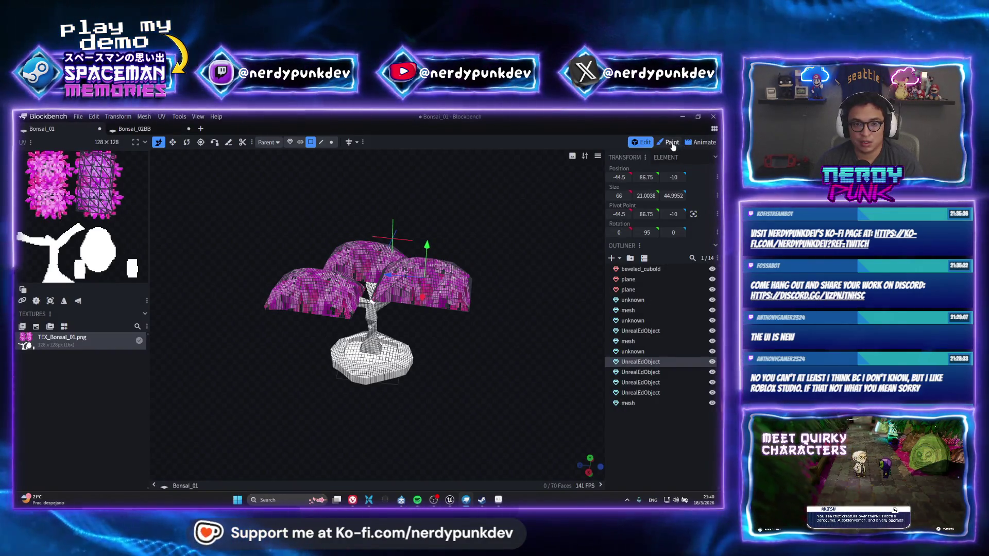
{"action": "right_click", "coordinate": [365, 144]}
{"action": "left_click", "coordinate": [24, 197]}
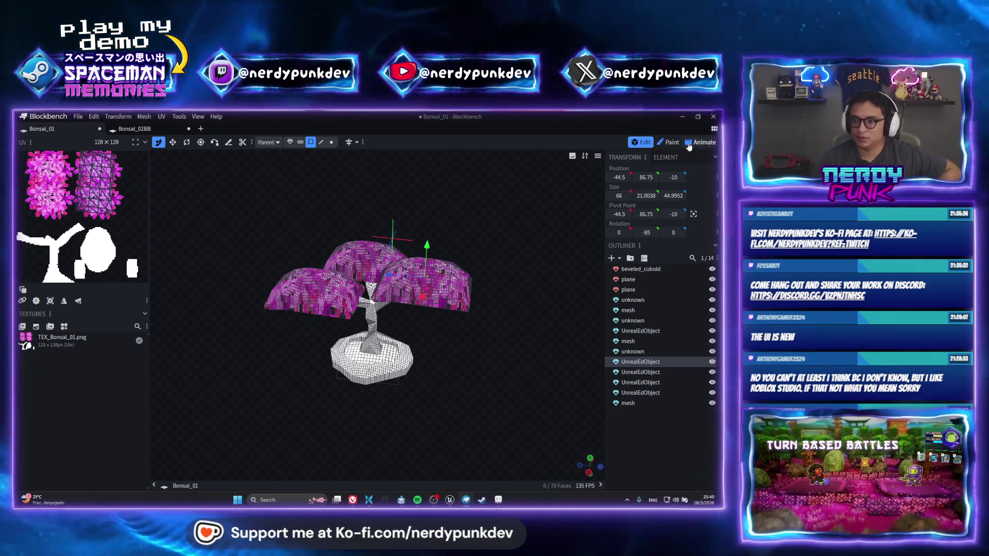
{"action": "left_click", "coordinate": [671, 143]}
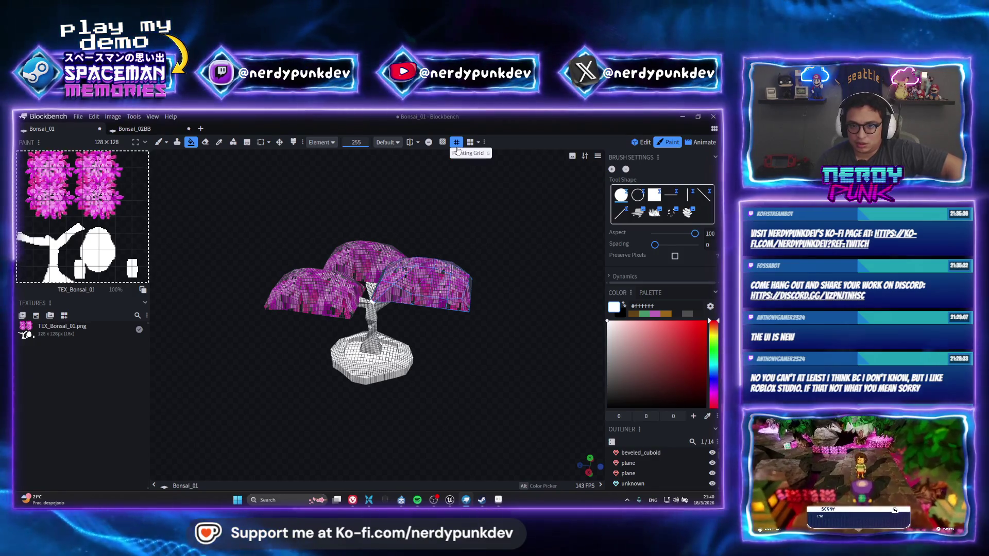
Step: Hide the painting grid, glance at Mirror Modeling settings, and return to Paint
{"action": "left_click", "coordinate": [457, 143]}
{"action": "left_click", "coordinate": [643, 143]}
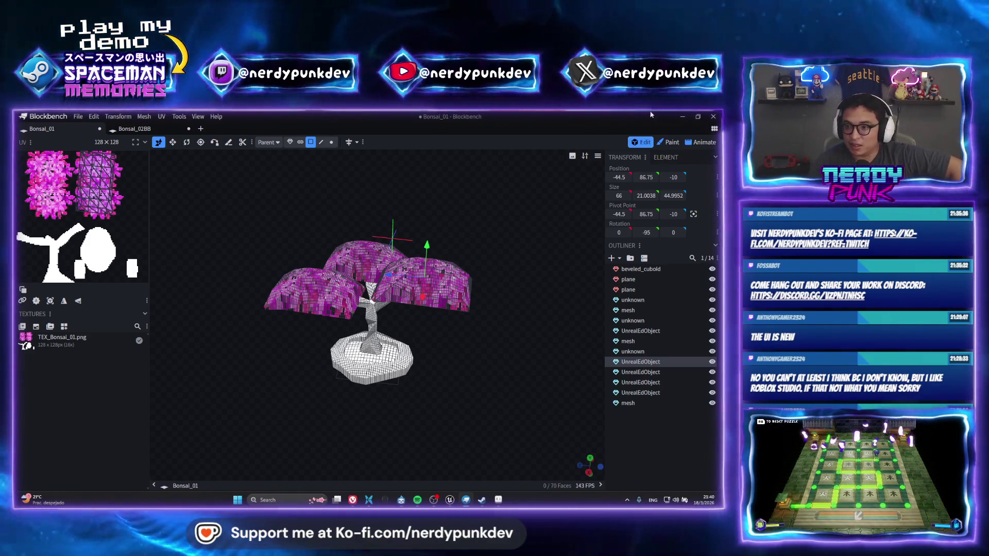
{"action": "left_click", "coordinate": [352, 143]}
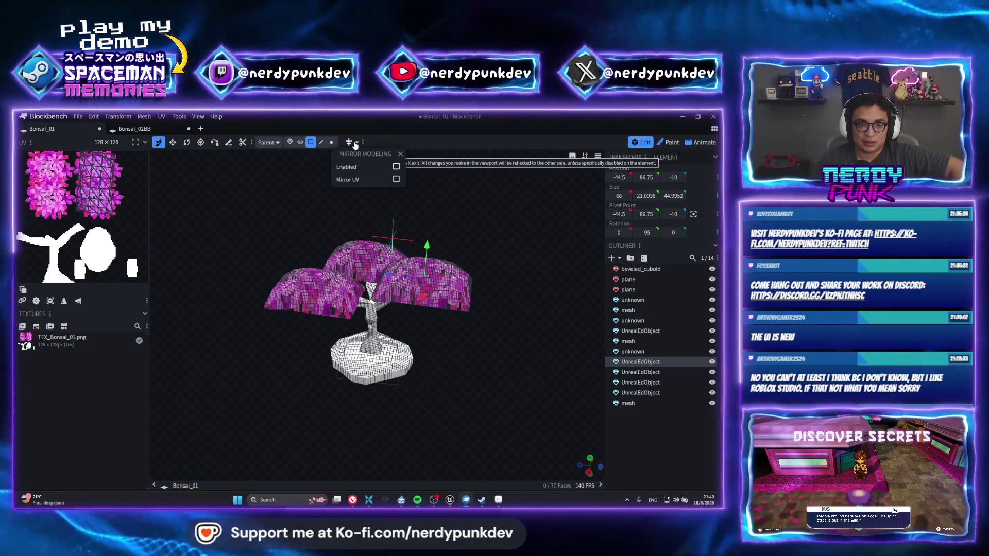
{"action": "scroll", "coordinate": [557, 182], "scroll_direction": "up", "scroll_amount": 3}
{"action": "left_click", "coordinate": [670, 143]}
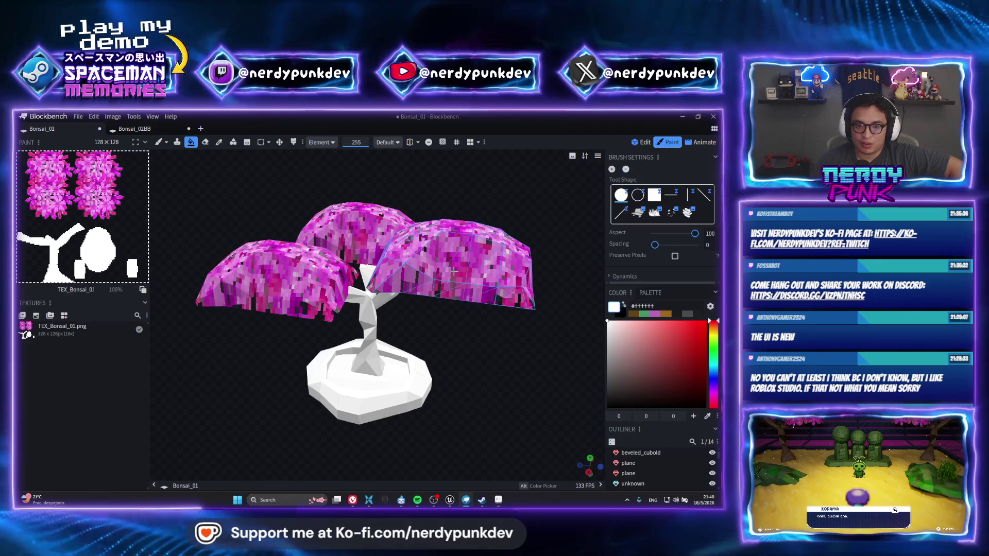
{"action": "scroll", "coordinate": [441, 324], "scroll_direction": "down", "scroll_amount": 3}
{"action": "scroll", "coordinate": [389, 331], "scroll_direction": "down", "scroll_amount": 2}
Step: Orbit the bonsai to inspect all three canopies, then switch to Unreal Engine
{"action": "mouse_move", "coordinate": [389, 331]}
{"action": "left_mouse_down"}
{"action": "mouse_move", "coordinate": [343, 314]}
{"action": "mouse_move", "coordinate": [281, 324]}
{"action": "mouse_move", "coordinate": [219, 317]}
{"action": "mouse_move", "coordinate": [474, 311]}
{"action": "mouse_move", "coordinate": [358, 305]}
{"action": "mouse_move", "coordinate": [518, 309]}
{"action": "left_mouse_up"}
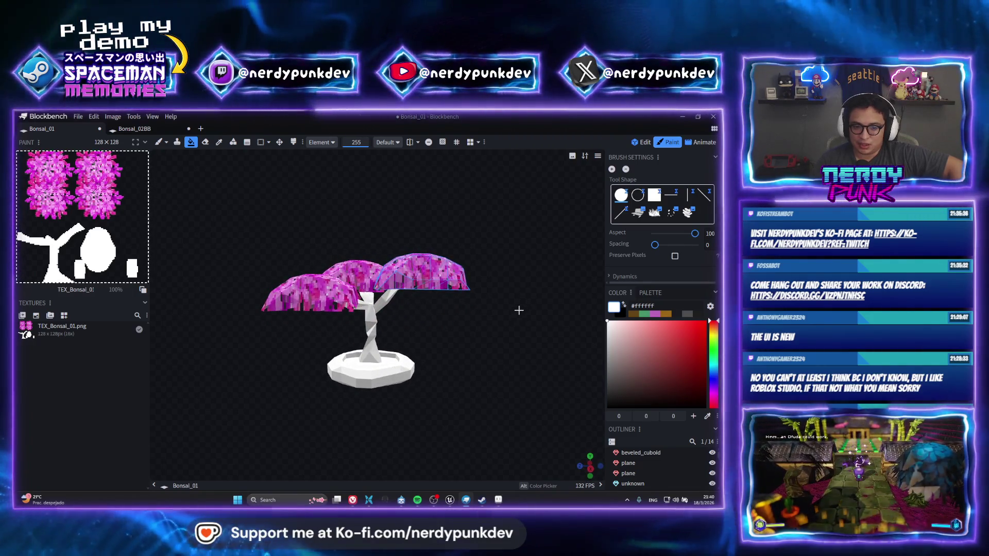
{"action": "mouse_move", "coordinate": [405, 326]}
{"action": "left_mouse_down"}
{"action": "mouse_move", "coordinate": [327, 347]}
{"action": "mouse_move", "coordinate": [199, 346]}
{"action": "mouse_move", "coordinate": [440, 370]}
{"action": "left_mouse_up"}
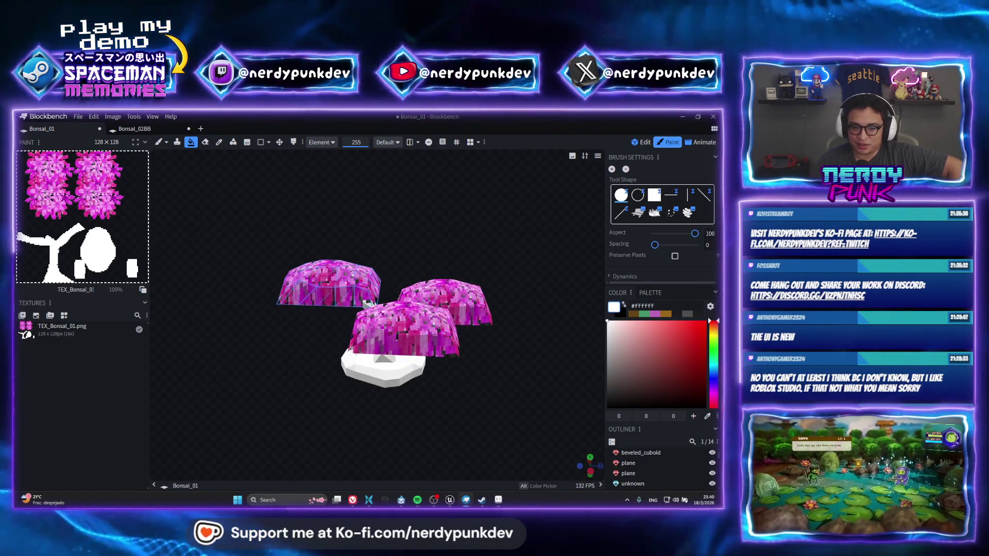
{"action": "scroll", "coordinate": [444, 372], "scroll_direction": "down", "scroll_amount": 2}
{"action": "scroll", "coordinate": [432, 362], "scroll_direction": "down", "scroll_amount": 2}
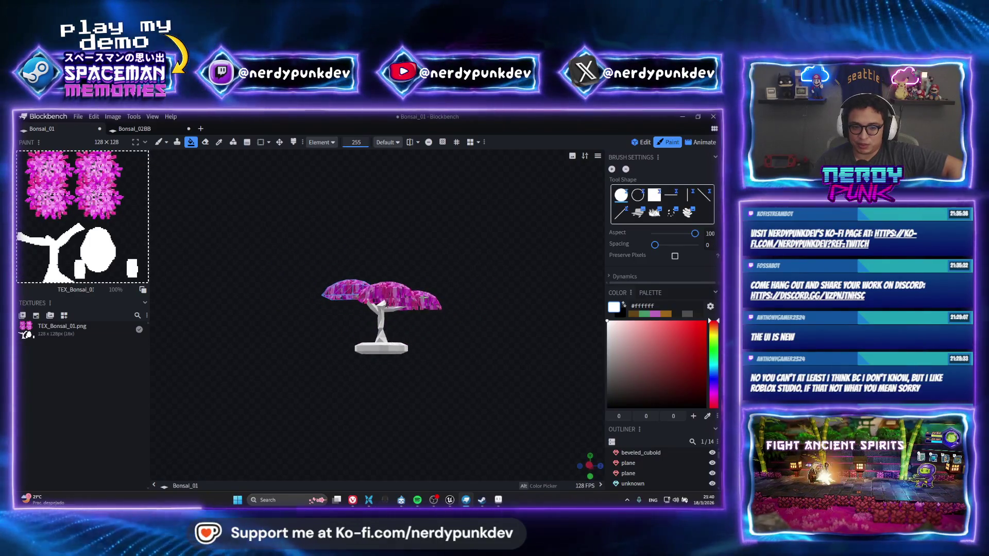
{"action": "left_click_drag", "start_coordinate": [418, 313], "coordinate": [332, 334]}
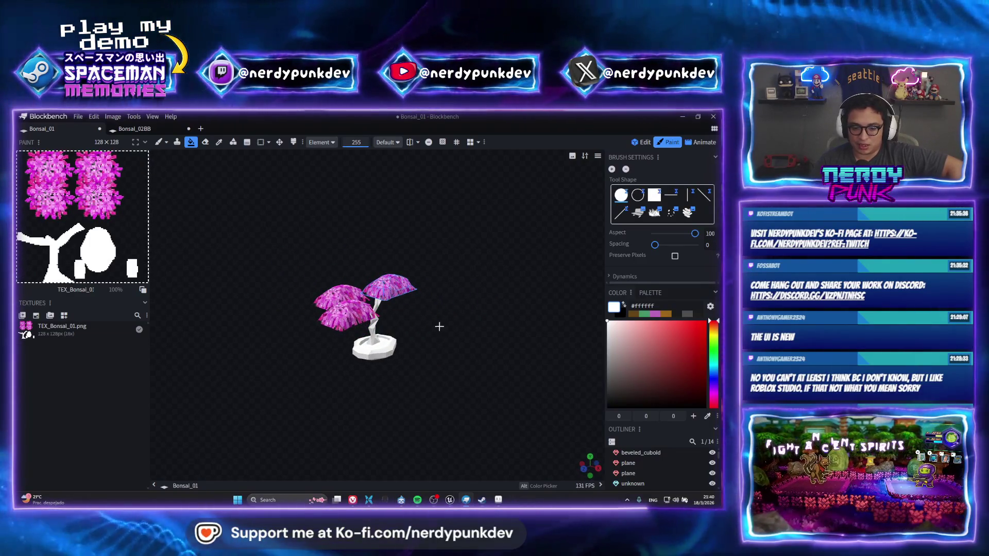
{"action": "key", "text": "alt+Tab"}
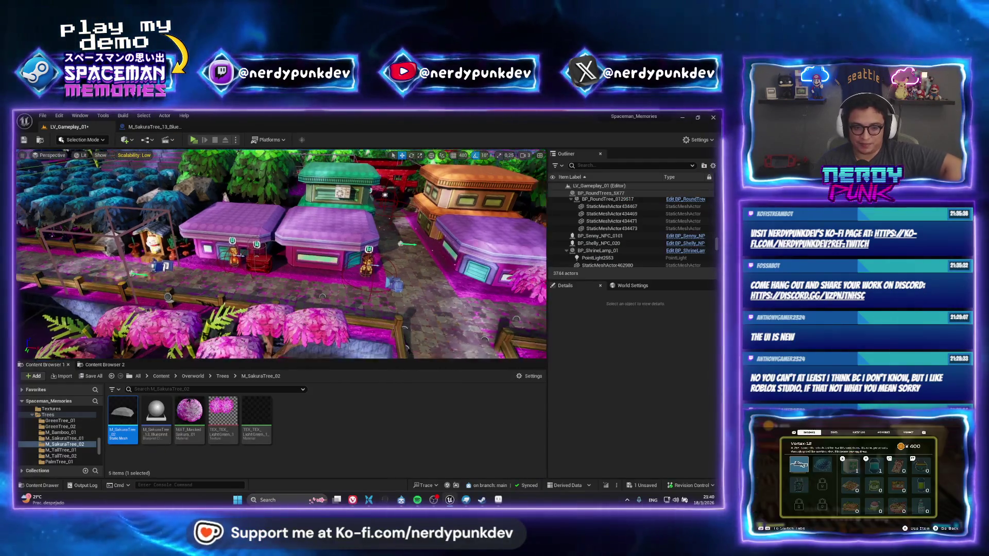
{"action": "right_click_drag", "start_coordinate": [278, 255], "coordinate": [236, 243]}
{"action": "left_click", "coordinate": [236, 243]}
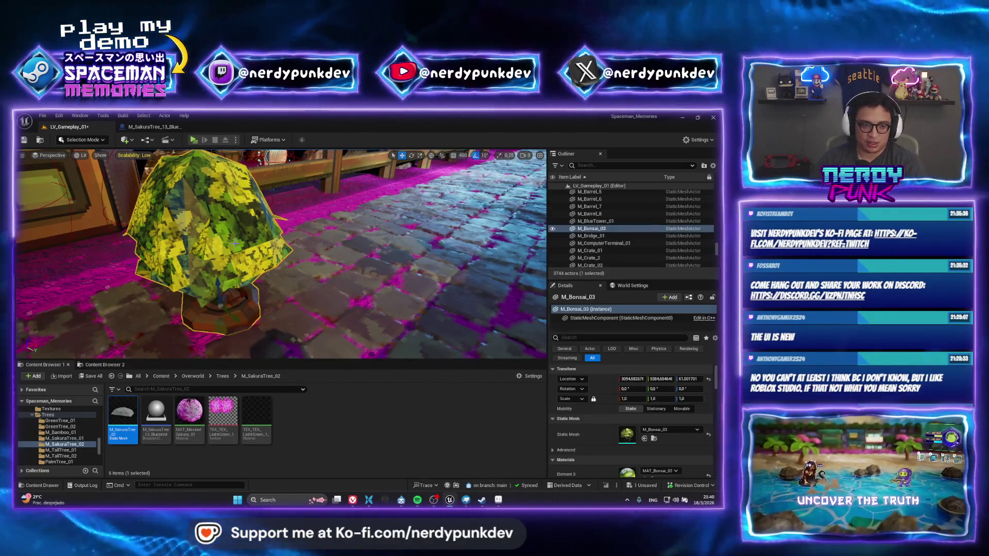
{"action": "key", "text": "Delete"}
{"action": "key", "text": "ctrl+p"}
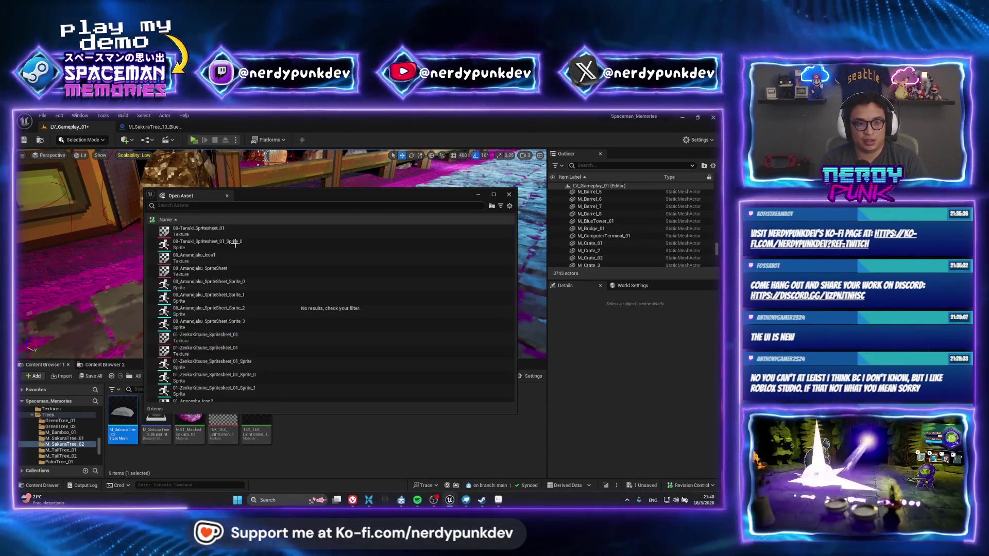
{"action": "type", "text": "lv_tree"}
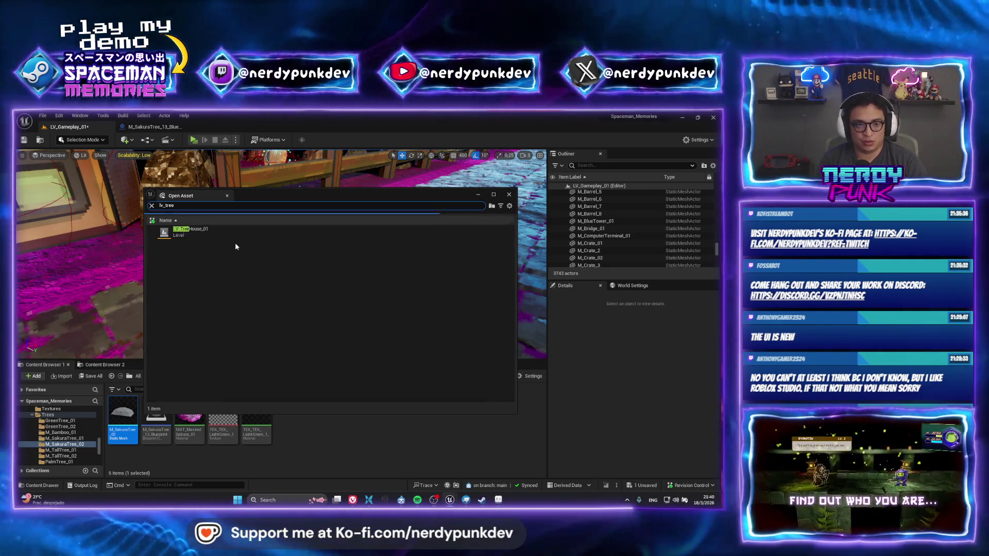
{"action": "left_click", "coordinate": [215, 236]}
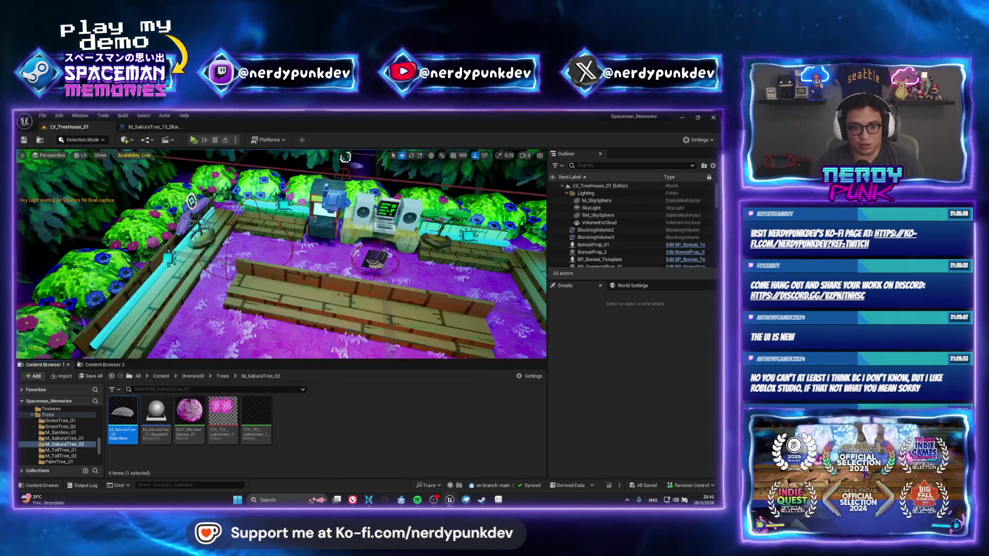
{"action": "mouse_move", "coordinate": [257, 201]}
{"action": "right_mouse_down"}
{"action": "mouse_move", "coordinate": [257, 232]}
{"action": "mouse_move", "coordinate": [258, 201]}
{"action": "mouse_move", "coordinate": [257, 216]}
{"action": "right_mouse_up"}
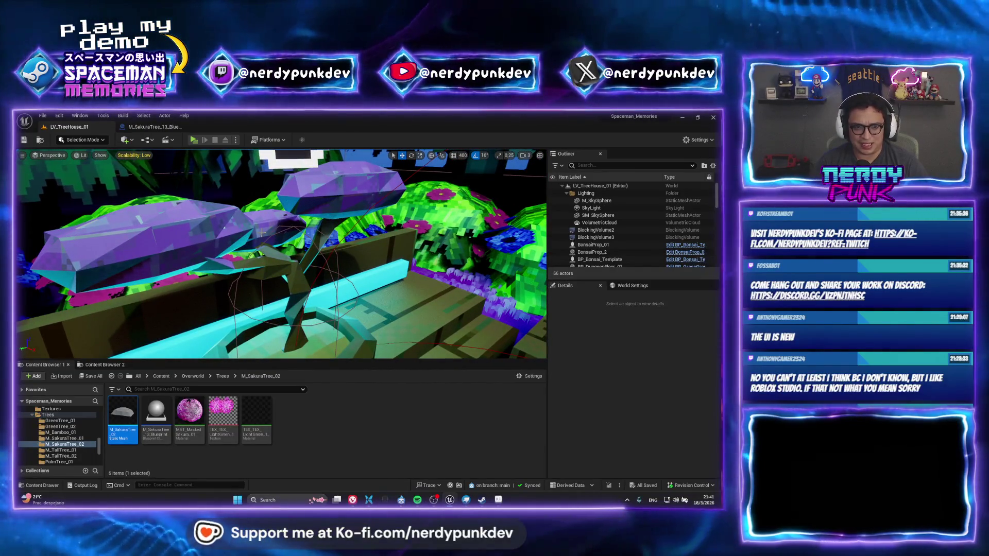
{"action": "mouse_move", "coordinate": [261, 234]}
{"action": "right_mouse_down"}
{"action": "mouse_move", "coordinate": [261, 224]}
{"action": "mouse_move", "coordinate": [331, 194]}
{"action": "mouse_move", "coordinate": [280, 191]}
{"action": "right_mouse_up"}
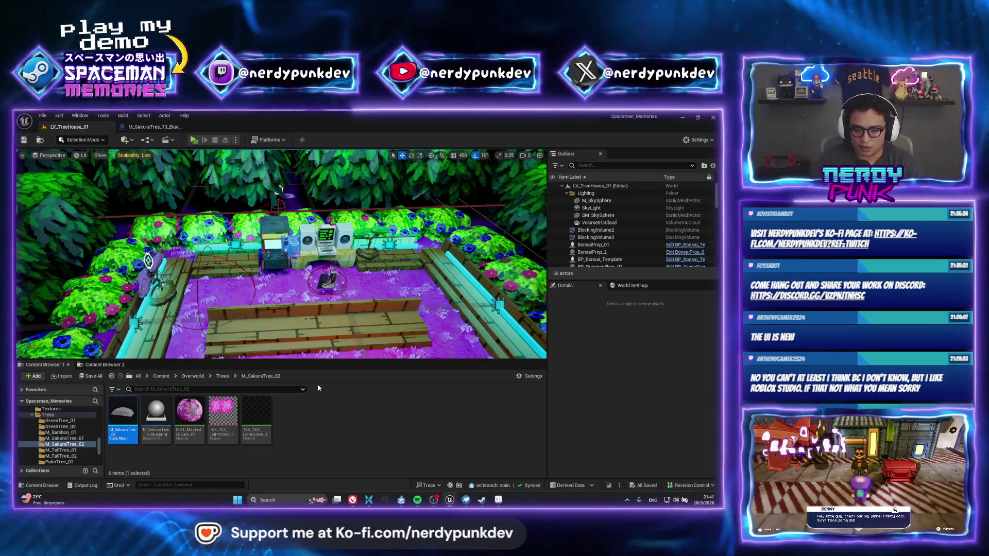
{"action": "mouse_move", "coordinate": [466, 499]}
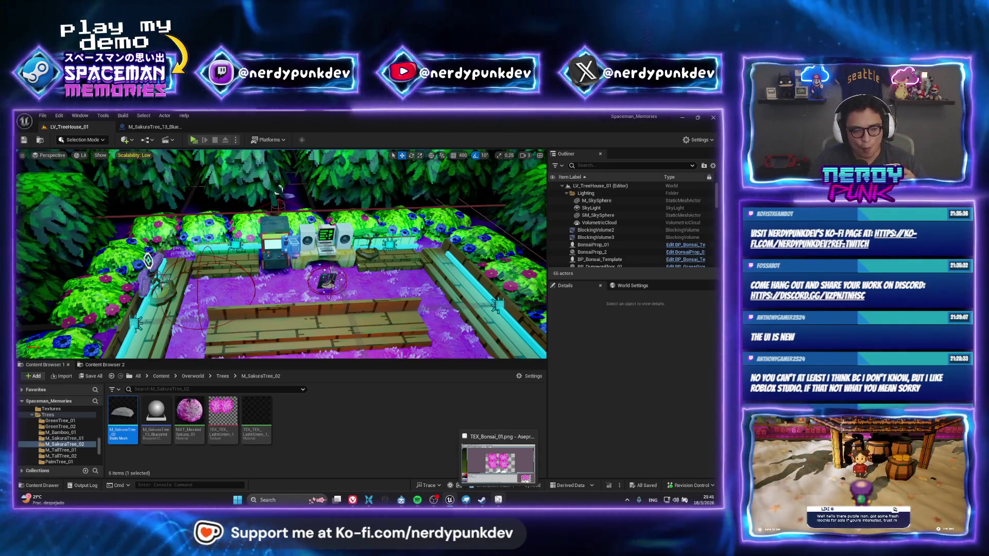
Step: Toggle between Unreal and the zoomed bonsai in Blockbench, then switch to Aseprite
{"action": "left_click", "coordinate": [466, 500]}
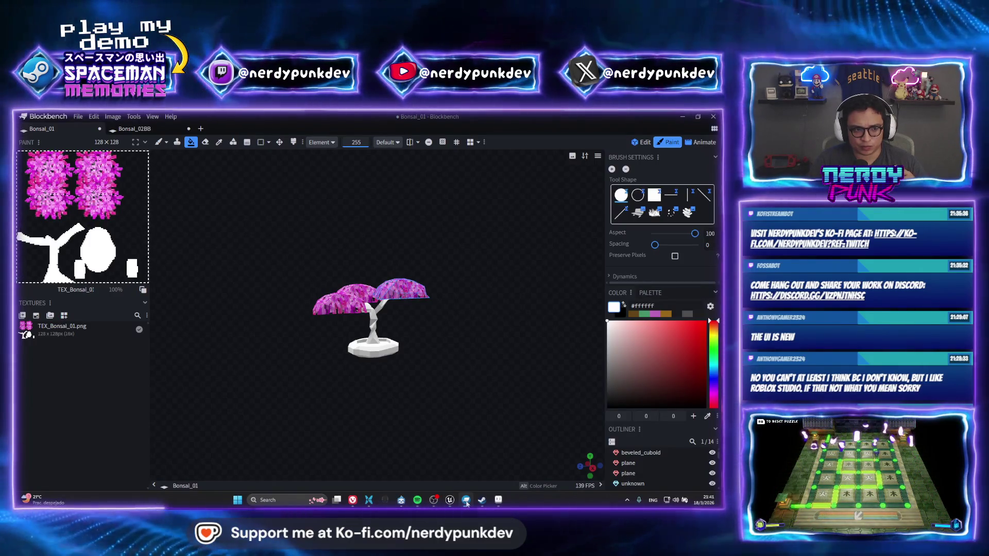
{"action": "left_click", "coordinate": [466, 500]}
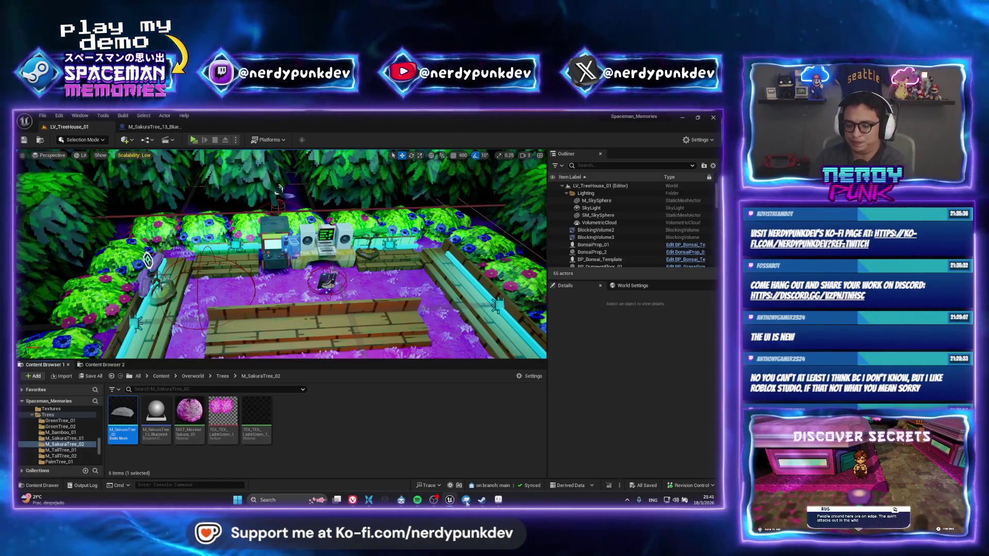
{"action": "left_click", "coordinate": [466, 500]}
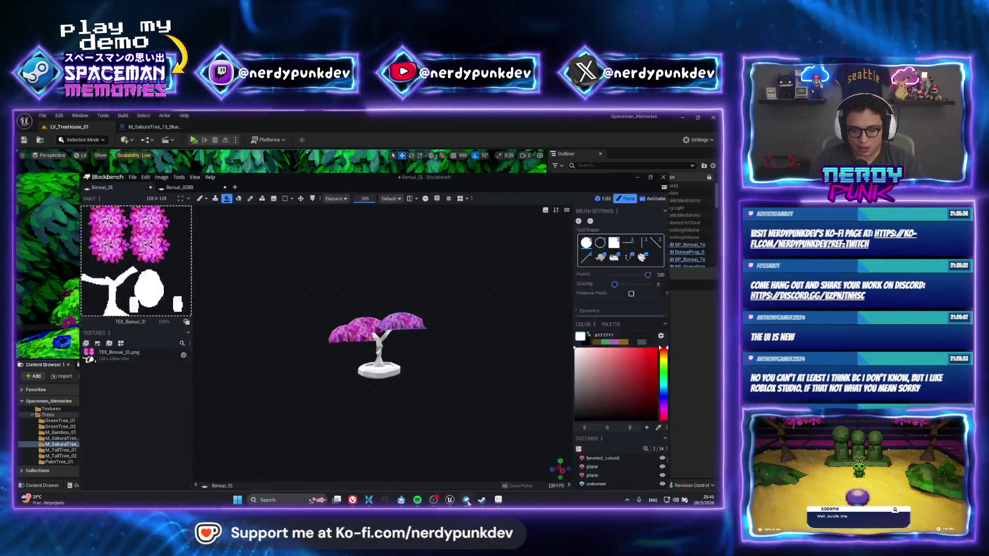
{"action": "scroll", "coordinate": [389, 310], "scroll_direction": "up", "scroll_amount": 2}
{"action": "scroll", "coordinate": [417, 317], "scroll_direction": "up", "scroll_amount": 2}
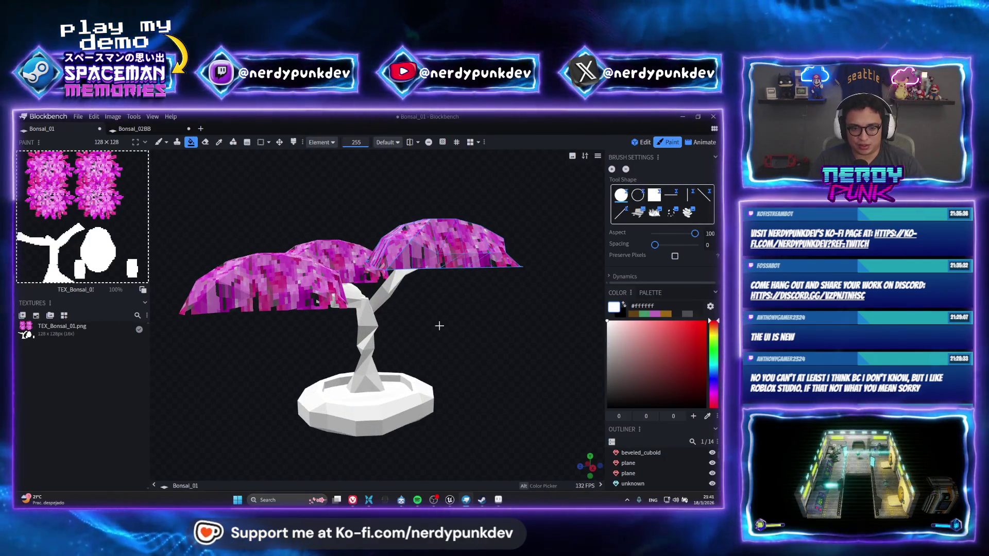
{"action": "scroll", "coordinate": [410, 306], "scroll_direction": "down", "scroll_amount": 2}
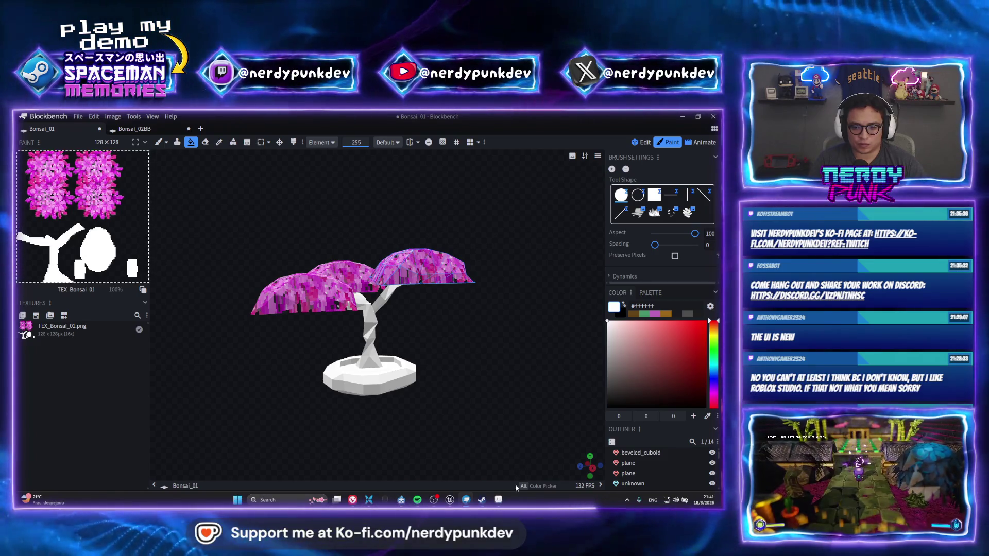
{"action": "key", "text": "alt+Tab"}
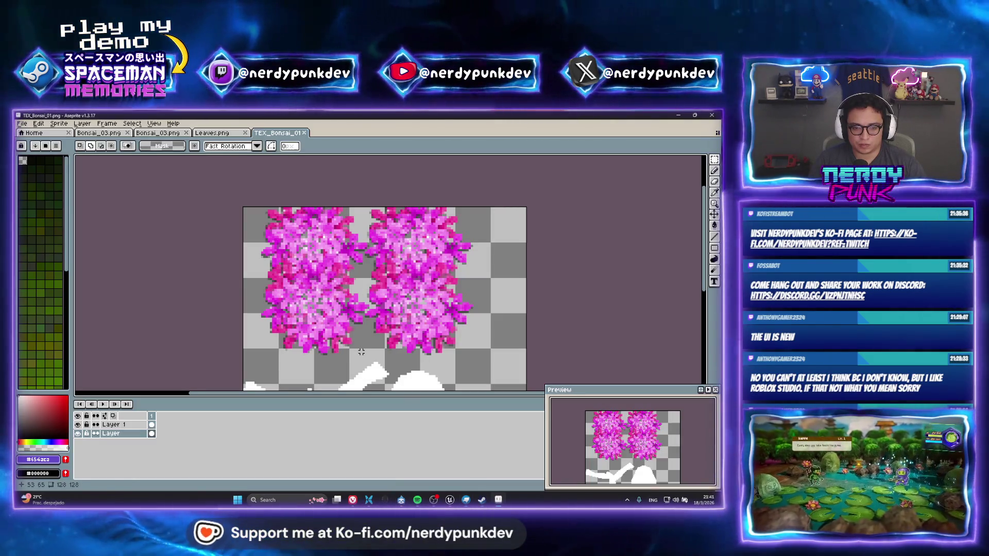
Step: Rectangle-select the left leaf cluster on Layer 1, then return to the base layer
{"action": "left_click", "coordinate": [372, 327]}
{"action": "left_click_drag", "start_coordinate": [359, 352], "coordinate": [257, 208]}
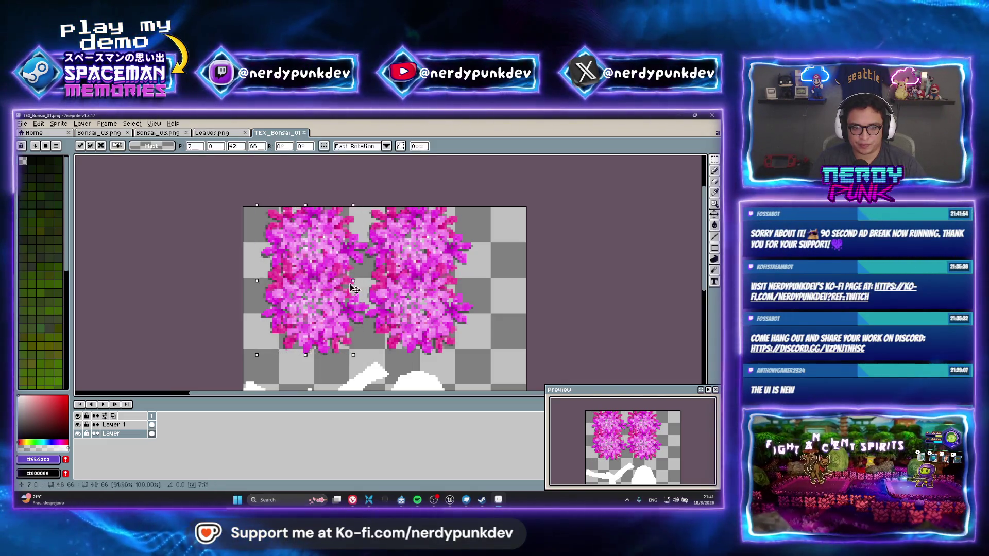
{"action": "key", "text": "alt+Up"}
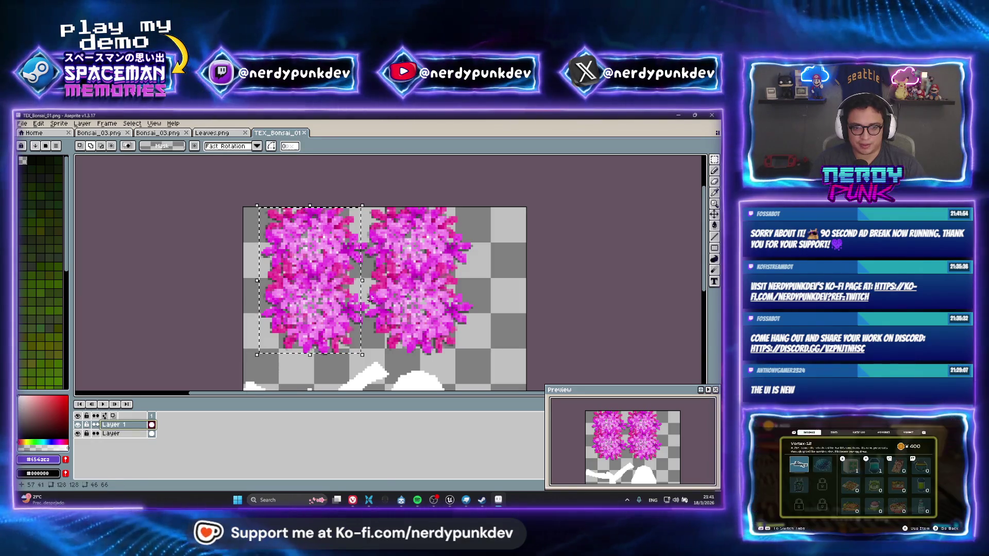
{"action": "left_click_drag", "start_coordinate": [366, 353], "coordinate": [253, 207]}
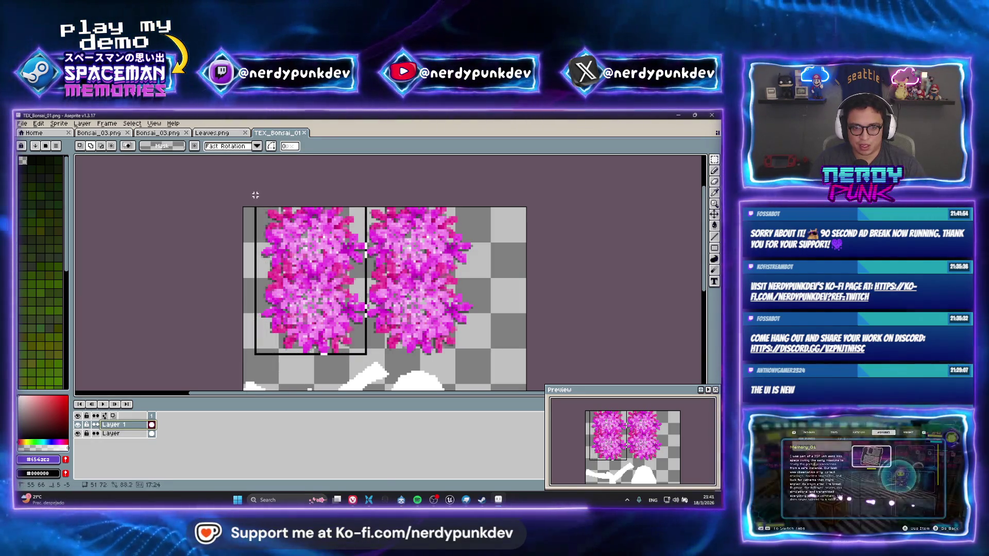
{"action": "key", "text": "alt+Down"}
{"action": "scroll", "coordinate": [325, 282], "scroll_direction": "down", "scroll_amount": 2}
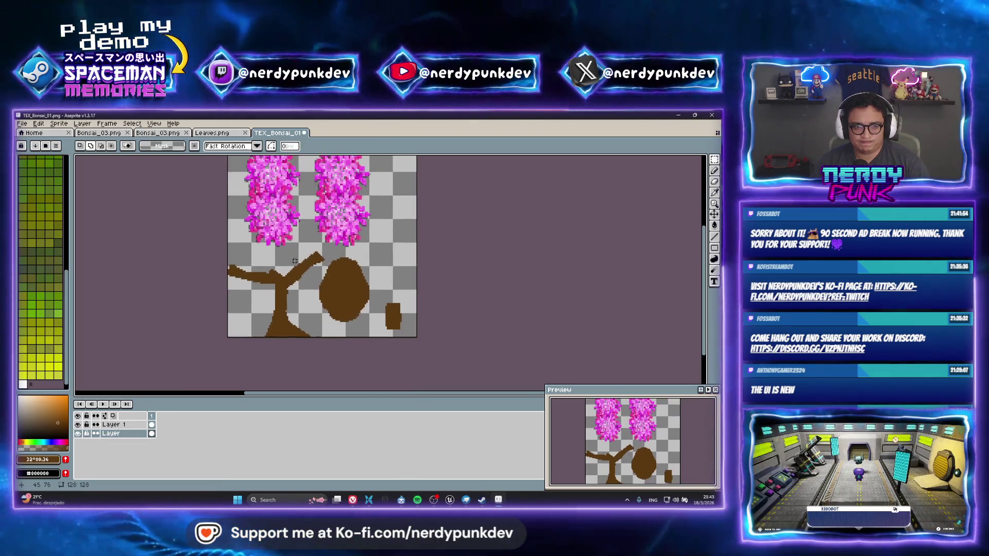
{"action": "scroll", "coordinate": [277, 282], "scroll_direction": "up", "scroll_amount": 3}
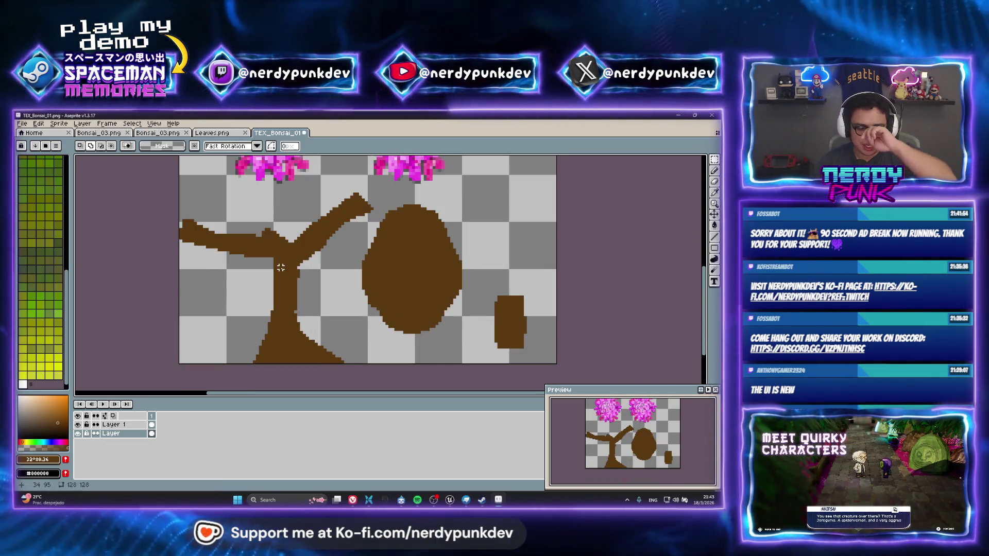
Step: After a peek at the level, bucket-fill the oval lighter brown, undoing a stray fill on the tree
{"action": "key", "text": "alt+Tab"}
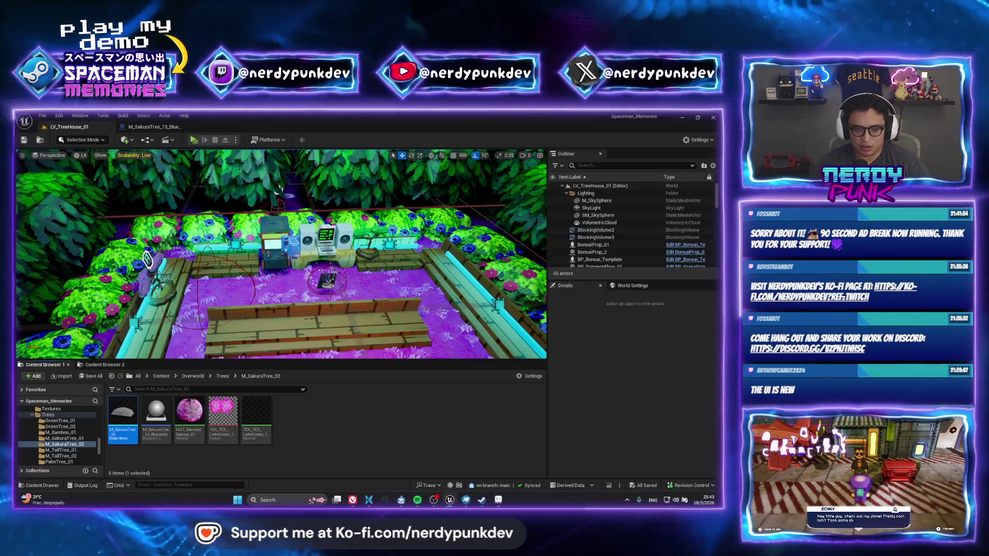
{"action": "right_click_drag", "start_coordinate": [278, 187], "coordinate": [510, 177]}
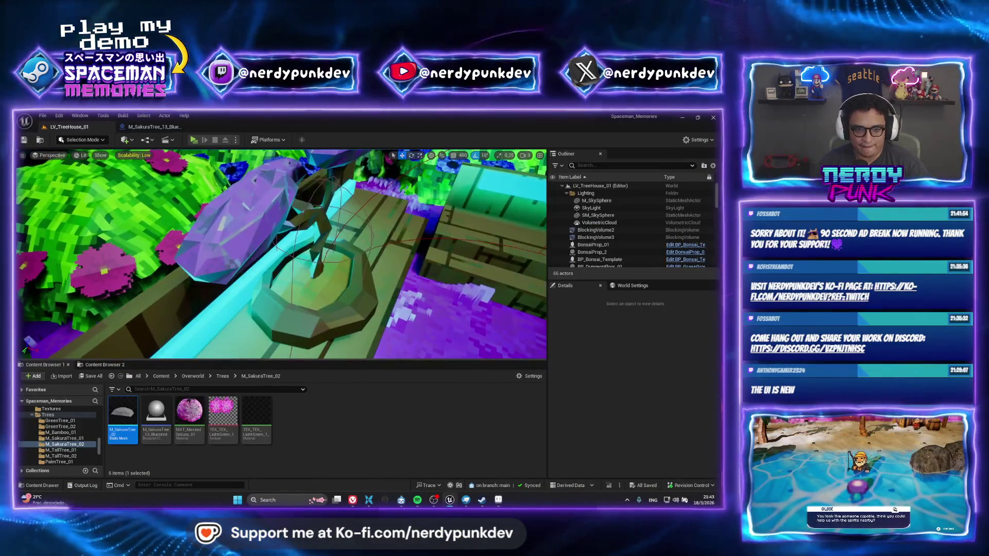
{"action": "key", "text": "alt+Tab"}
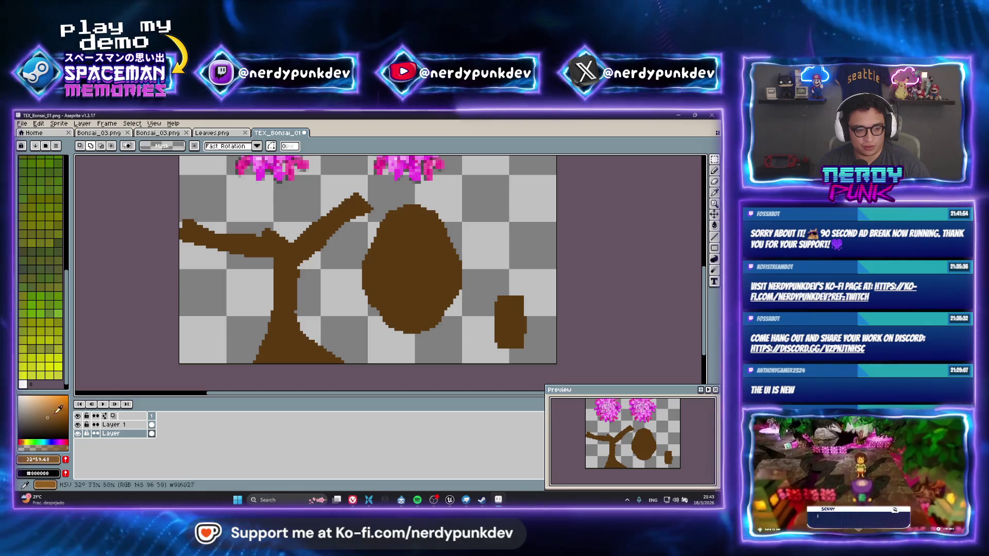
{"action": "key", "text": "g"}
{"action": "left_click", "coordinate": [419, 273]}
{"action": "key", "text": "ctrl+z"}
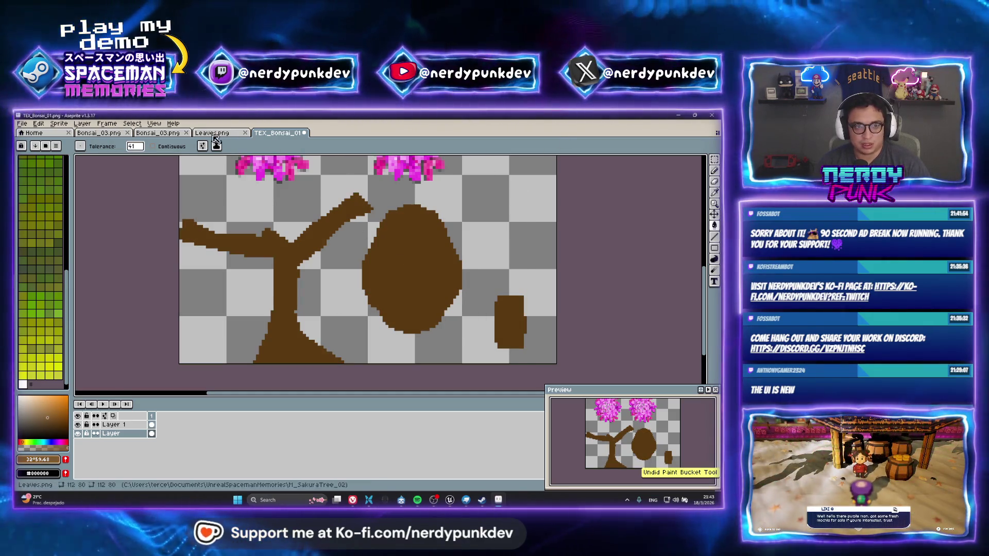
{"action": "left_click", "coordinate": [426, 317]}
{"action": "middle_click_drag", "start_coordinate": [530, 283], "coordinate": [438, 280]}
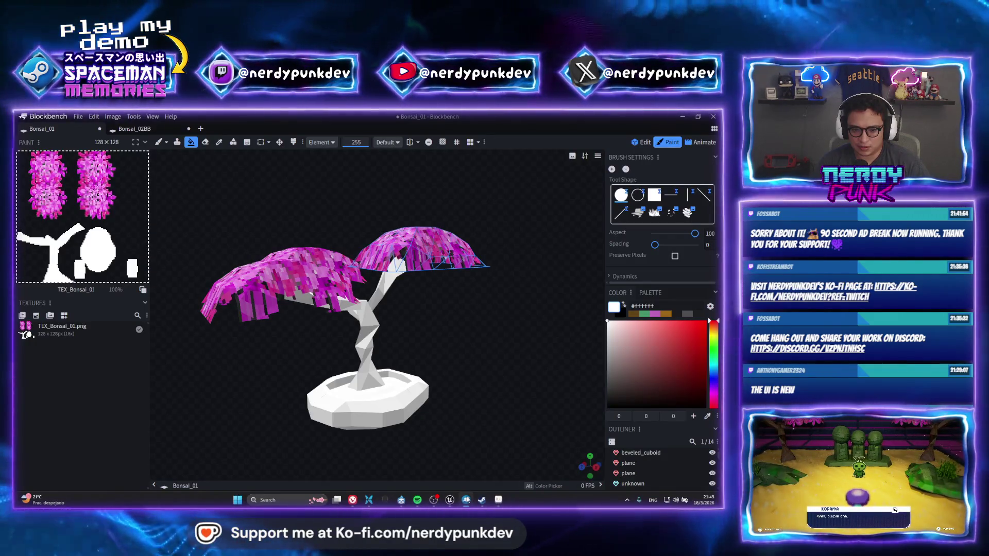
Step: Save the bonsai texture as PNG, confirming the format warning
{"action": "key", "text": "alt+Tab"}
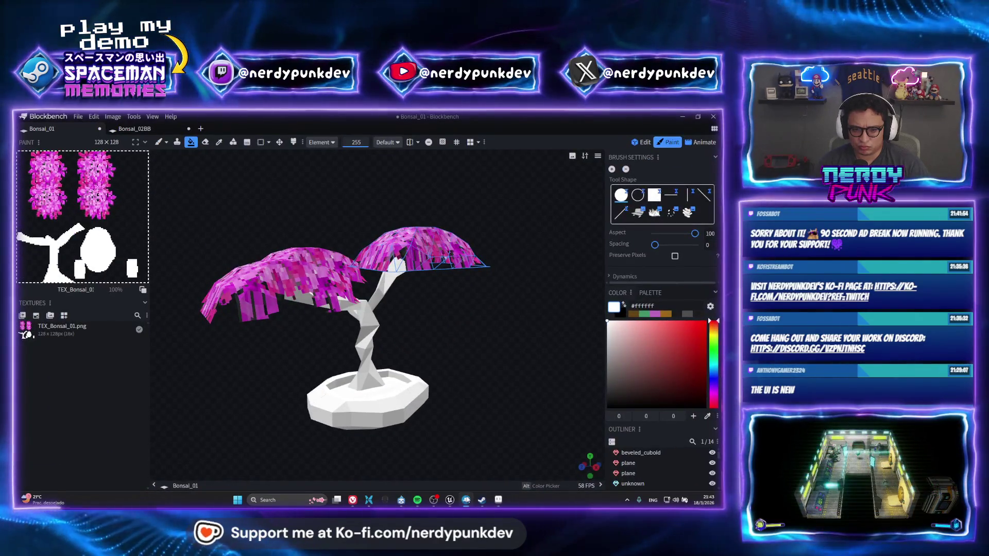
{"action": "key", "text": "alt+Tab"}
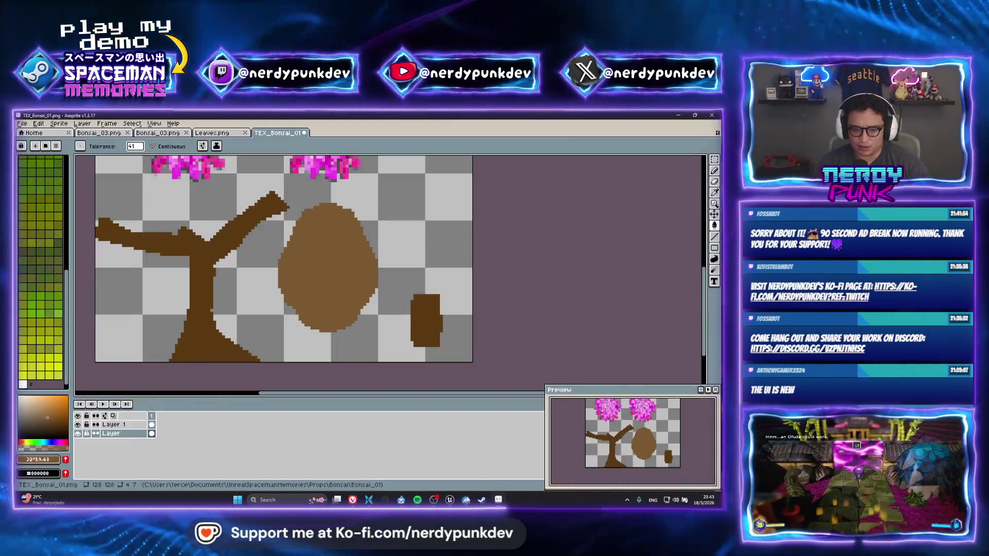
{"action": "scroll", "coordinate": [335, 261], "scroll_direction": "down", "scroll_amount": 5}
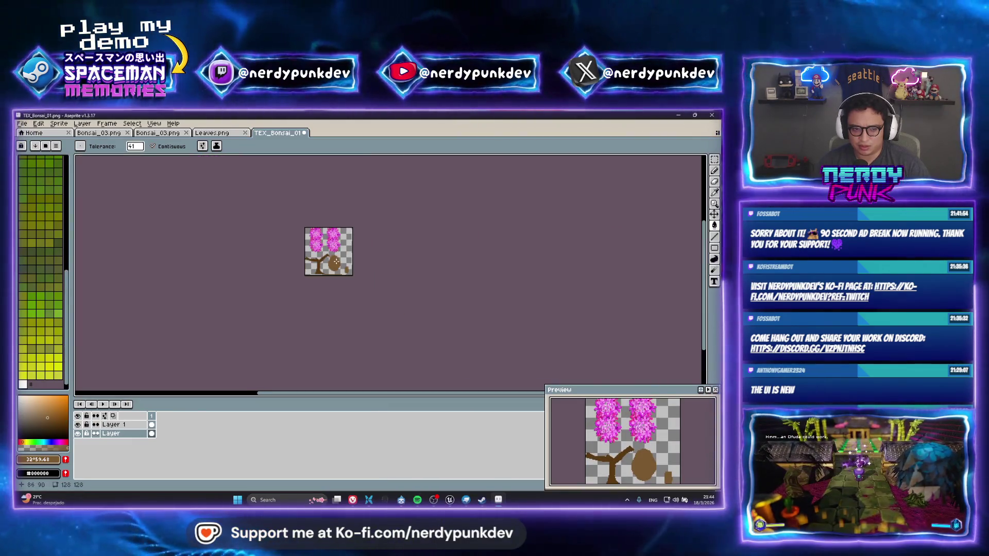
{"action": "scroll", "coordinate": [318, 246], "scroll_direction": "up", "scroll_amount": 3}
{"action": "key", "text": "ctrl+s"}
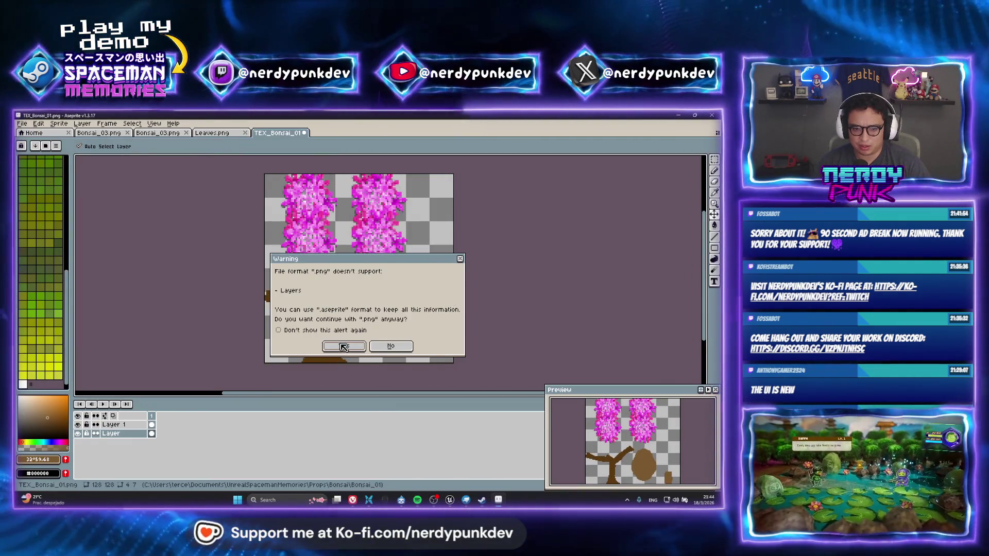
{"action": "left_click", "coordinate": [343, 347]}
Step: Orbit the Blockbench bonsai to check the brown trunk and tan pot from several angles
{"action": "left_click", "coordinate": [466, 500]}
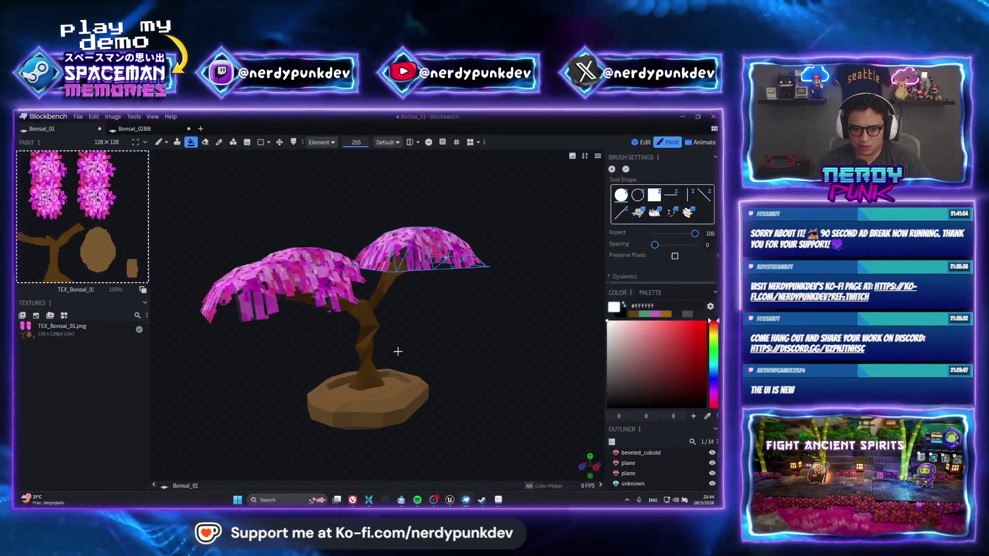
{"action": "left_click_drag", "start_coordinate": [396, 348], "coordinate": [489, 354]}
{"action": "scroll", "coordinate": [427, 360], "scroll_direction": "up", "scroll_amount": 3}
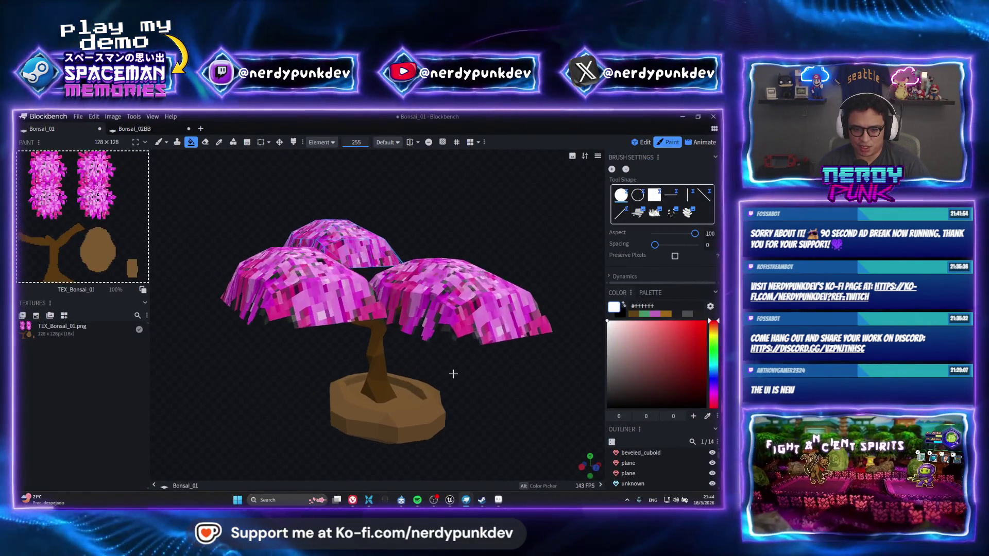
{"action": "scroll", "coordinate": [453, 375], "scroll_direction": "up", "scroll_amount": 3}
{"action": "scroll", "coordinate": [425, 371], "scroll_direction": "up", "scroll_amount": 2}
{"action": "scroll", "coordinate": [425, 370], "scroll_direction": "up", "scroll_amount": 2}
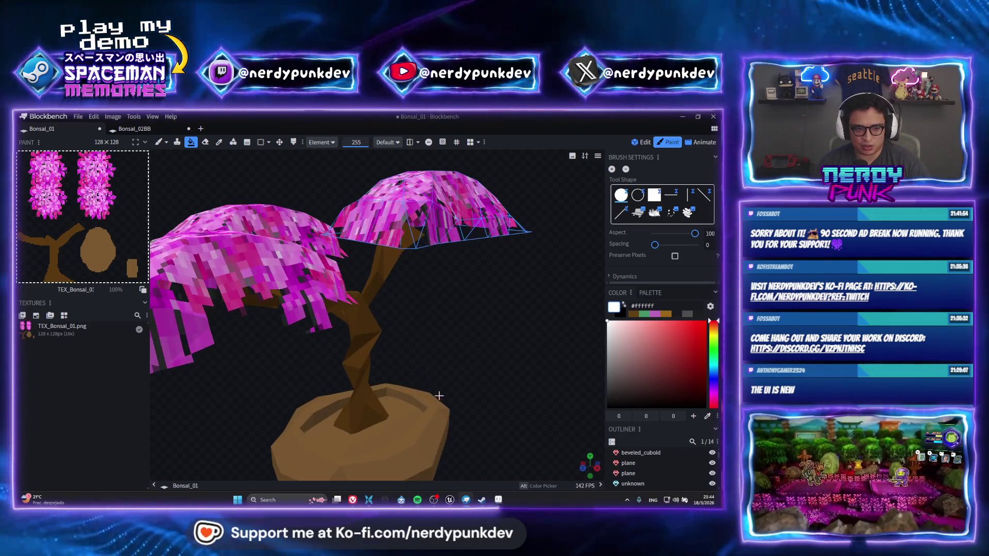
{"action": "left_click_drag", "start_coordinate": [432, 371], "coordinate": [451, 337]}
Step: Bucket-fill the oval a darker brown, save the PNG, and view the result on the Blockbench model
{"action": "left_click", "coordinate": [498, 499]}
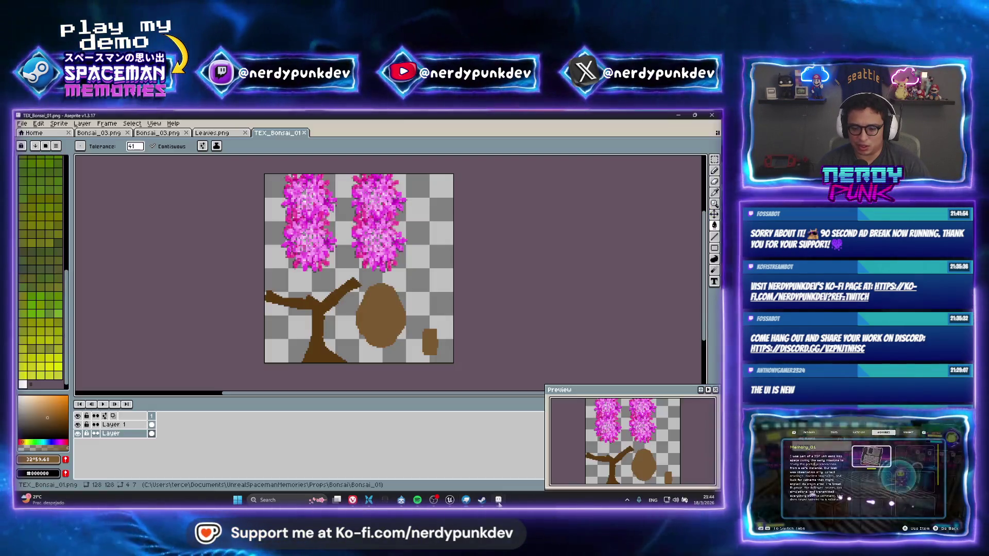
{"action": "scroll", "coordinate": [394, 349], "scroll_direction": "up", "scroll_amount": 2}
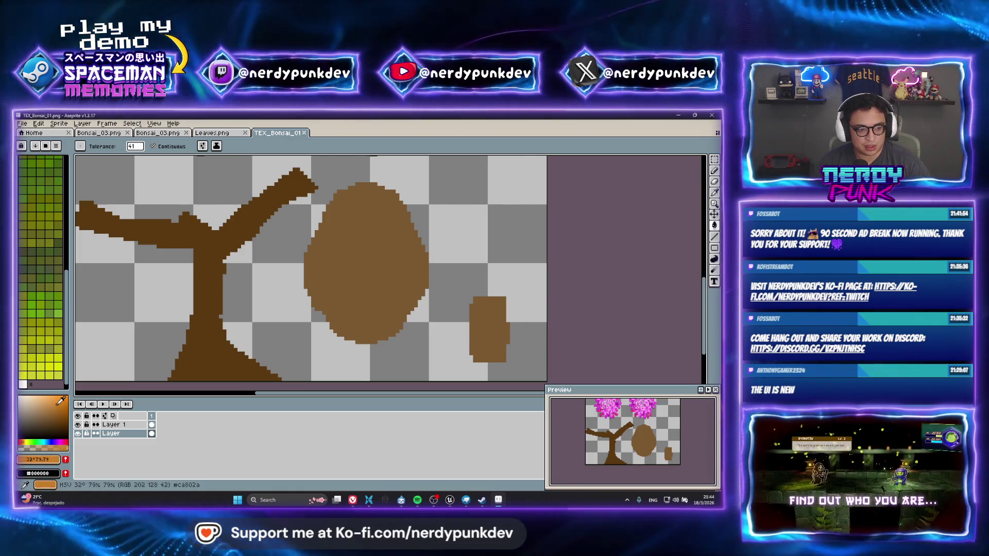
{"action": "left_click", "coordinate": [28, 439]}
{"action": "left_click", "coordinate": [62, 415]}
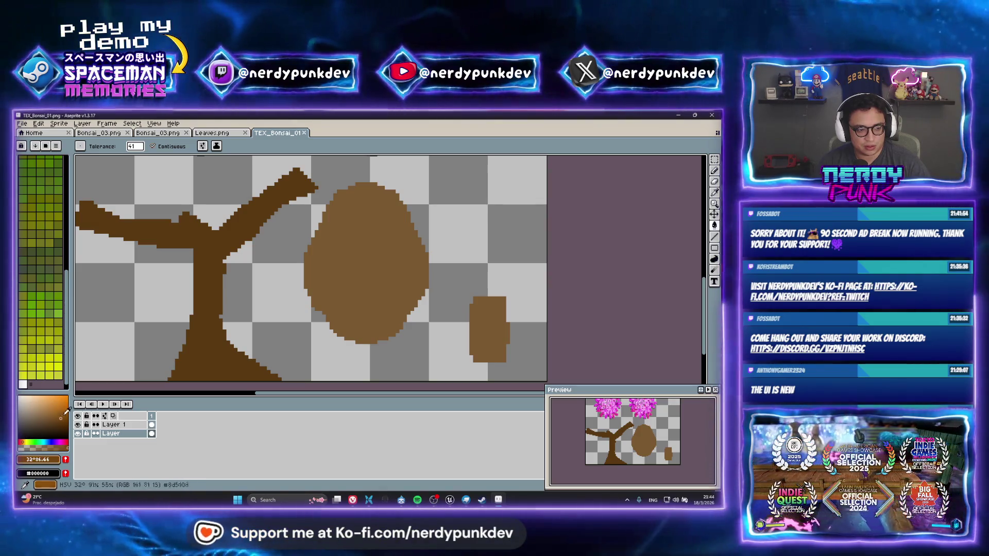
{"action": "left_click", "coordinate": [373, 268]}
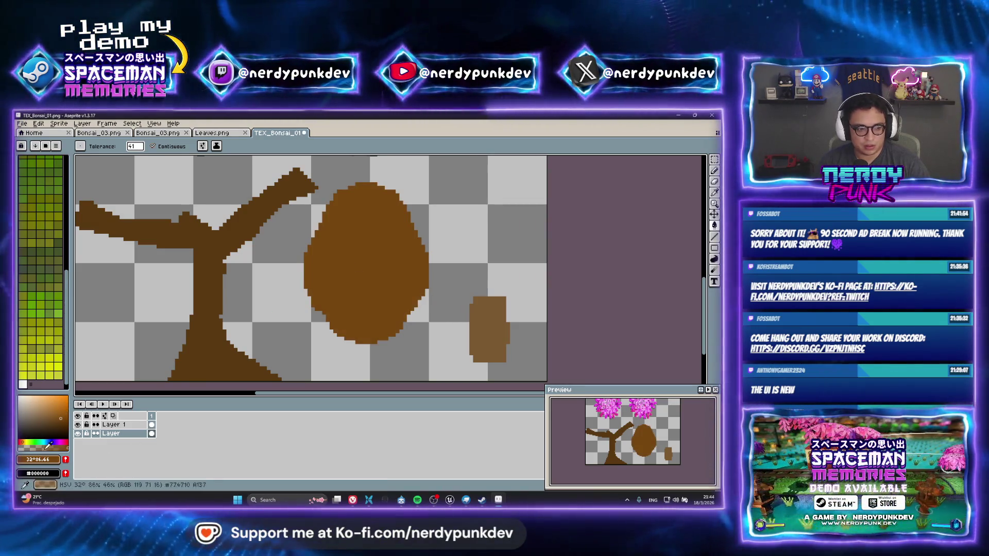
{"action": "left_click", "coordinate": [351, 340]}
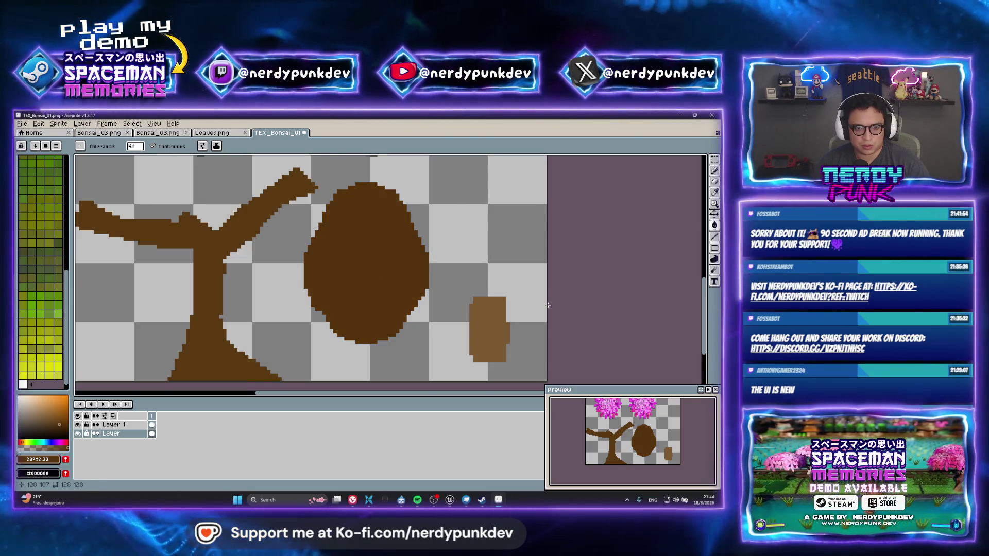
{"action": "key", "text": "ctrl+s"}
{"action": "key", "text": "Return"}
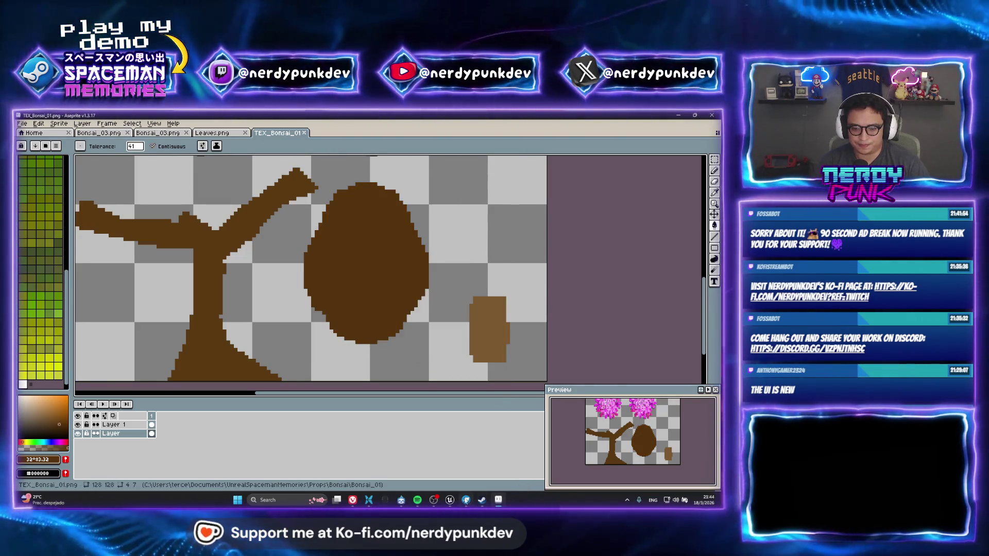
{"action": "key", "text": "alt+Tab"}
Step: Orbit the bonsai to check the darker pot, then switch to the web browser
{"action": "left_click_drag", "start_coordinate": [413, 353], "coordinate": [352, 301]}
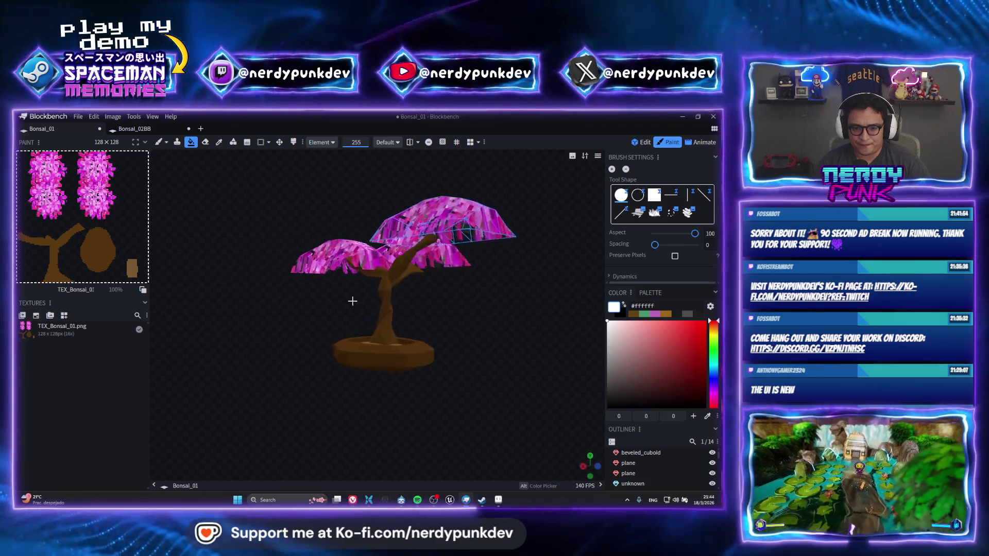
{"action": "scroll", "coordinate": [410, 344], "scroll_direction": "up", "scroll_amount": 3}
{"action": "scroll", "coordinate": [411, 347], "scroll_direction": "up", "scroll_amount": 3}
{"action": "scroll", "coordinate": [433, 308], "scroll_direction": "up", "scroll_amount": 3}
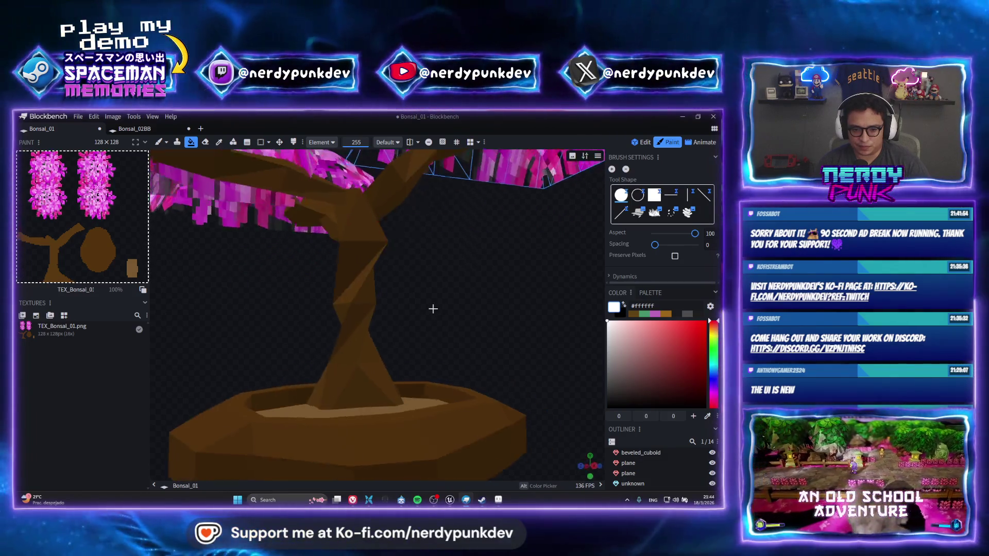
{"action": "mouse_move", "coordinate": [433, 309]}
{"action": "left_mouse_down"}
{"action": "mouse_move", "coordinate": [389, 333]}
{"action": "mouse_move", "coordinate": [409, 335]}
{"action": "left_mouse_up"}
{"action": "scroll", "coordinate": [378, 302], "scroll_direction": "down", "scroll_amount": 3}
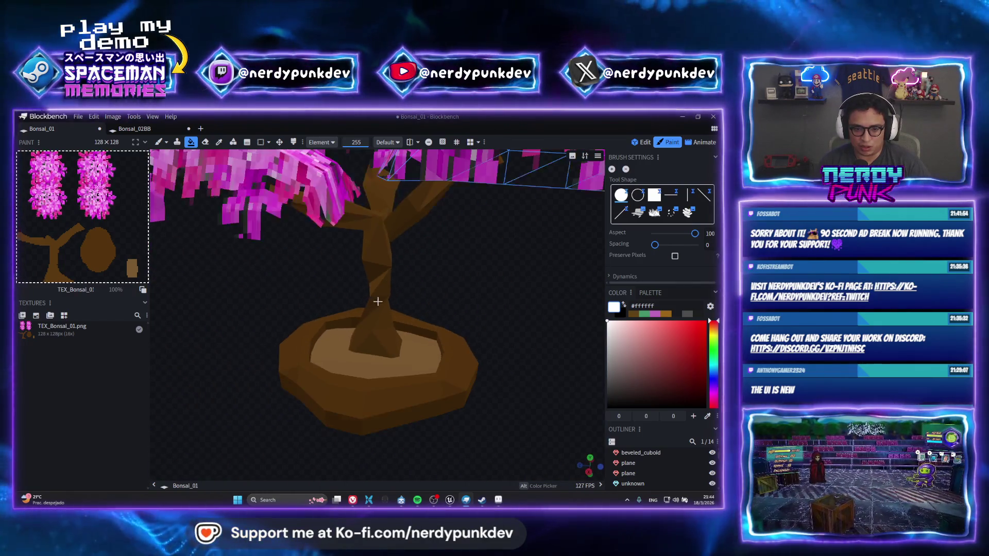
{"action": "scroll", "coordinate": [377, 302], "scroll_direction": "down", "scroll_amount": 3}
{"action": "mouse_move", "coordinate": [378, 301]}
{"action": "left_mouse_down"}
{"action": "mouse_move", "coordinate": [409, 316]}
{"action": "mouse_move", "coordinate": [368, 358]}
{"action": "left_mouse_up"}
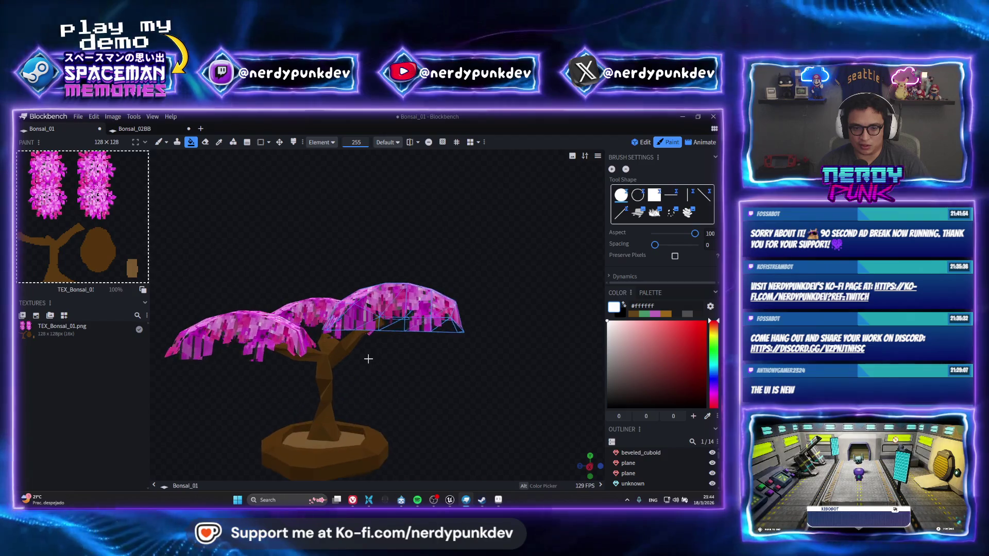
{"action": "scroll", "coordinate": [383, 395], "scroll_direction": "up", "scroll_amount": 2}
{"action": "scroll", "coordinate": [388, 400], "scroll_direction": "up", "scroll_amount": 2}
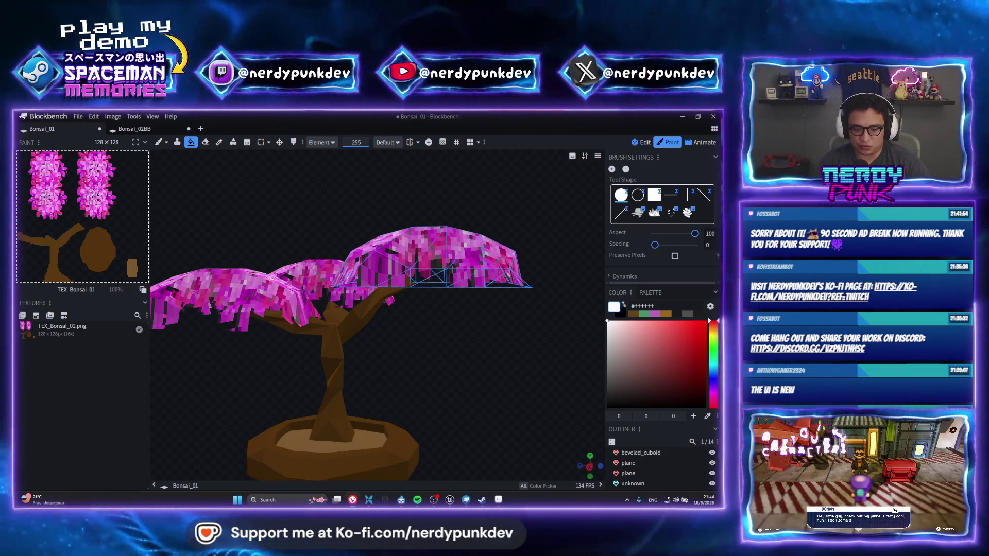
{"action": "key", "text": "alt+Tab"}
Step: Maximize the browser and run a Google image search for 'sakura tree'
{"action": "double_click", "coordinate": [484, 291]}
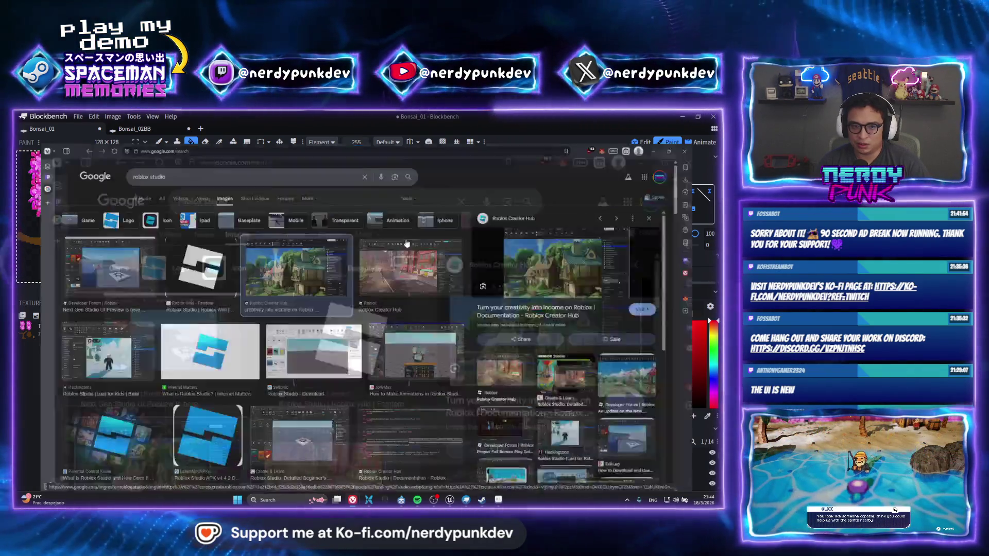
{"action": "triple_click", "coordinate": [221, 149]}
{"action": "type", "text": "kura"}
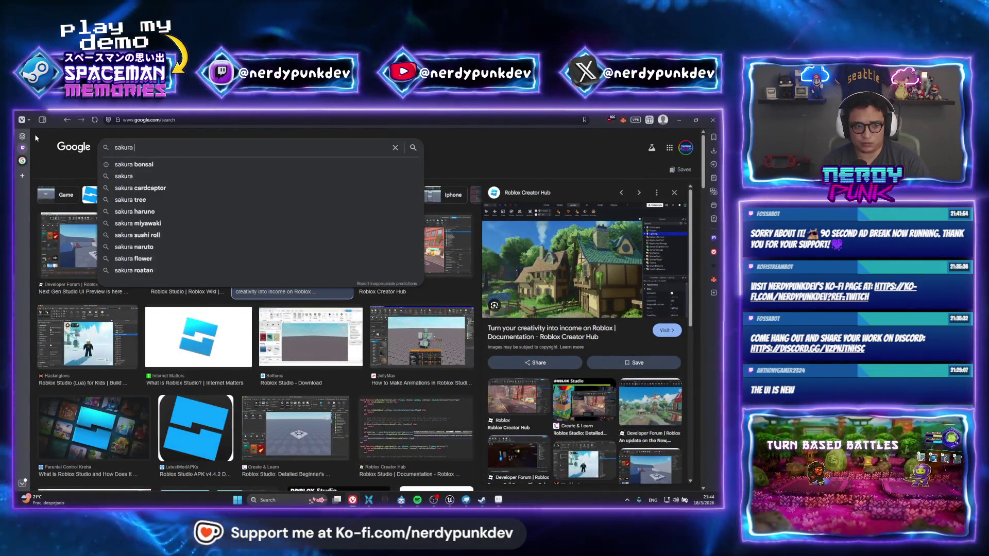
{"action": "type", "text": " tree"}
{"action": "key", "text": "Return"}
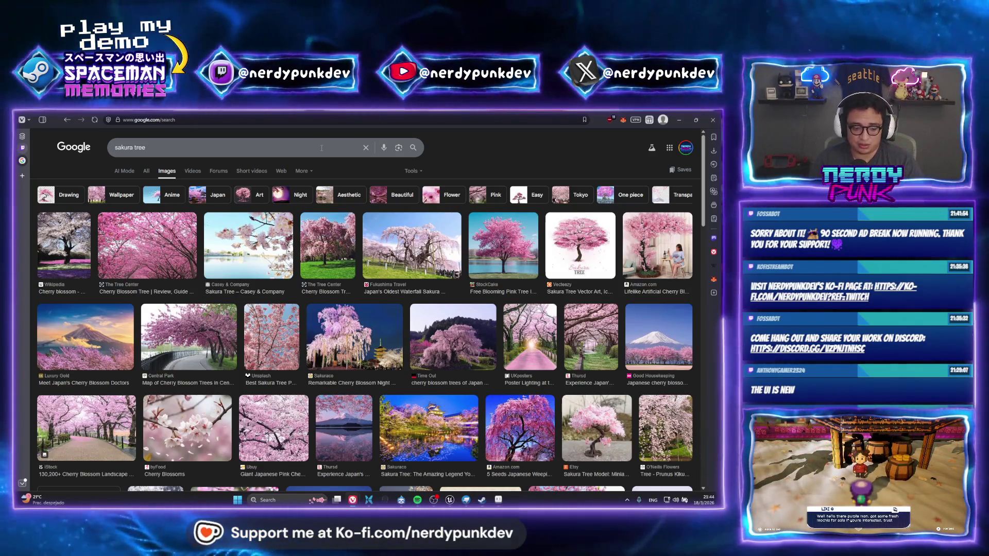
{"action": "left_click", "coordinate": [451, 499]}
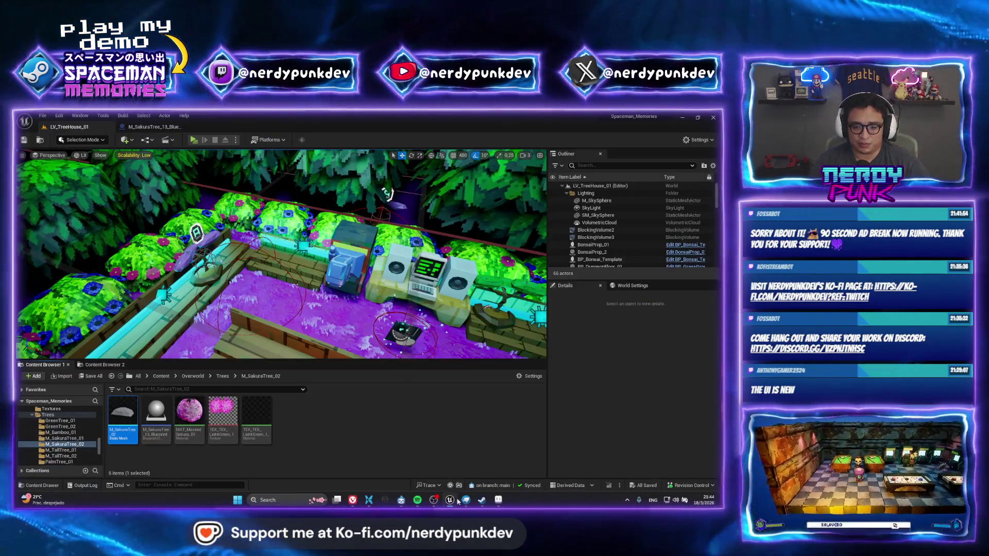
Step: Back in Blockbench, start an OBJ export of the bonsai model
{"action": "left_click", "coordinate": [466, 500]}
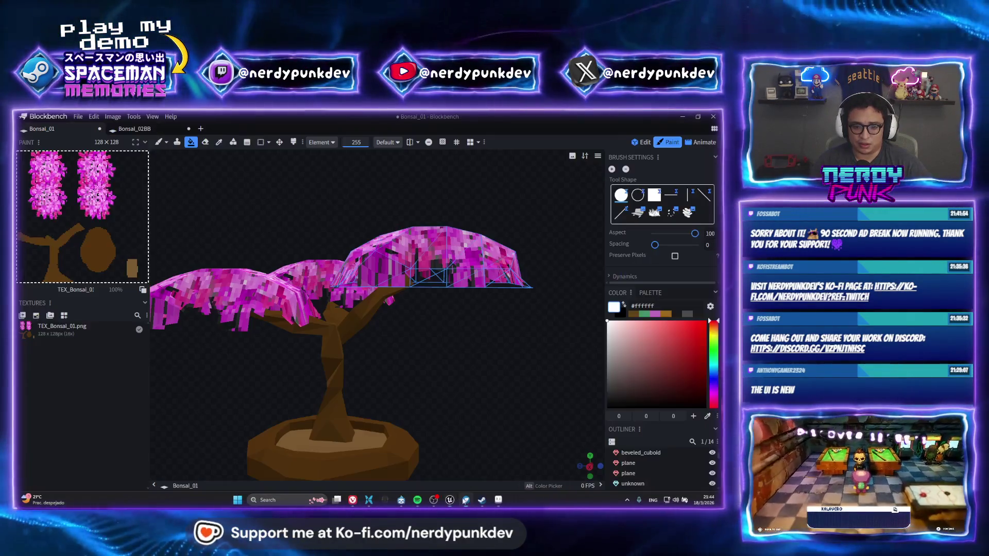
{"action": "scroll", "coordinate": [365, 349], "scroll_direction": "down", "scroll_amount": 2}
{"action": "scroll", "coordinate": [363, 348], "scroll_direction": "down", "scroll_amount": 2}
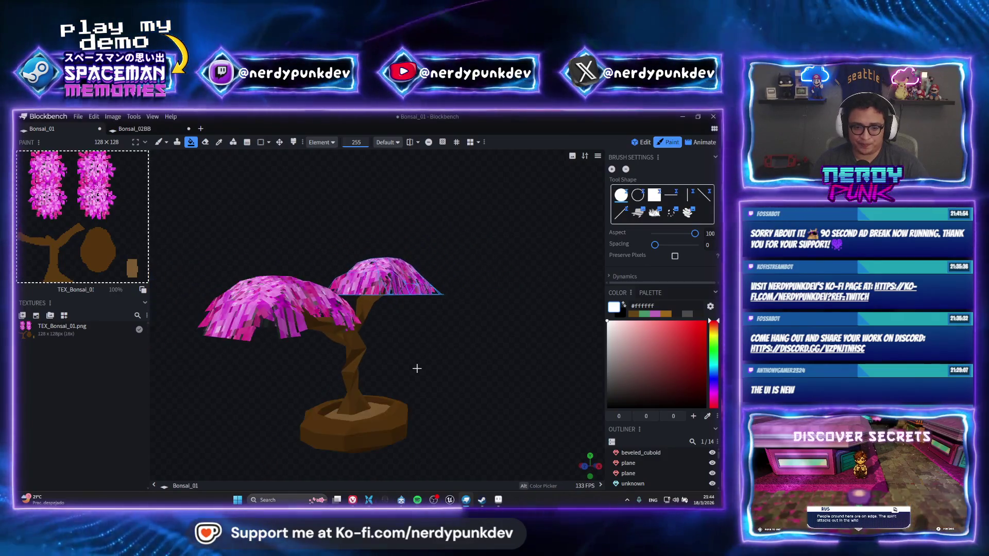
{"action": "scroll", "coordinate": [359, 346], "scroll_direction": "down", "scroll_amount": 2}
{"action": "scroll", "coordinate": [355, 344], "scroll_direction": "down", "scroll_amount": 1}
{"action": "scroll", "coordinate": [404, 358], "scroll_direction": "up", "scroll_amount": 2}
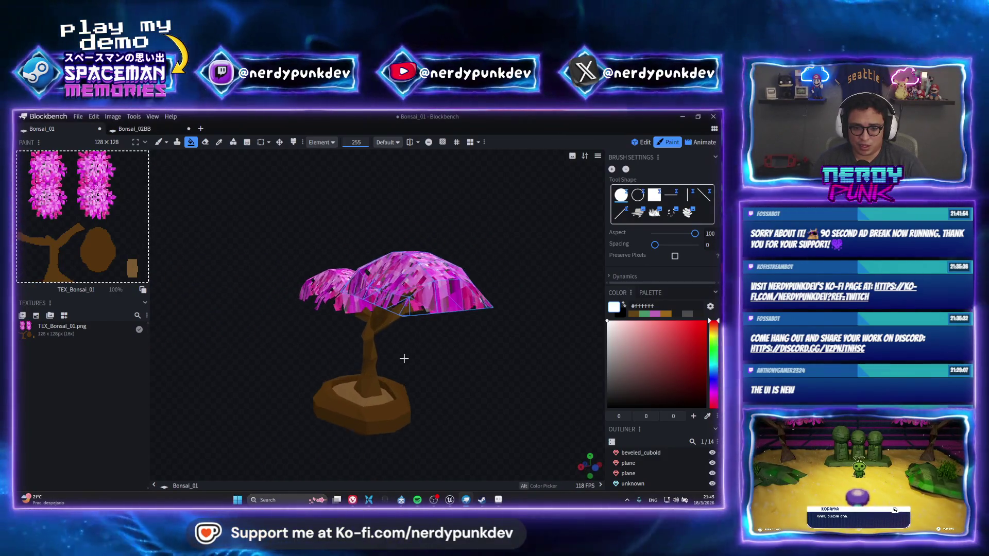
{"action": "scroll", "coordinate": [463, 368], "scroll_direction": "up", "scroll_amount": 2}
{"action": "scroll", "coordinate": [556, 380], "scroll_direction": "up", "scroll_amount": 2}
{"action": "scroll", "coordinate": [464, 393], "scroll_direction": "down", "scroll_amount": 3}
{"action": "scroll", "coordinate": [433, 389], "scroll_direction": "down", "scroll_amount": 2}
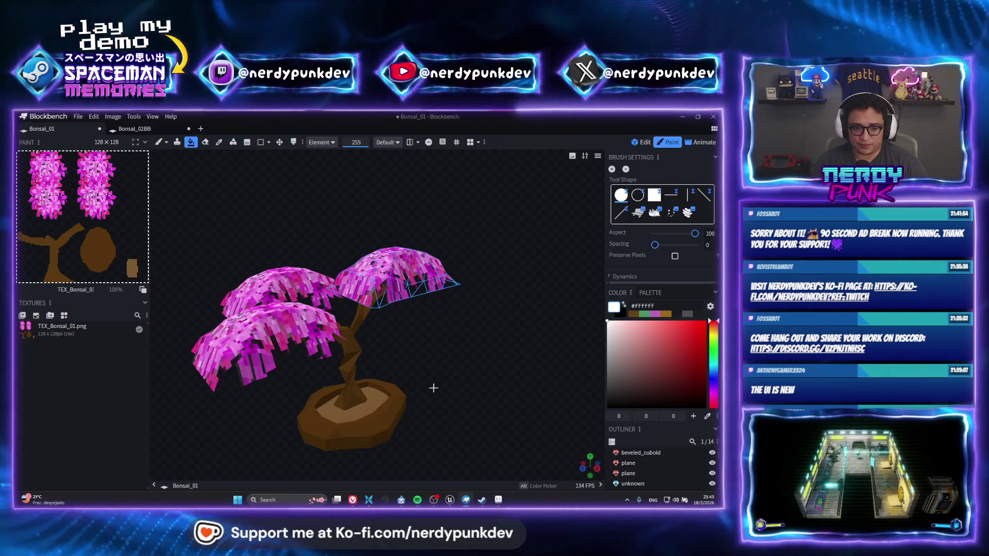
{"action": "mouse_move", "coordinate": [433, 388]}
{"action": "left_mouse_down"}
{"action": "mouse_move", "coordinate": [425, 360]}
{"action": "mouse_move", "coordinate": [480, 357]}
{"action": "mouse_move", "coordinate": [320, 353]}
{"action": "mouse_move", "coordinate": [390, 315]}
{"action": "left_mouse_up"}
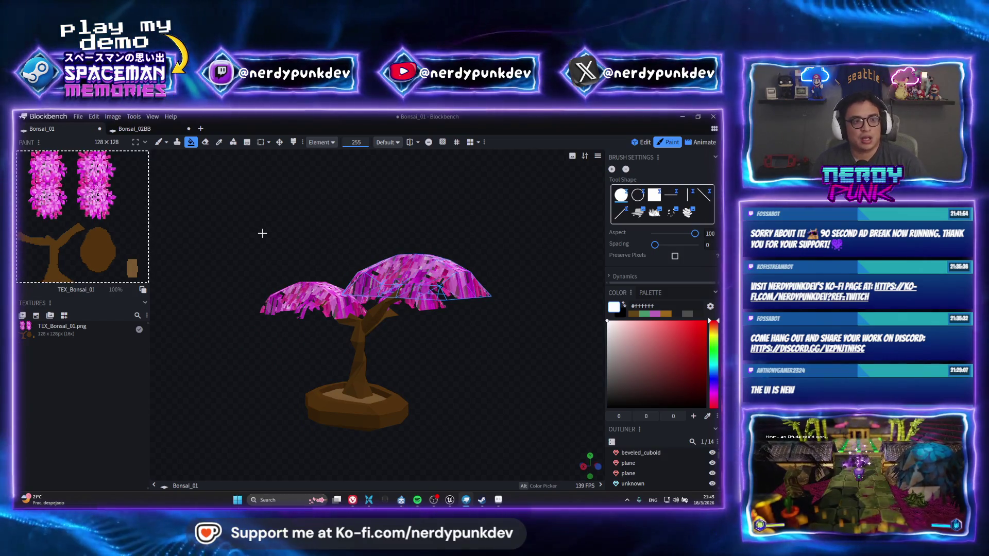
{"action": "left_click", "coordinate": [79, 116]}
{"action": "mouse_move", "coordinate": [117, 251]}
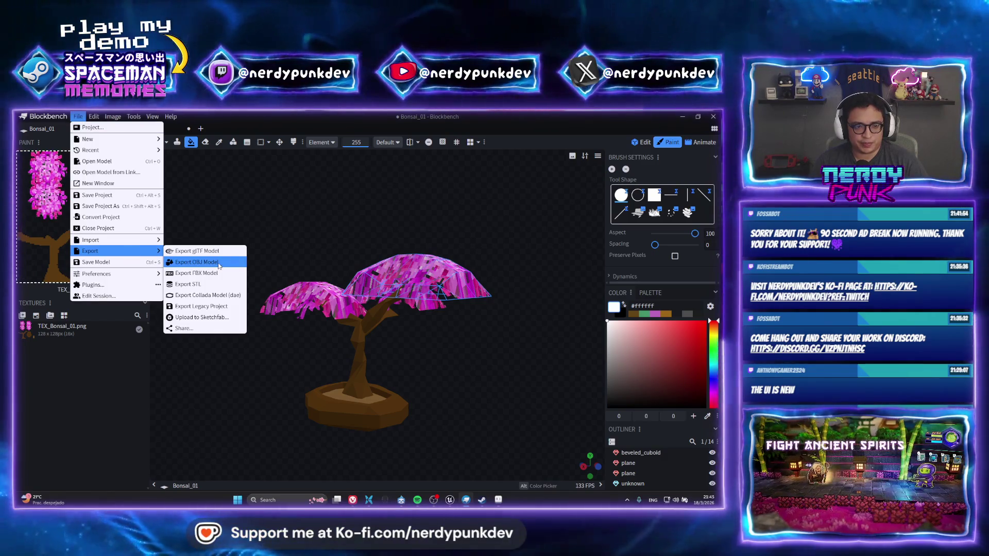
{"action": "left_click", "coordinate": [234, 263]}
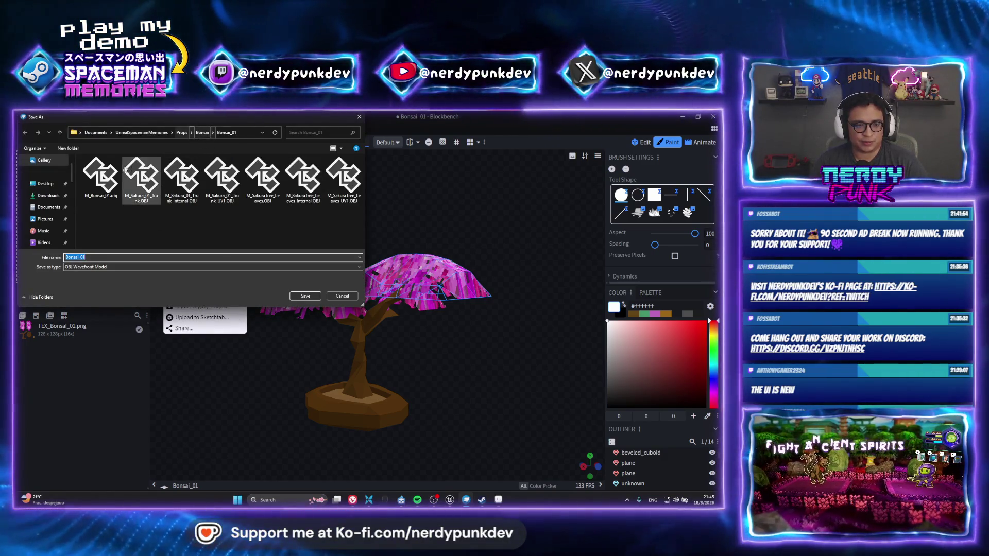
Step: Name the export M_Bonsai_01.obj and save it, replacing the existing file
{"action": "left_click", "coordinate": [141, 176]}
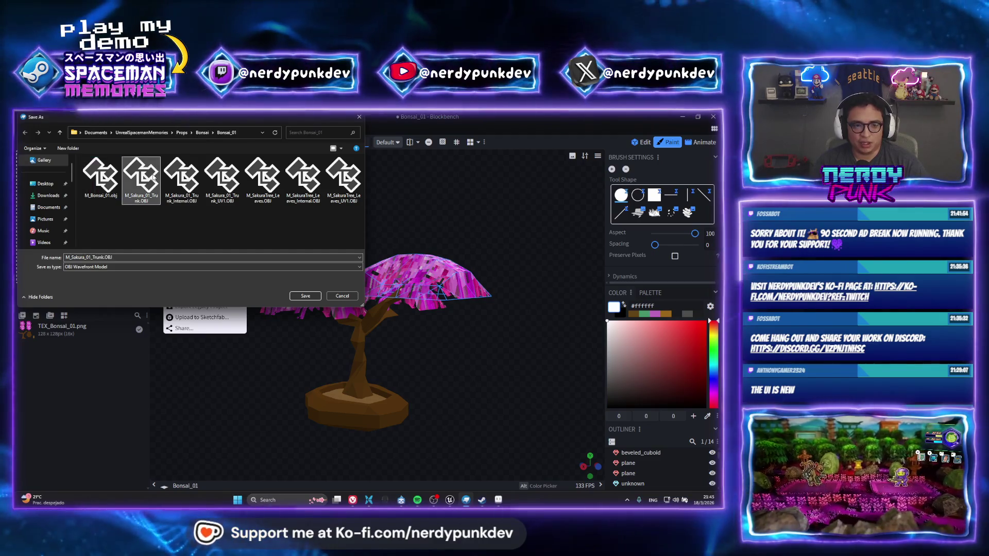
{"action": "left_click", "coordinate": [185, 179]}
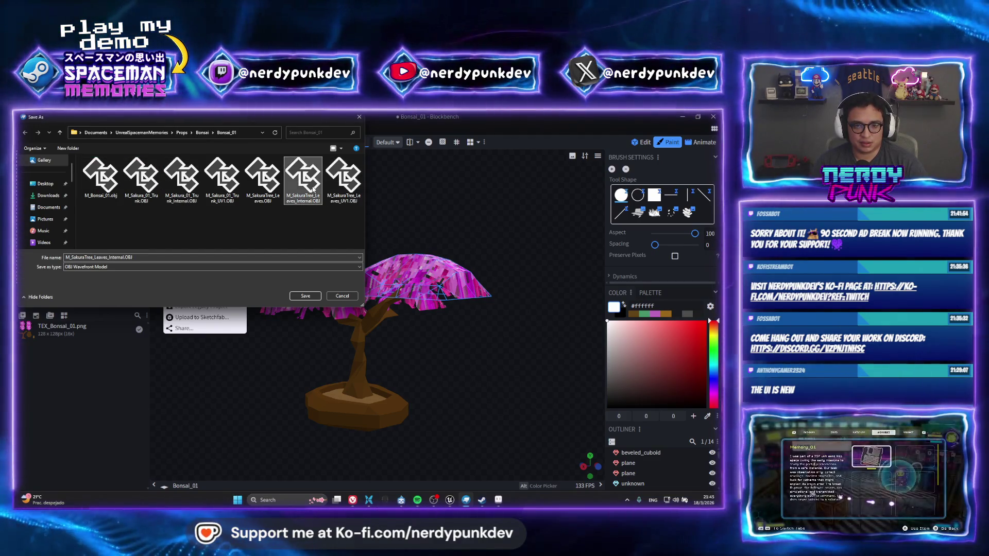
{"action": "key", "text": "Delete"}
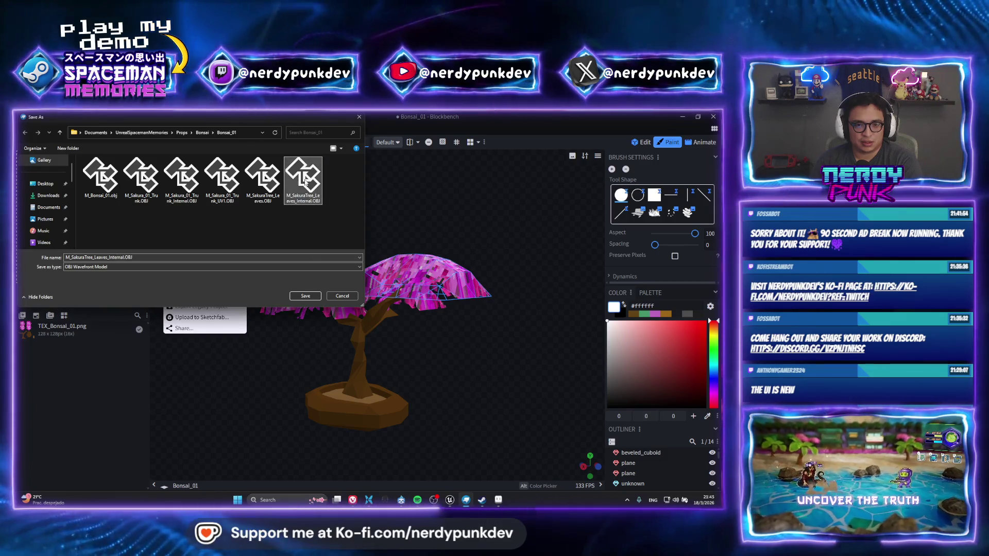
{"action": "key", "text": "Delete"}
{"action": "key", "text": "Delete"}
{"action": "key", "text": "Delete"}
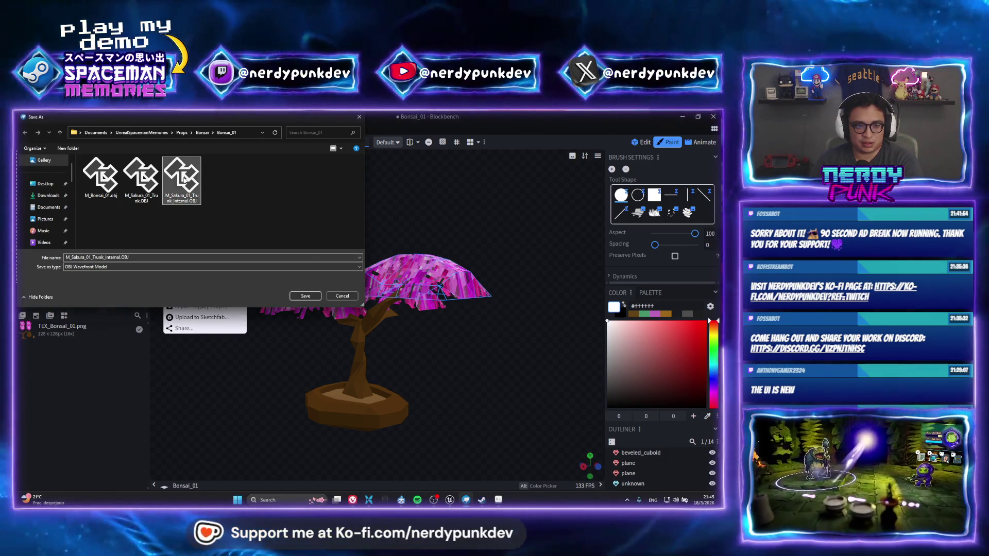
{"action": "key", "text": "Delete"}
{"action": "key", "text": "Delete"}
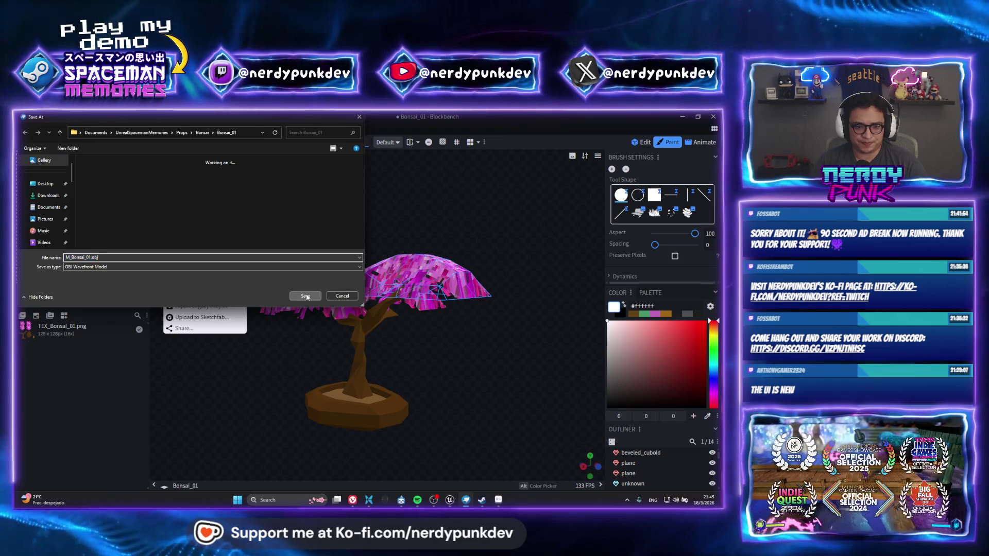
{"action": "left_click", "coordinate": [306, 297]}
{"action": "left_click", "coordinate": [384, 306]}
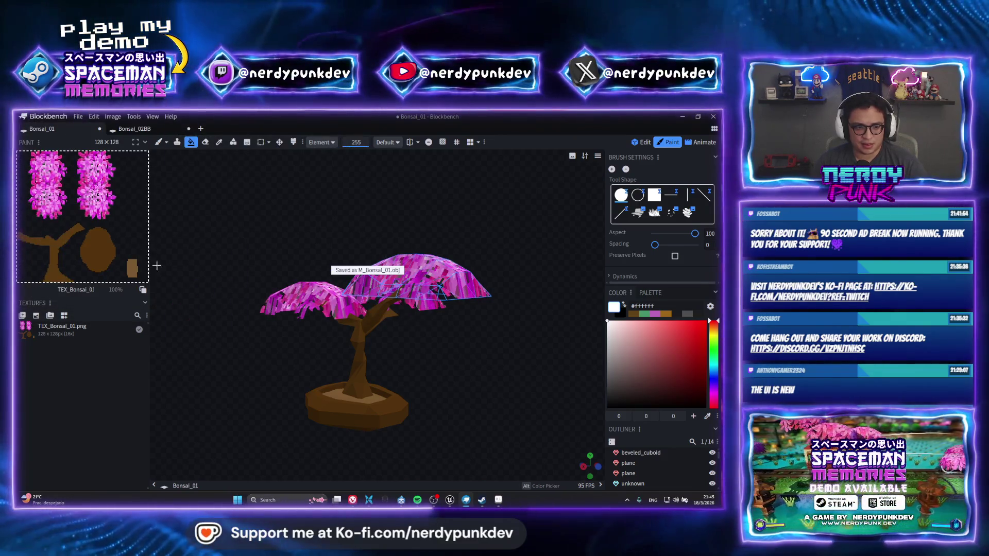
Step: In Unreal, select BonsaiProp_01 and browse to its asset folder
{"action": "left_click", "coordinate": [449, 500]}
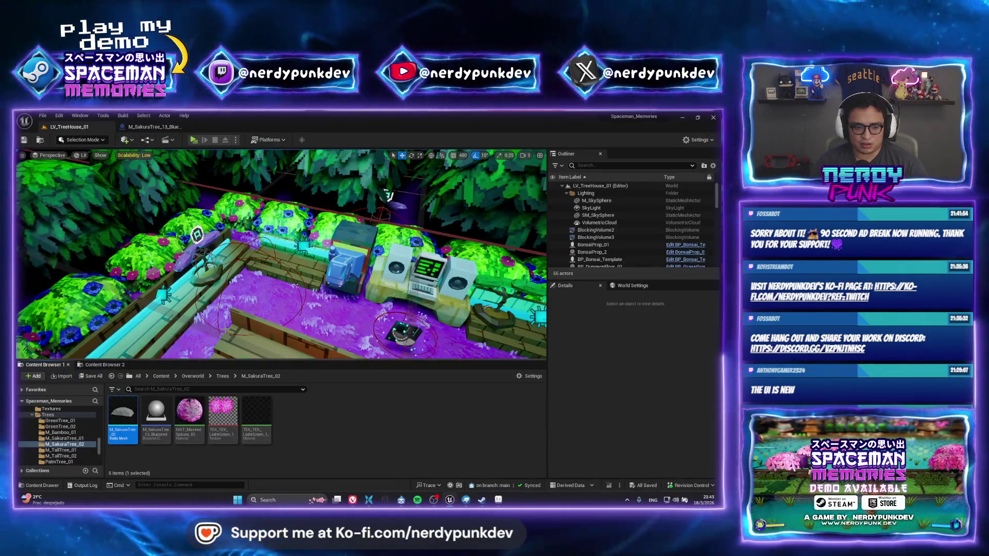
{"action": "left_click", "coordinate": [595, 244]}
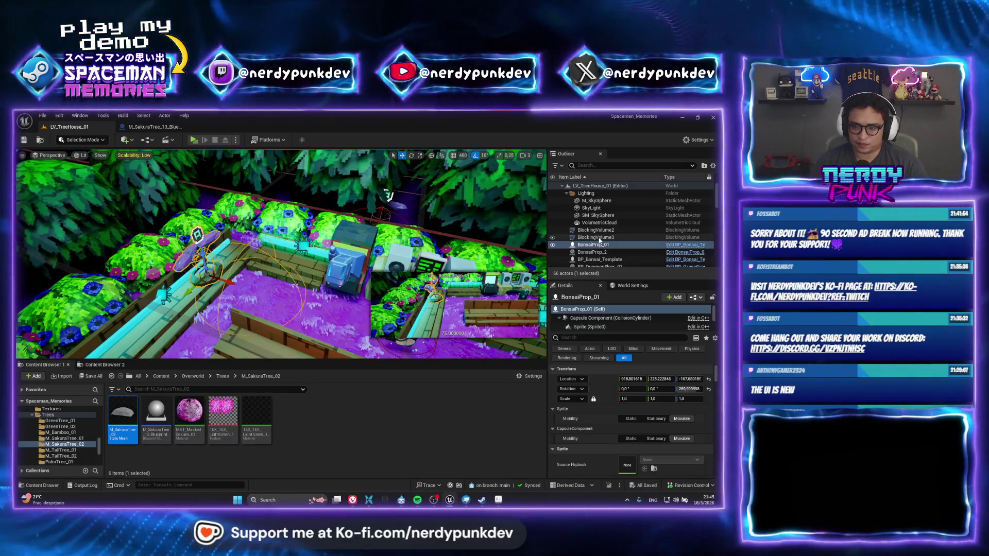
{"action": "right_click", "coordinate": [609, 246]}
{"action": "left_click", "coordinate": [623, 255]}
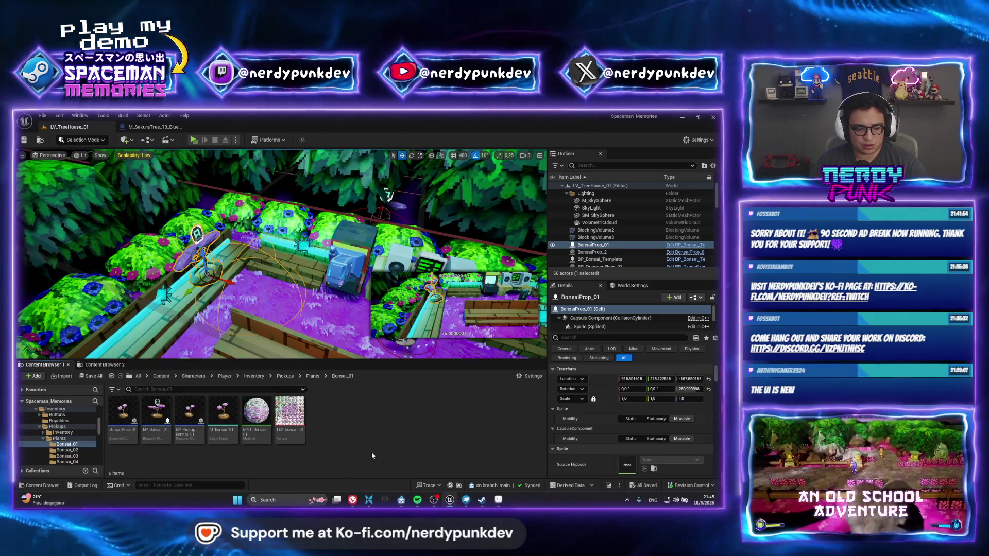
Step: Reimport the bonsai static mesh from the new M_Bonsai_01.obj and frame the prop in view
{"action": "right_click", "coordinate": [222, 411]}
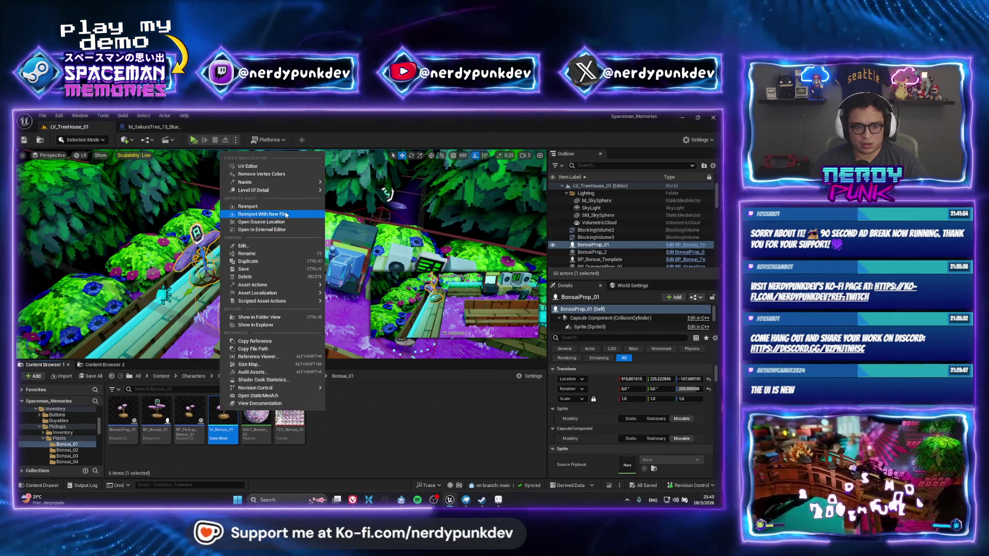
{"action": "left_click", "coordinate": [287, 214]}
{"action": "left_click", "coordinate": [116, 184]}
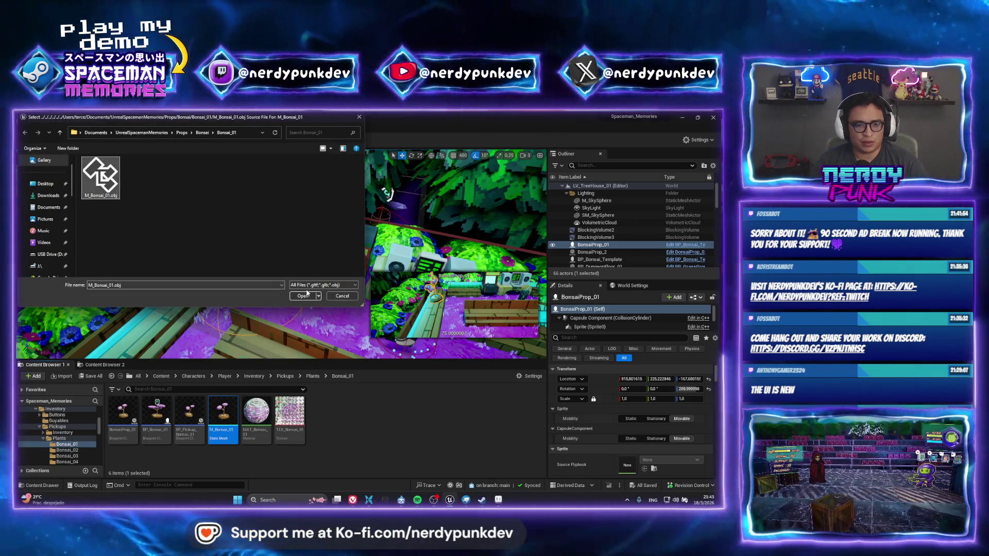
{"action": "left_click", "coordinate": [301, 296]}
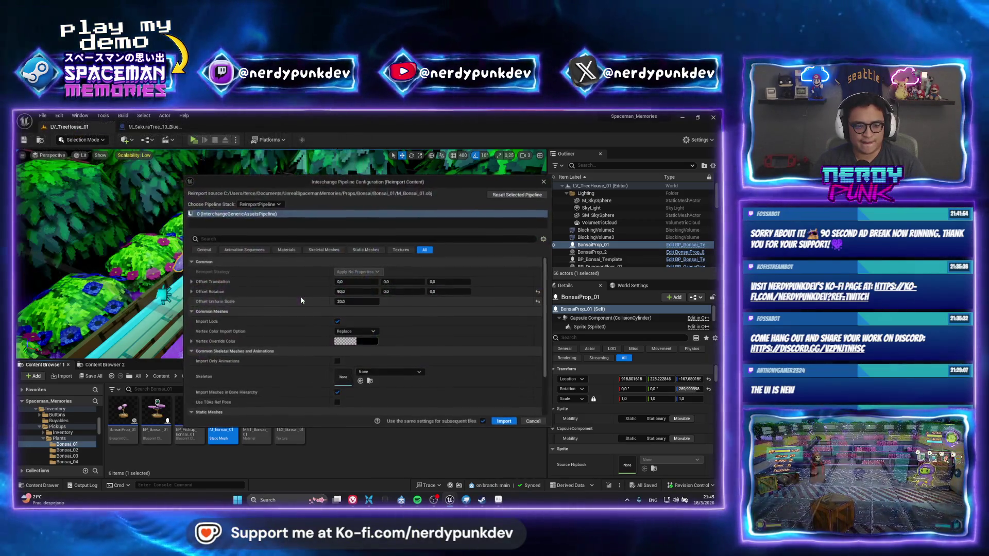
{"action": "left_click", "coordinate": [503, 421]}
{"action": "right_click_drag", "start_coordinate": [342, 347], "coordinate": [310, 293]}
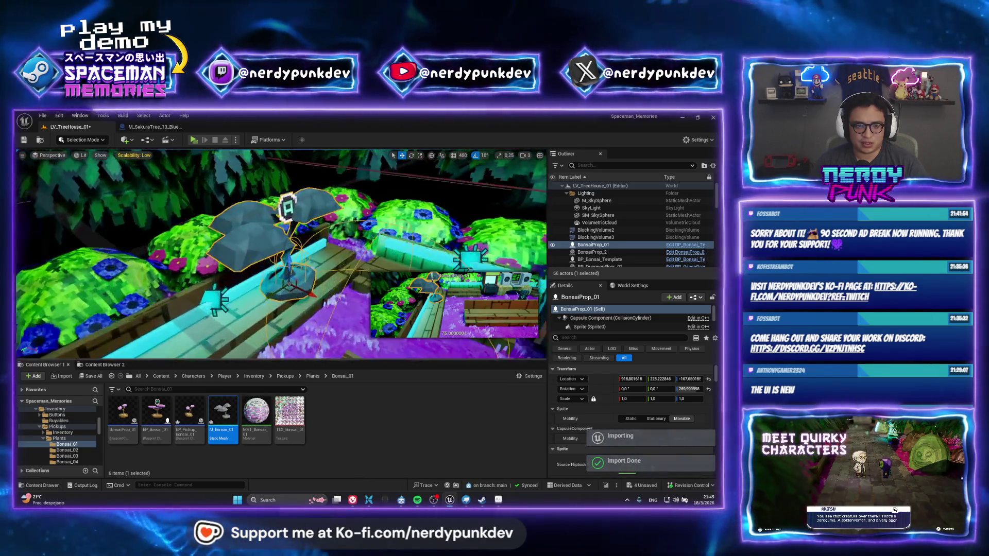
{"action": "key", "text": "f"}
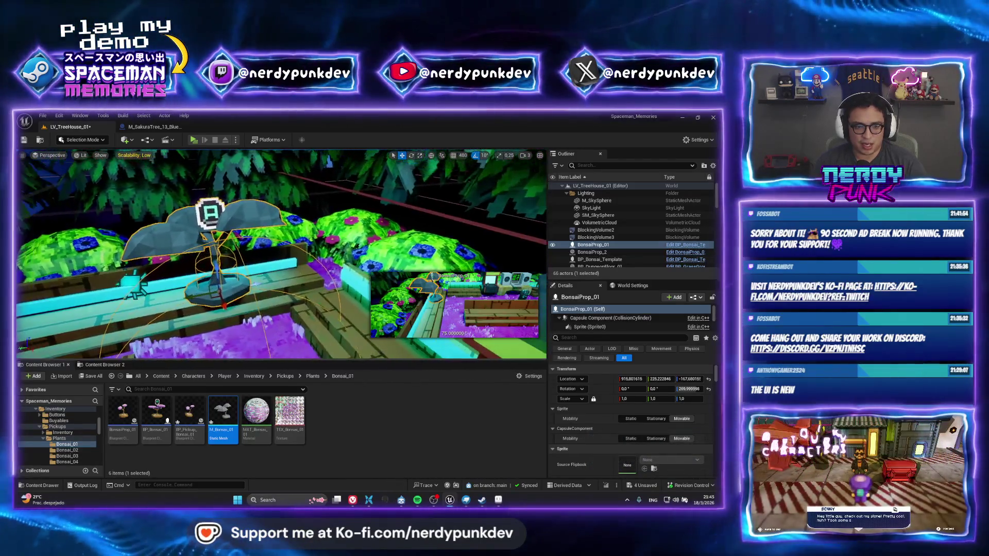
Step: Reimport TEX_Bonsai_01 from its updated PNG and open the M_Bonsai_01 mesh for editing
{"action": "right_click", "coordinate": [288, 411]}
{"action": "left_click", "coordinate": [320, 214]}
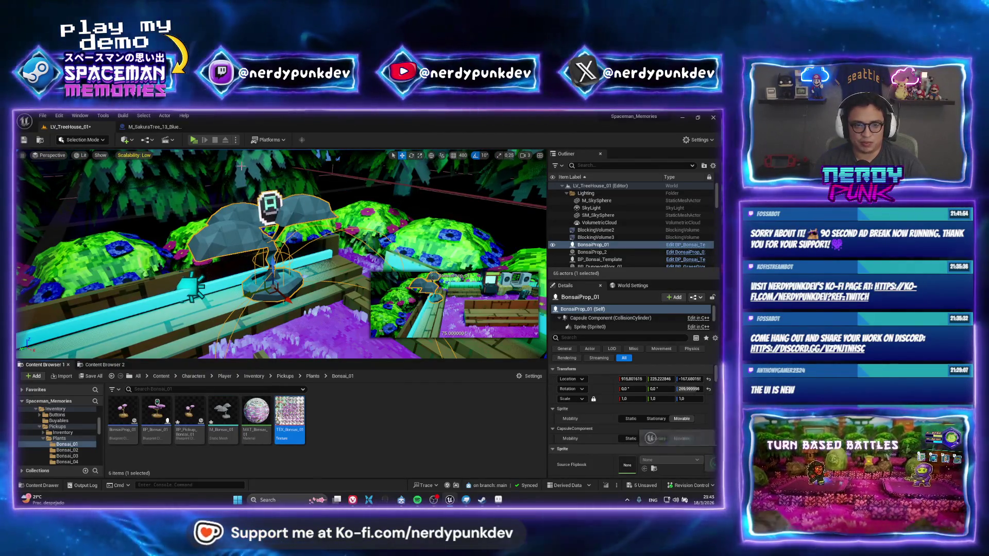
{"action": "right_click", "coordinate": [302, 398]}
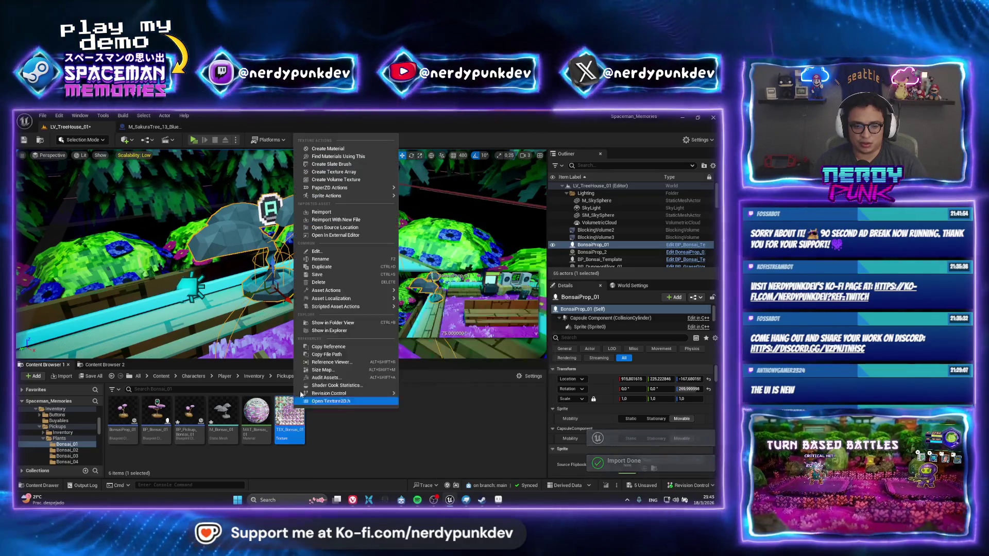
{"action": "left_click", "coordinate": [336, 220]}
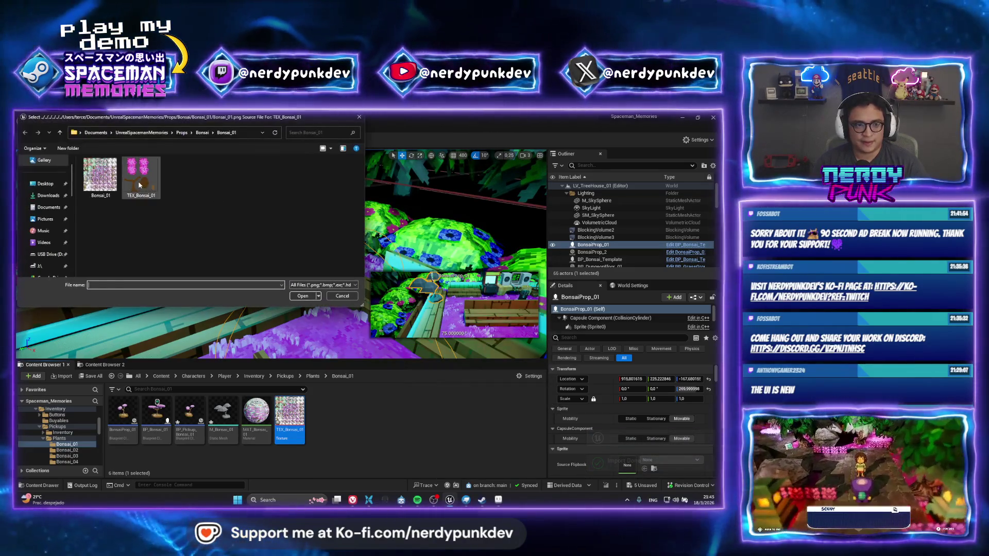
{"action": "left_click", "coordinate": [302, 296]}
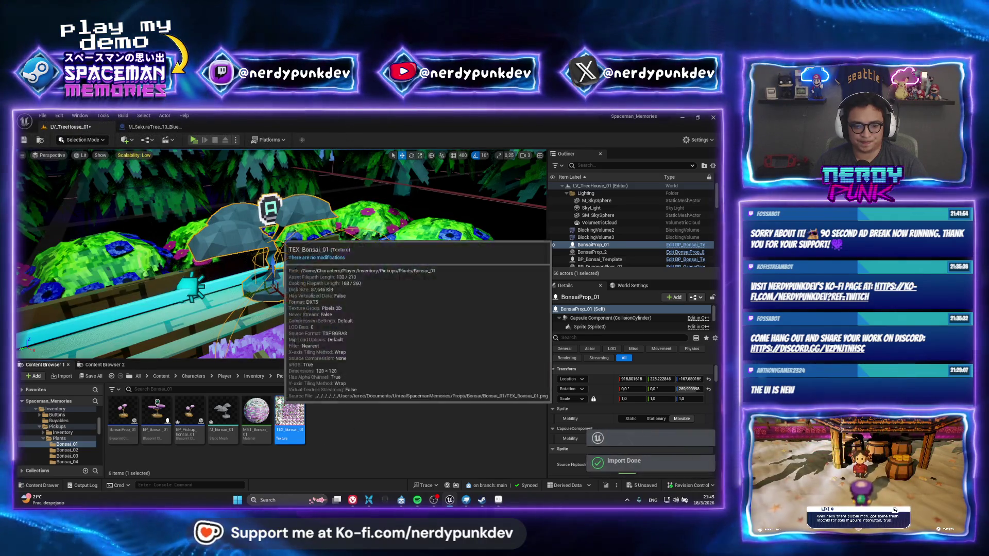
{"action": "left_click", "coordinate": [329, 410]}
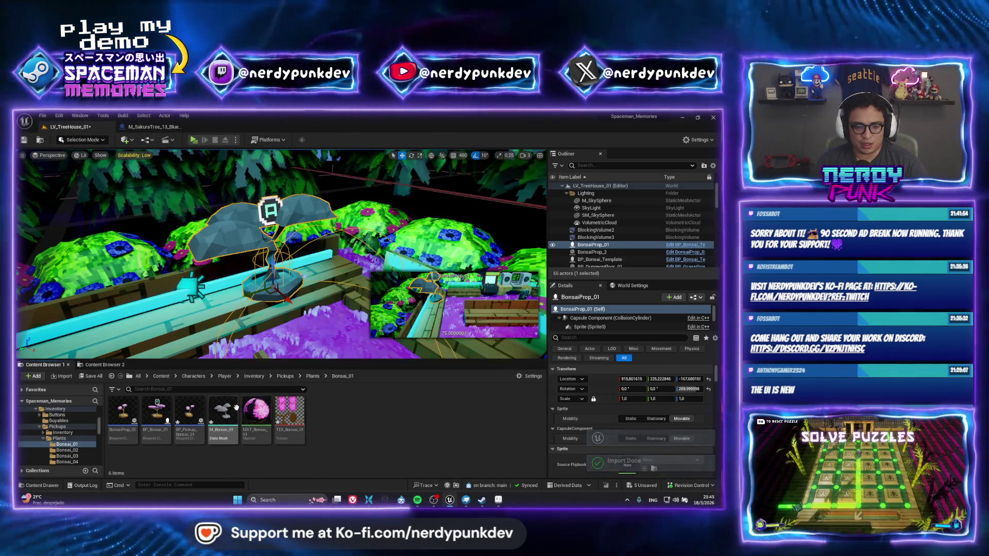
{"action": "double_click", "coordinate": [222, 408]}
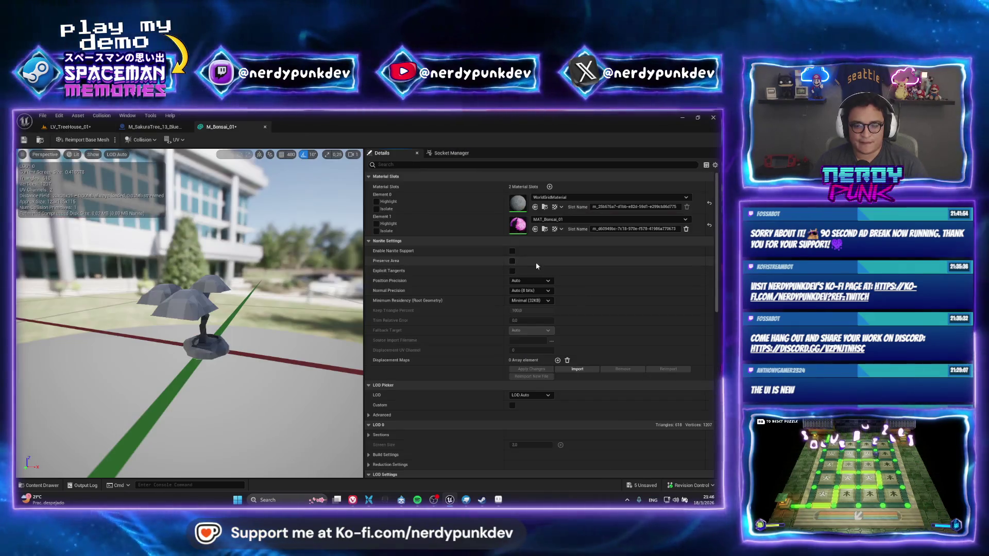
Step: Assign MAT_Bonsai_01 to Element 0 and delete the unused second material slot
{"action": "left_click", "coordinate": [575, 200]}
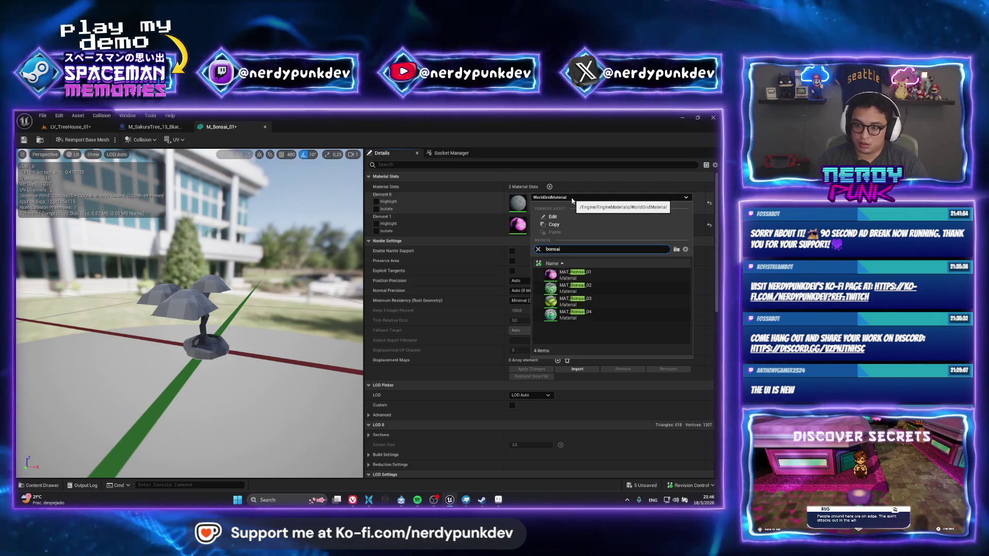
{"action": "left_click", "coordinate": [576, 276]}
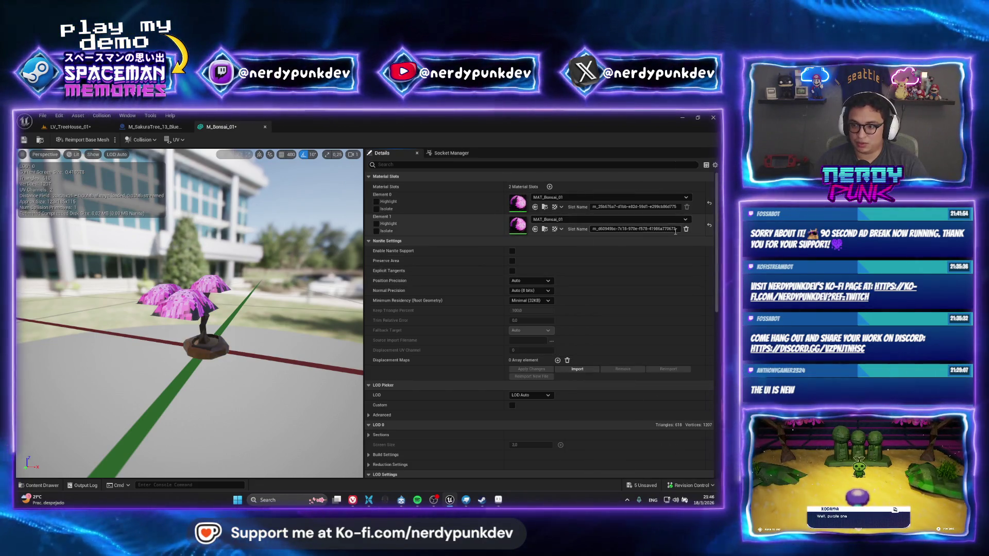
{"action": "left_click", "coordinate": [685, 229]}
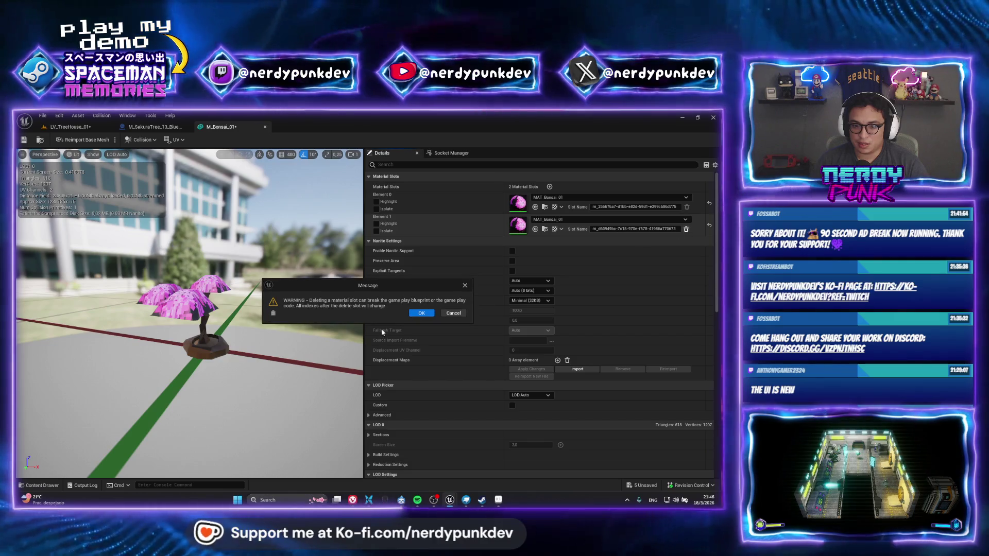
{"action": "left_click", "coordinate": [421, 312]}
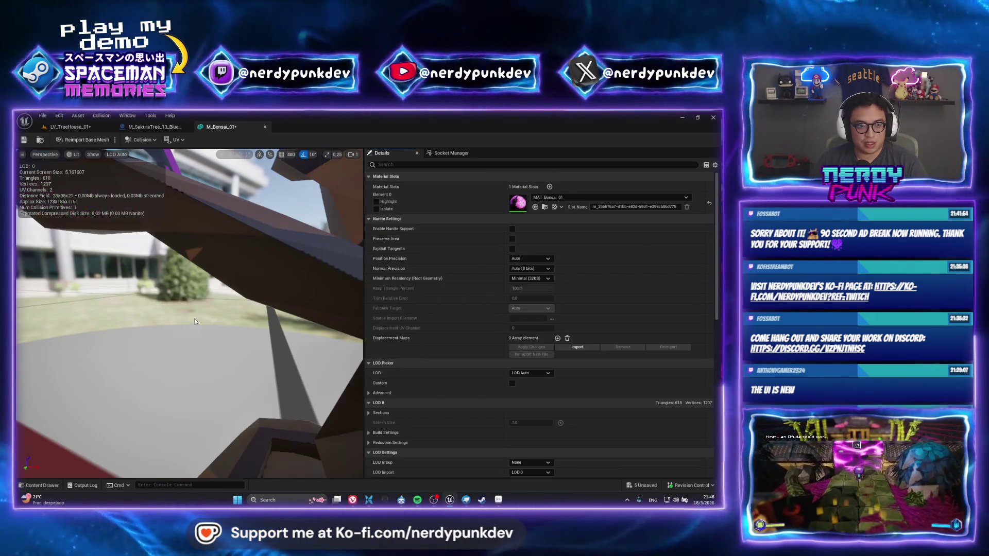
{"action": "left_click", "coordinate": [75, 128]}
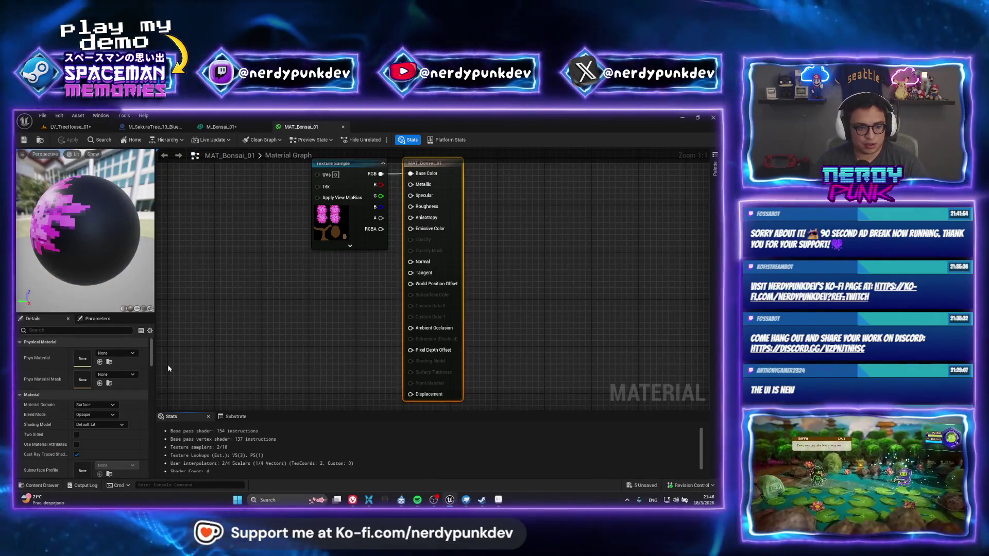
Step: Set MAT_Bonsai_01 to Masked blend mode with texture alpha as Opacity Mask, and apply
{"action": "left_click", "coordinate": [91, 416]}
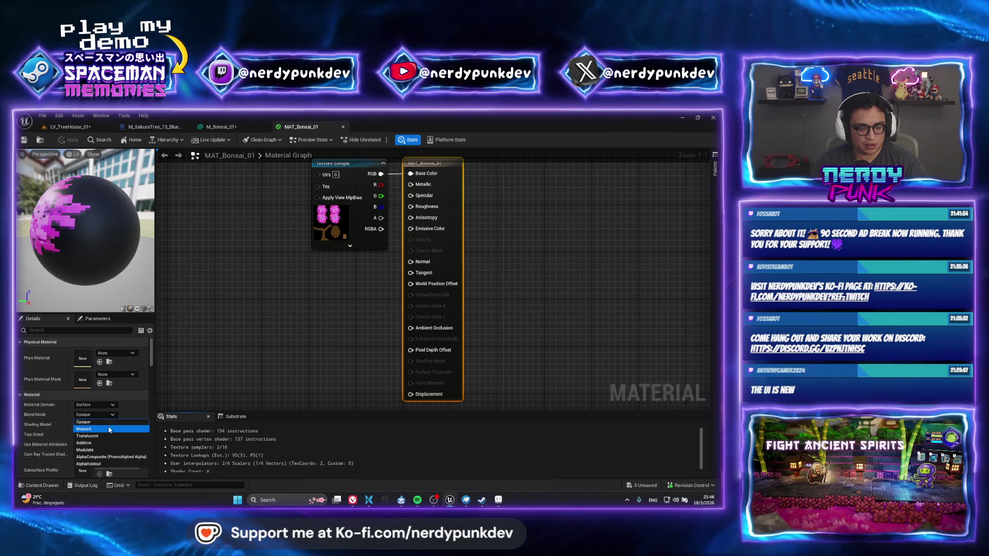
{"action": "left_click", "coordinate": [103, 430]}
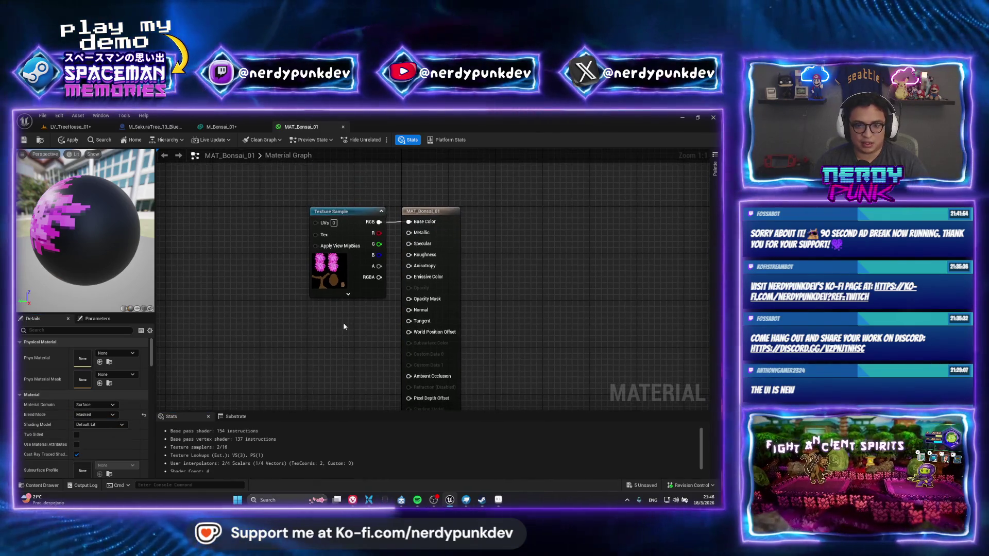
{"action": "left_click_drag", "start_coordinate": [410, 308], "coordinate": [409, 298]}
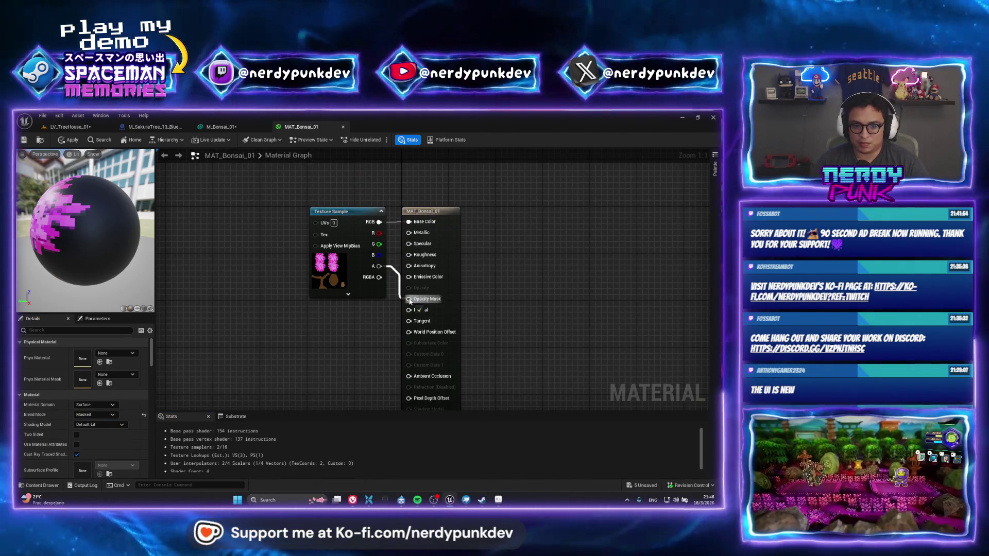
{"action": "left_click", "coordinate": [66, 140]}
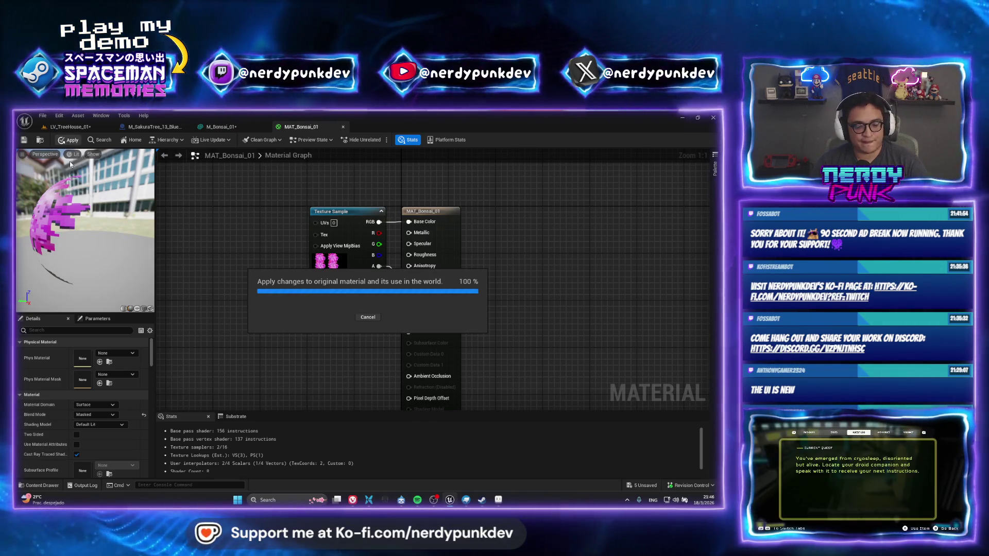
{"action": "left_click", "coordinate": [69, 126]}
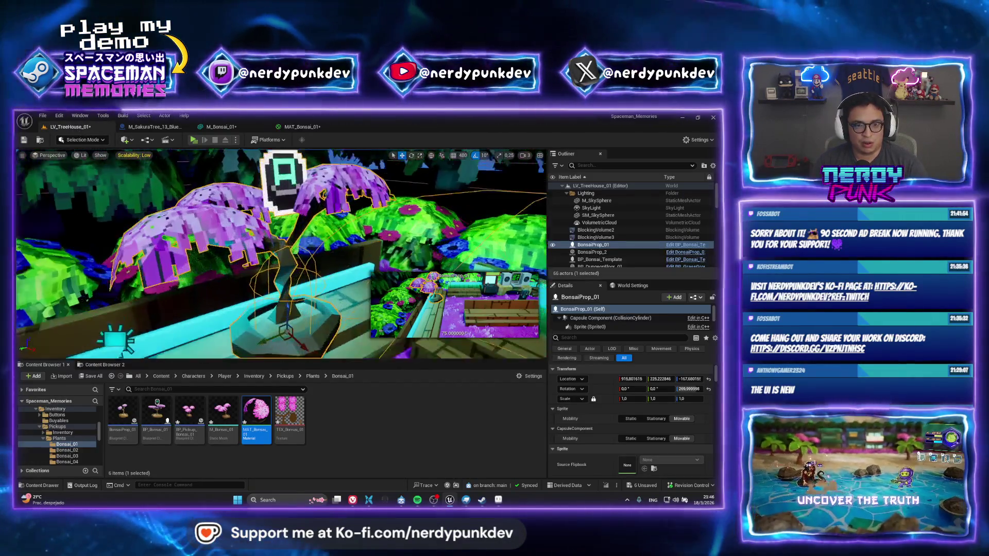
Step: Inspect TEX_Bonsai_01 briefly and fly the view over the treehouse garden
{"action": "right_click_drag", "start_coordinate": [283, 256], "coordinate": [282, 255]}
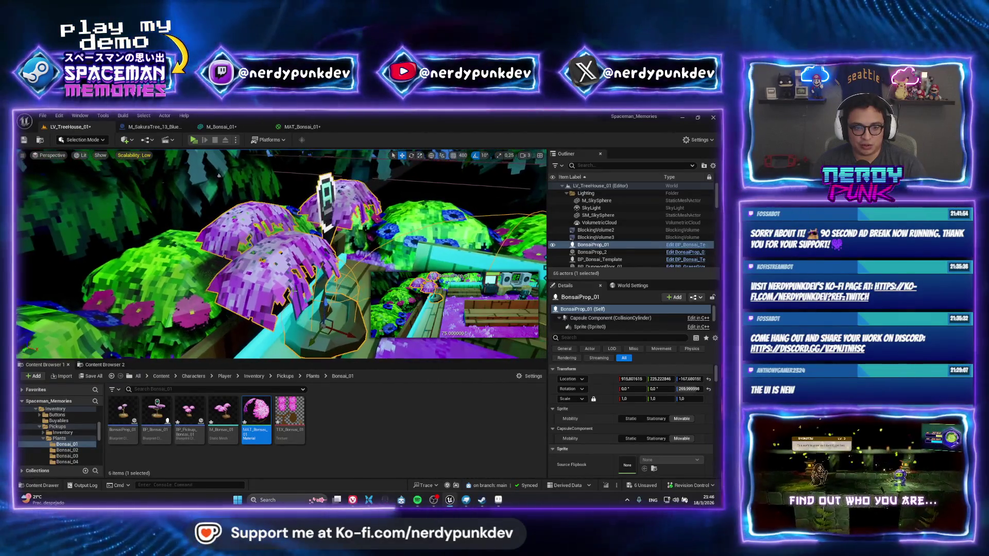
{"action": "double_click", "coordinate": [290, 413]}
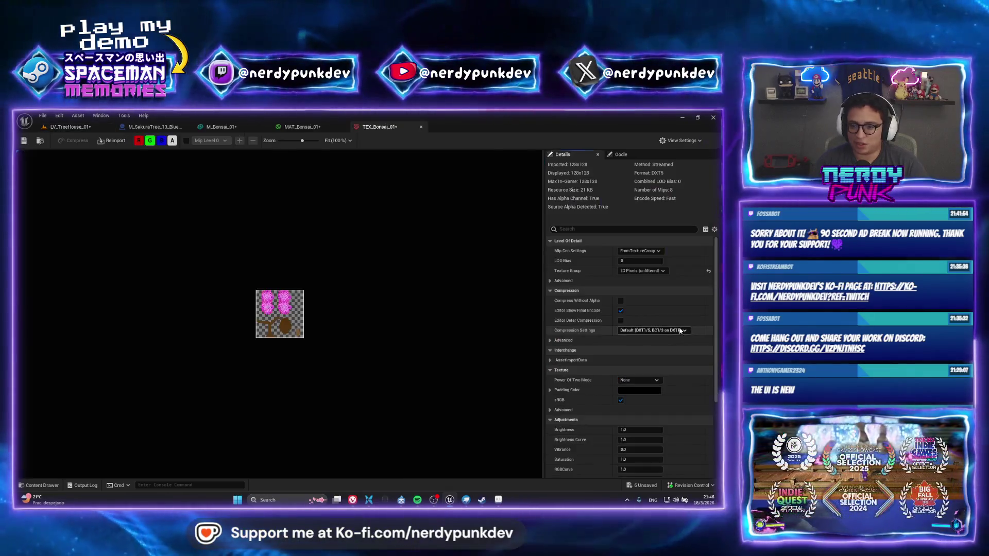
{"action": "left_click", "coordinate": [69, 126]}
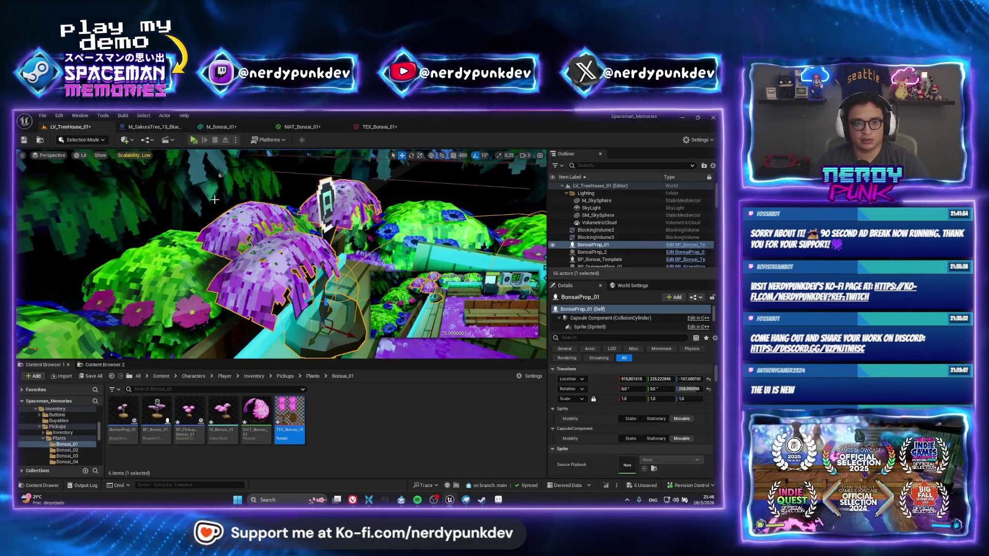
{"action": "right_click_drag", "start_coordinate": [278, 255], "coordinate": [278, 256]}
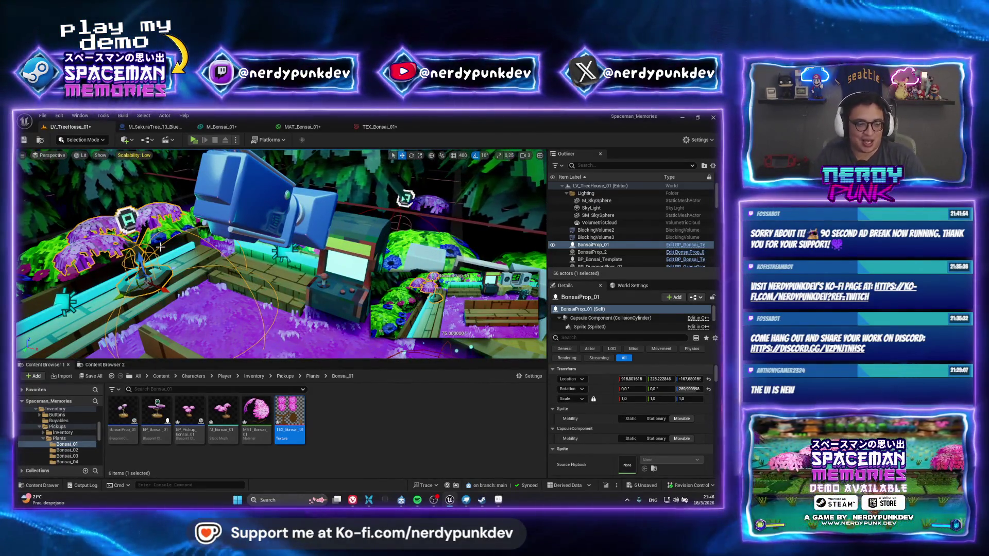
{"action": "right_click_drag", "start_coordinate": [160, 246], "coordinate": [160, 246]}
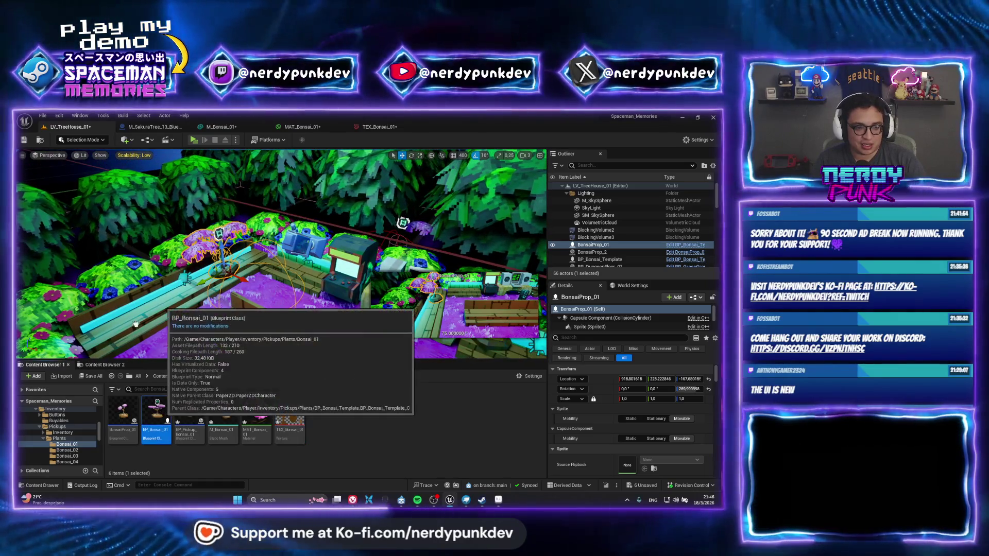
Step: Place a BP_Bonsai_01 near the bench and launch a Standalone Game preview
{"action": "left_click_drag", "start_coordinate": [155, 415], "coordinate": [131, 305]}
{"action": "key", "text": "Escape"}
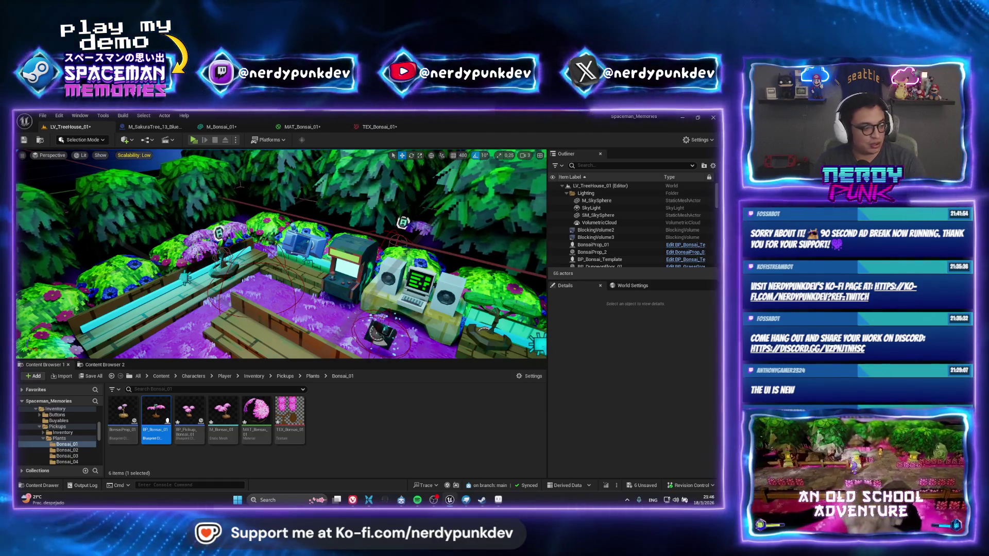
{"action": "right_click_drag", "start_coordinate": [276, 253], "coordinate": [276, 254]}
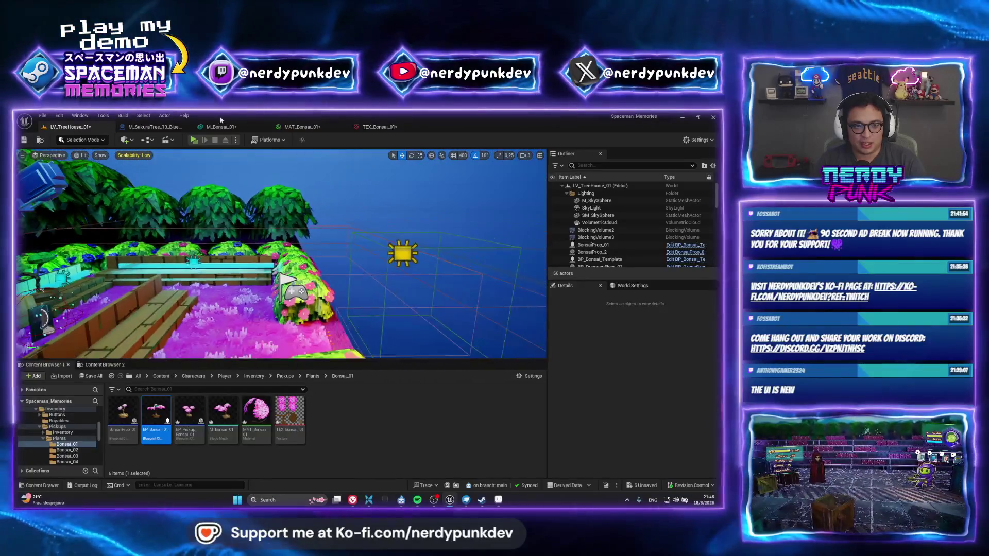
{"action": "left_click", "coordinate": [235, 140]}
{"action": "left_click", "coordinate": [289, 268]}
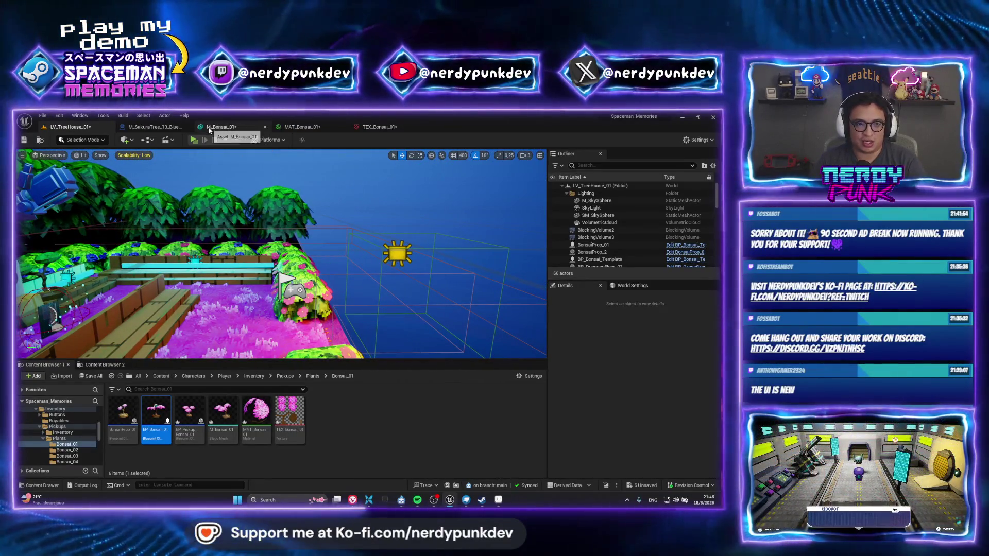
{"action": "left_click", "coordinate": [194, 140]}
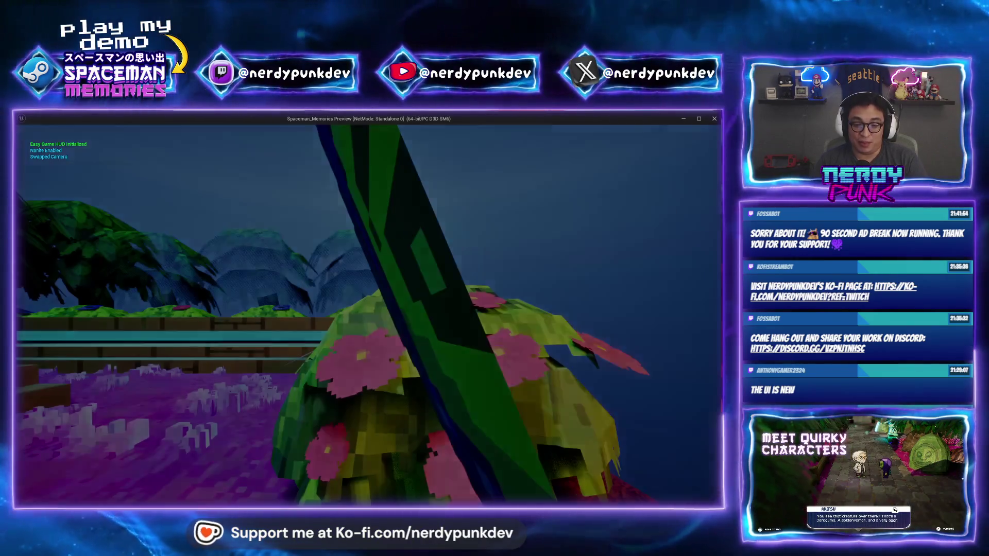
Step: Stop the preview, select BonsaiProp_01, and run a quick standalone play-test
{"action": "key", "text": "Escape"}
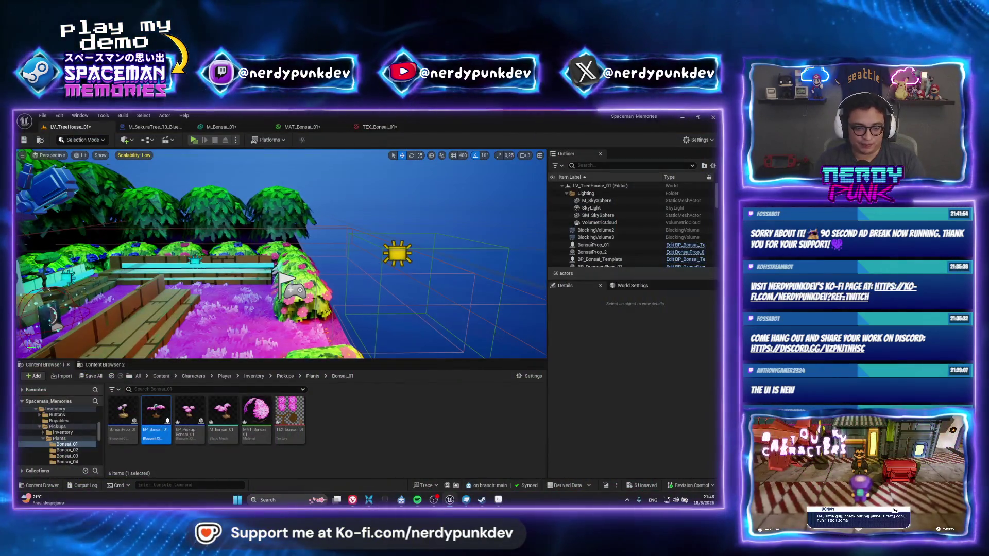
{"action": "mouse_move", "coordinate": [286, 255]}
{"action": "right_mouse_down"}
{"action": "mouse_move", "coordinate": [310, 219]}
{"action": "mouse_move", "coordinate": [233, 247]}
{"action": "right_mouse_up"}
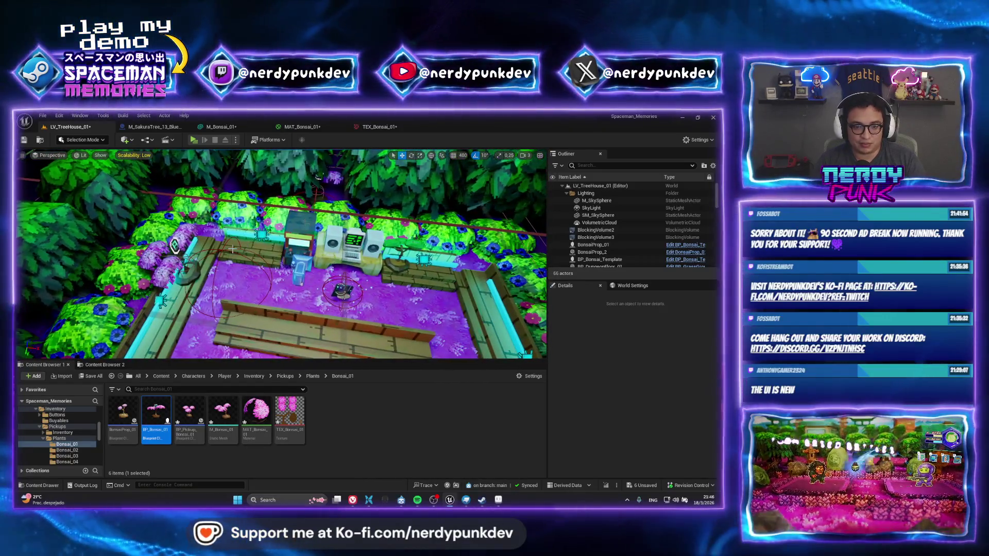
{"action": "left_click", "coordinate": [176, 245]}
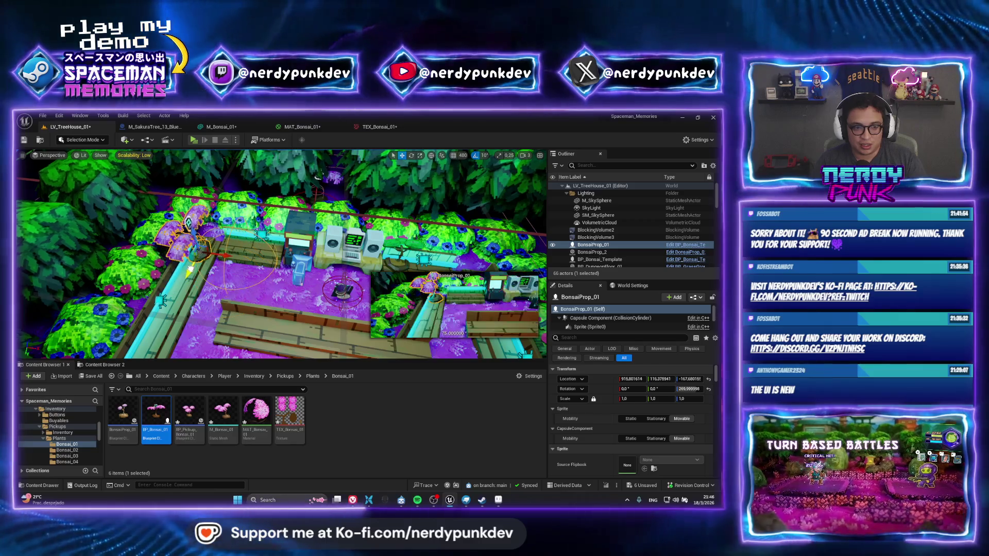
{"action": "left_click", "coordinate": [194, 140]}
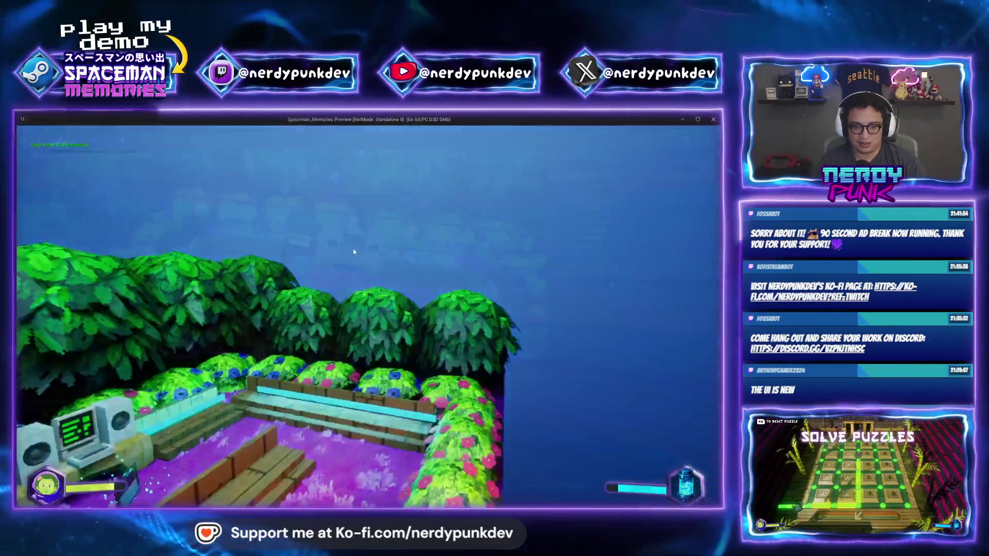
{"action": "key", "text": "Escape"}
Step: Relaunch the preview, walk around the garden with WASD, then end play
{"action": "left_click", "coordinate": [195, 140]}
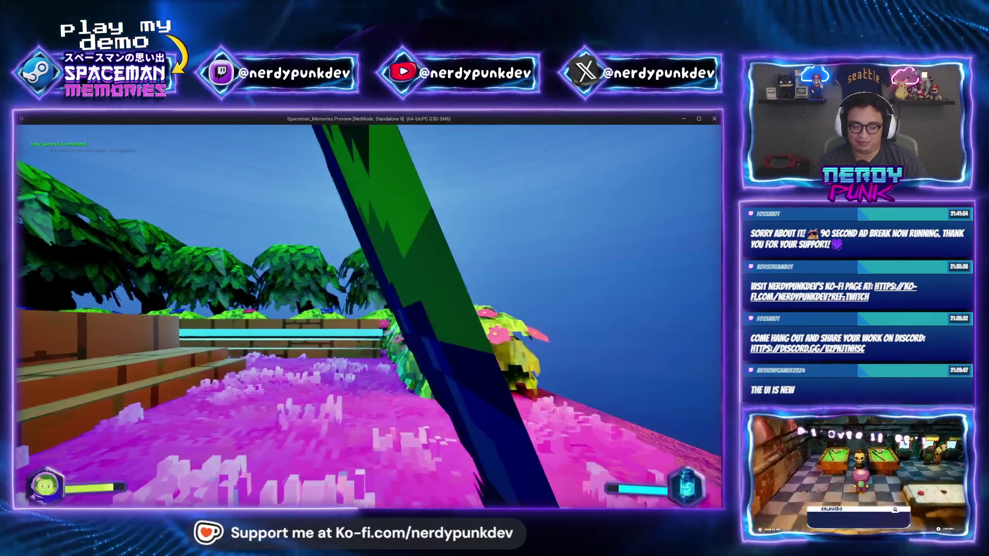
{"action": "key", "text": "w"}
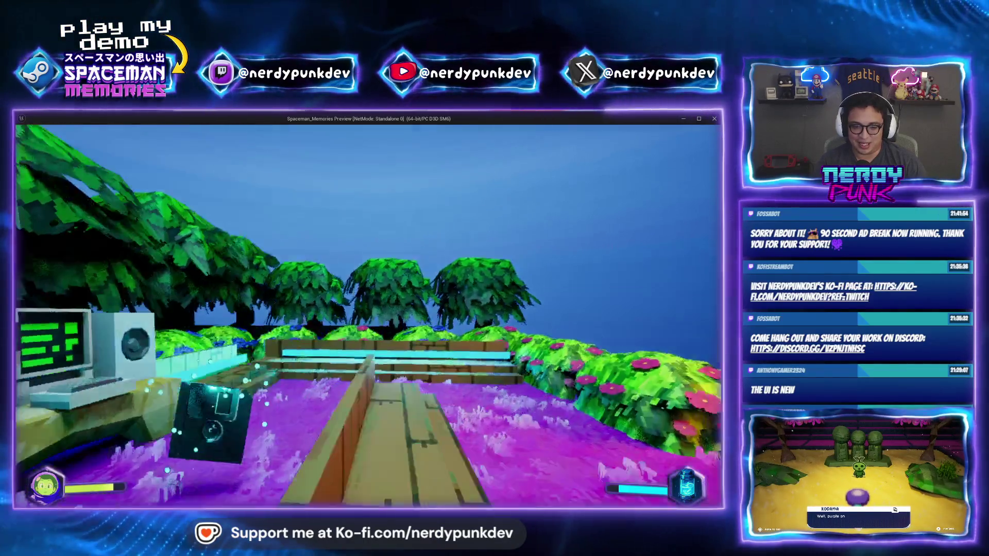
{"action": "key", "text": "a"}
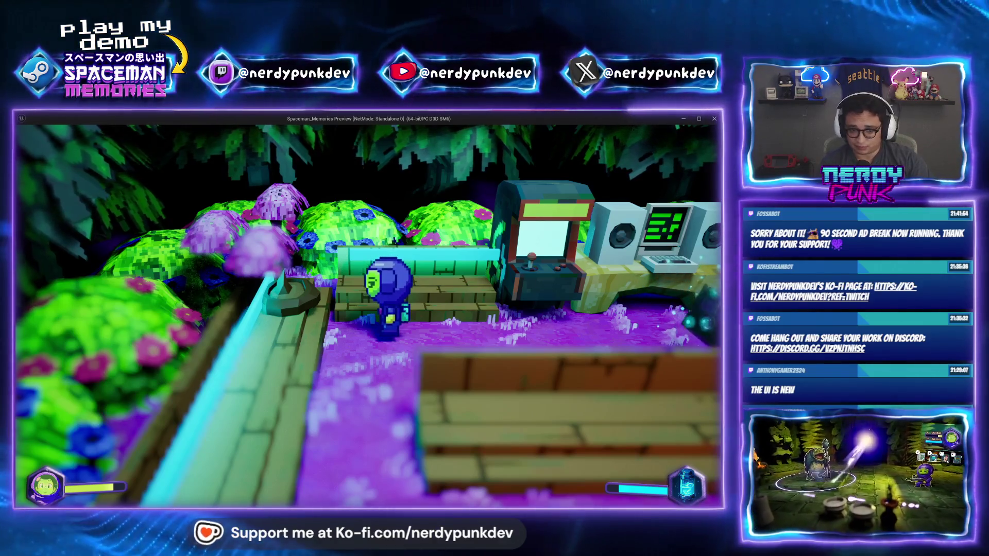
{"action": "key", "text": "Escape"}
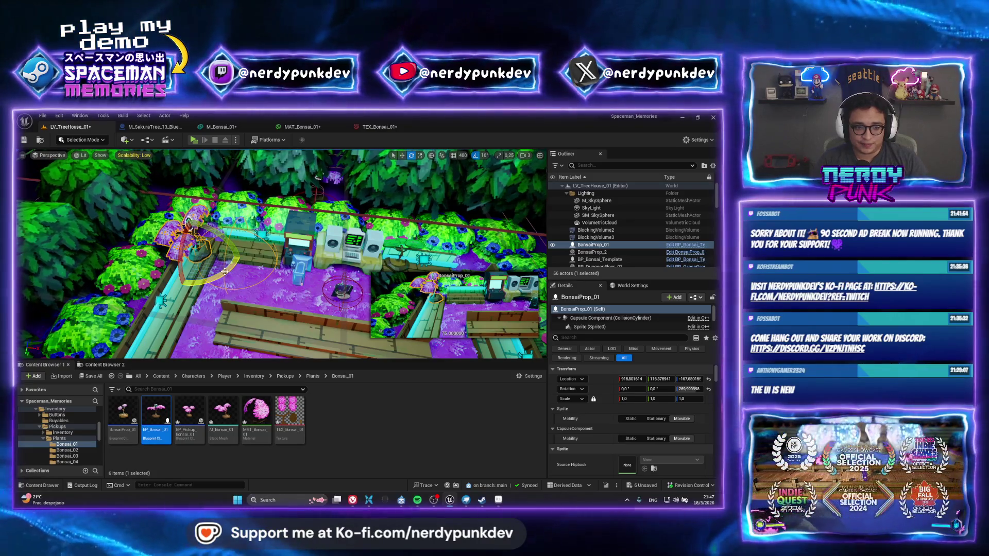
Step: Nudge the bonsai prop and reposition its DialogueCamera component in the garden
{"action": "mouse_move", "coordinate": [224, 266]}
{"action": "left_mouse_down"}
{"action": "mouse_move", "coordinate": [232, 278]}
{"action": "mouse_move", "coordinate": [241, 270]}
{"action": "left_mouse_up"}
{"action": "key", "text": "w"}
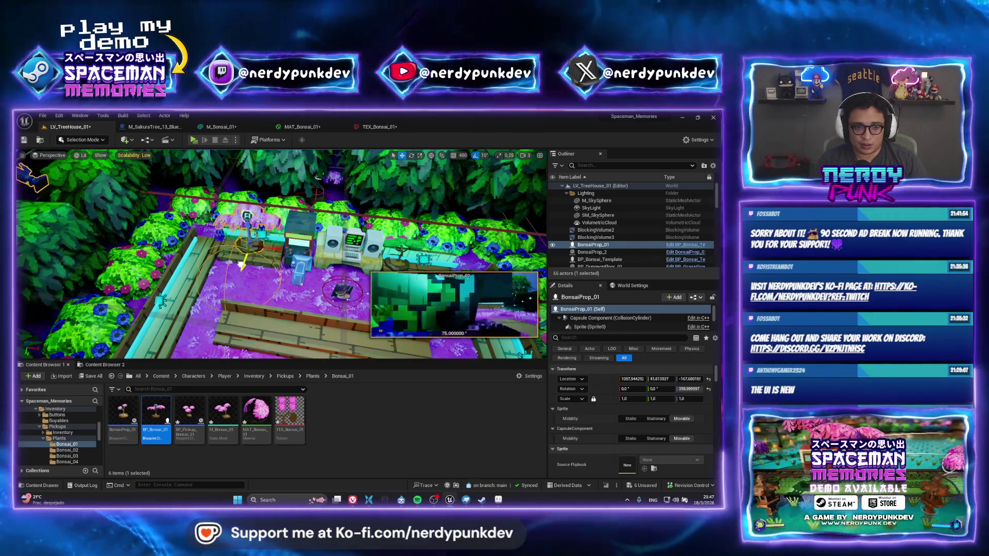
{"action": "mouse_move", "coordinate": [318, 174]}
{"action": "right_mouse_down"}
{"action": "mouse_move", "coordinate": [305, 197]}
{"action": "mouse_move", "coordinate": [599, 333]}
{"action": "right_mouse_up"}
{"action": "scroll", "coordinate": [626, 327], "scroll_direction": "down", "scroll_amount": 2}
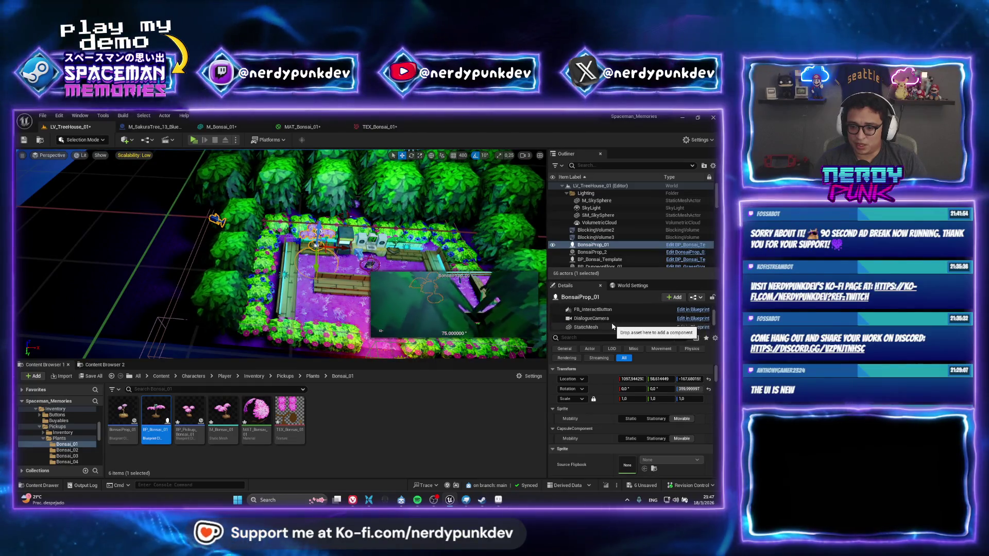
{"action": "left_click", "coordinate": [610, 308]}
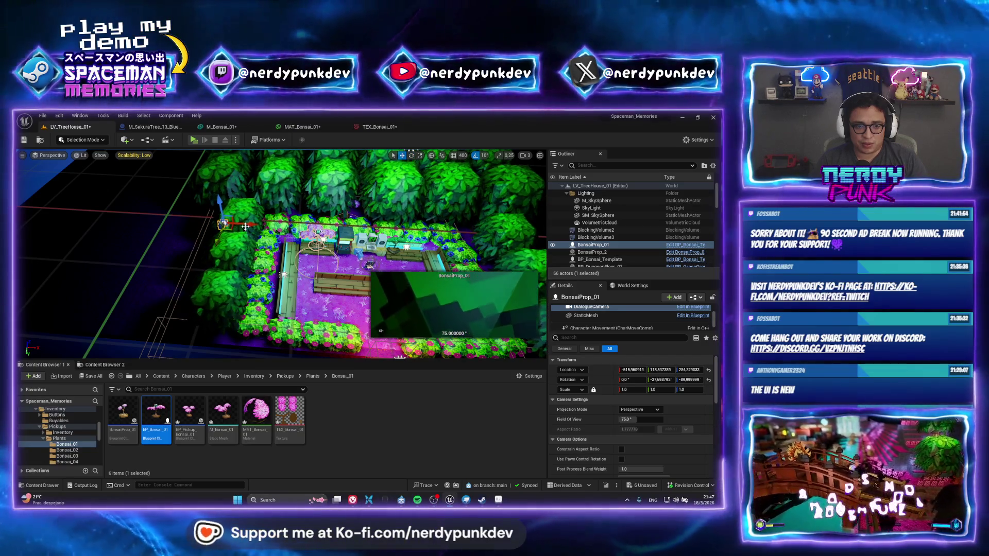
{"action": "left_click_drag", "start_coordinate": [244, 226], "coordinate": [309, 230]}
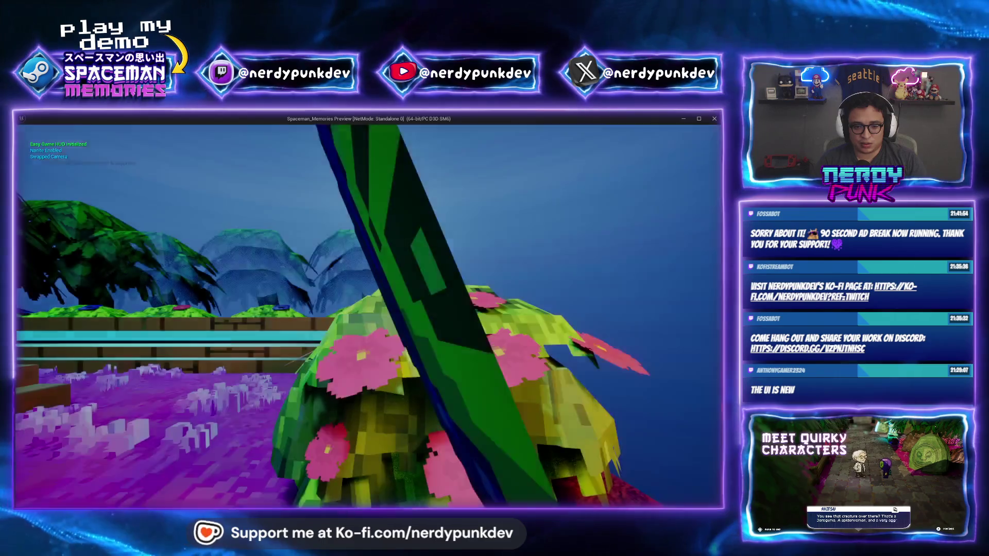
{"action": "key", "text": "Escape"}
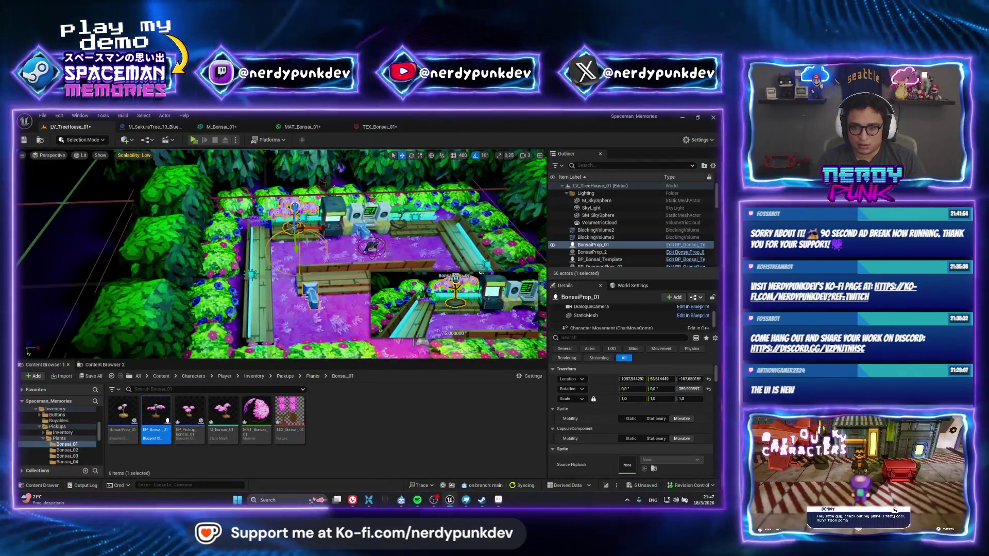
Step: Accidentally delete the bonsai prop, briefly play-test, and fly through the garden selecting actors
{"action": "key", "text": "Delete"}
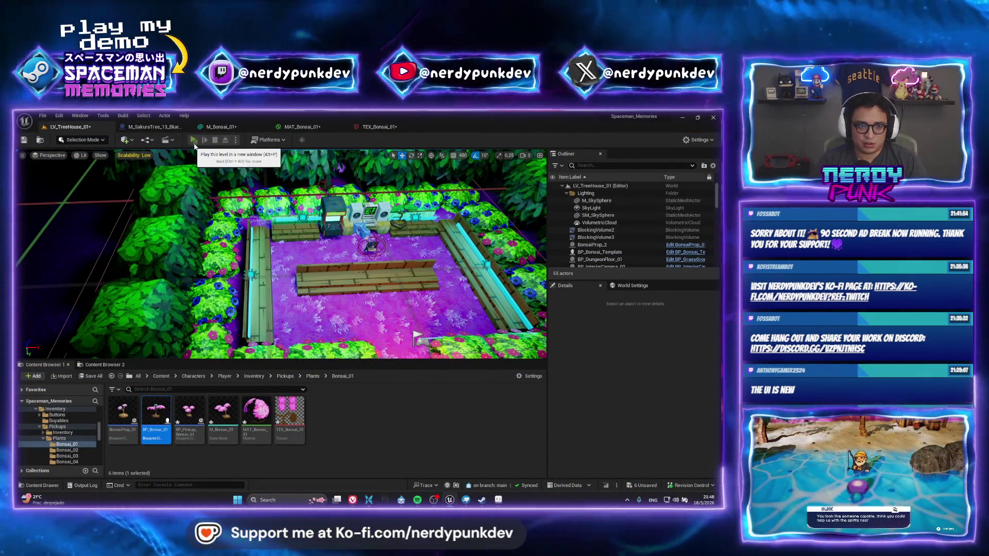
{"action": "left_click", "coordinate": [193, 140]}
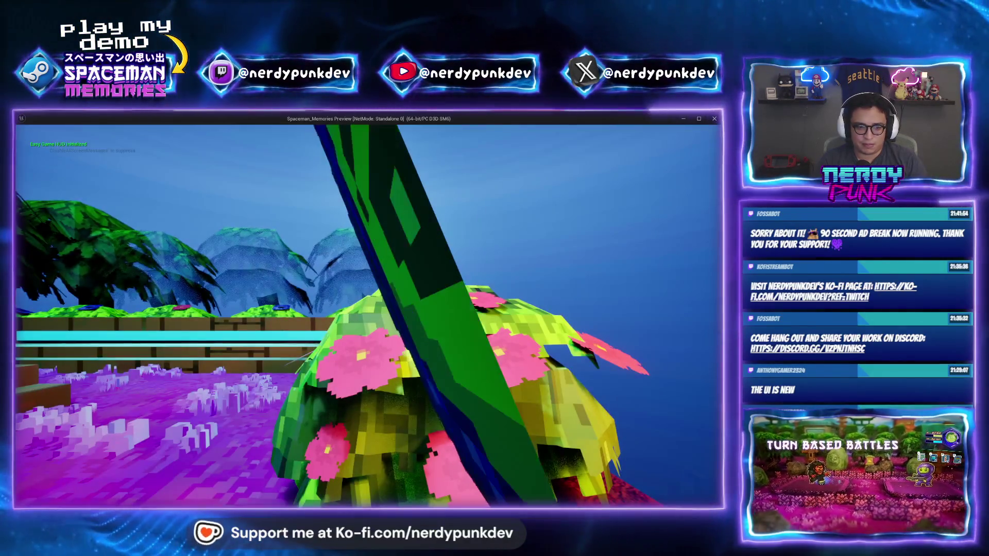
{"action": "key", "text": "Escape"}
{"action": "right_click_drag", "start_coordinate": [415, 338], "coordinate": [417, 310]}
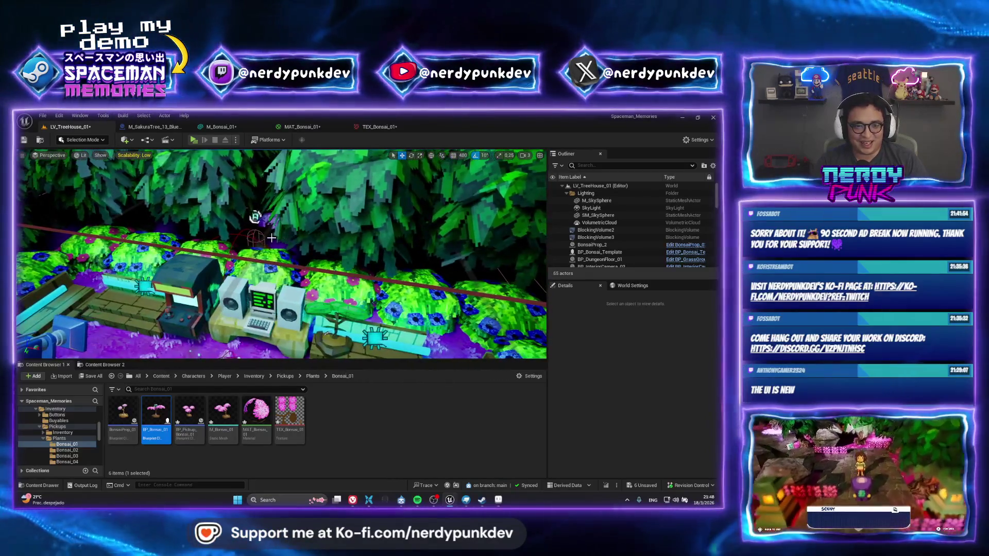
{"action": "left_click", "coordinate": [249, 235]}
{"action": "right_click_drag", "start_coordinate": [281, 255], "coordinate": [281, 255]}
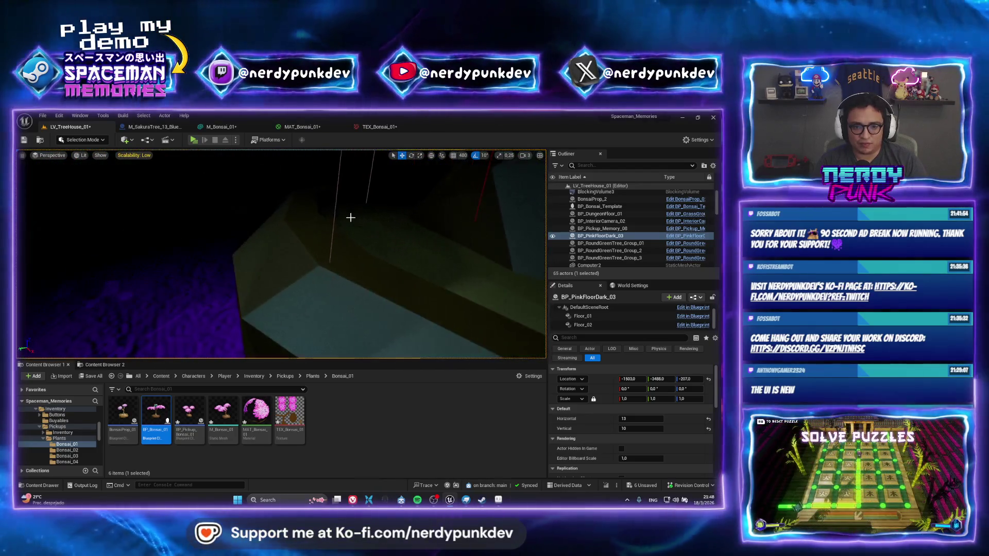
{"action": "left_click", "coordinate": [327, 250]}
{"action": "mouse_move", "coordinate": [327, 249]}
{"action": "right_mouse_down"}
{"action": "mouse_move", "coordinate": [226, 254]}
{"action": "mouse_move", "coordinate": [307, 246]}
{"action": "right_mouse_up"}
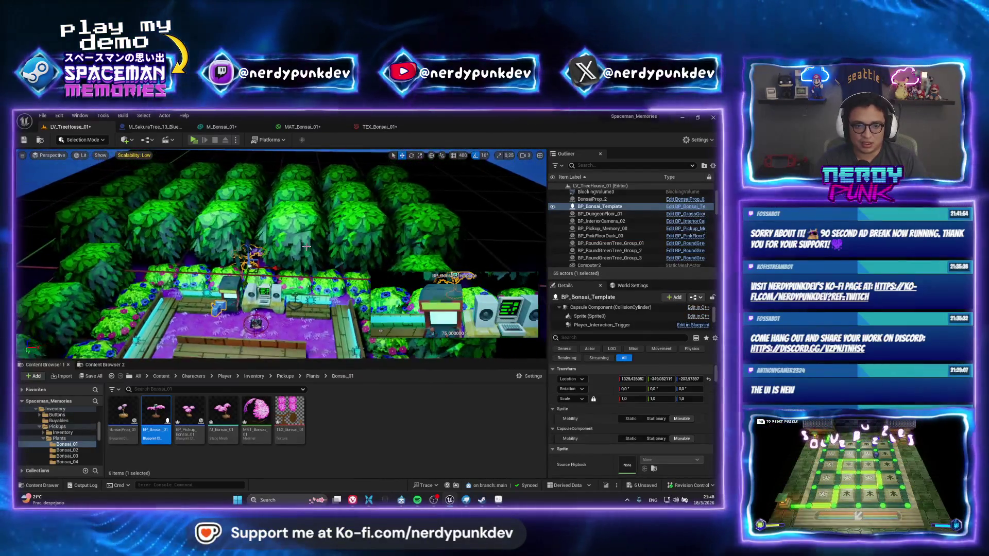
{"action": "key", "text": "Escape"}
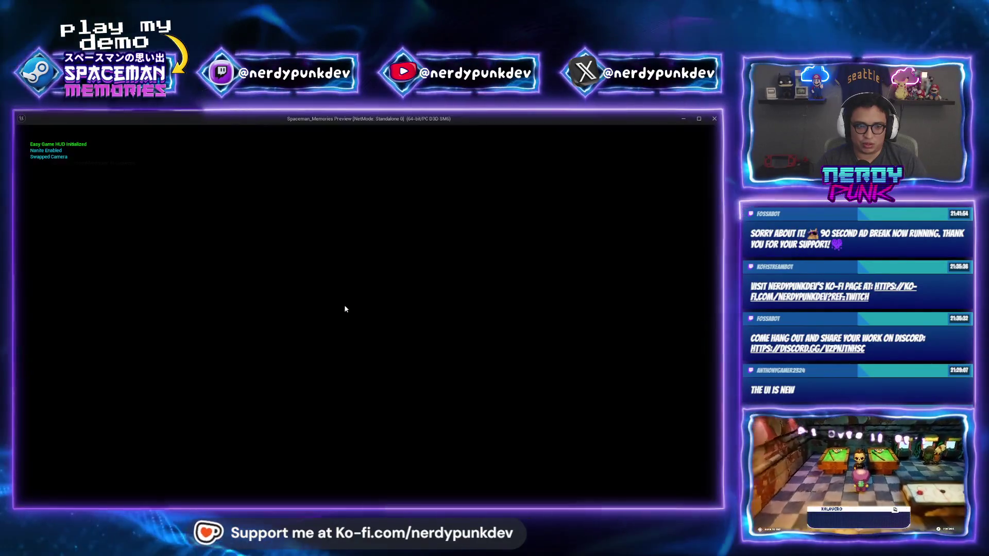
{"action": "key", "text": "Escape"}
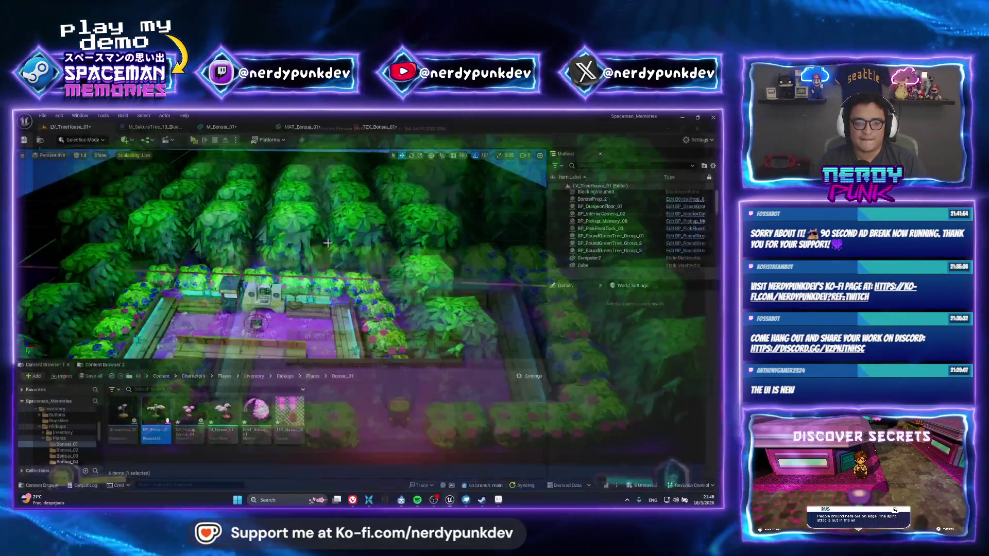
Step: Undo with Ctrl+Z until the deleted bonsai actors are restored, then frame the room again
{"action": "key", "text": "ctrl+z"}
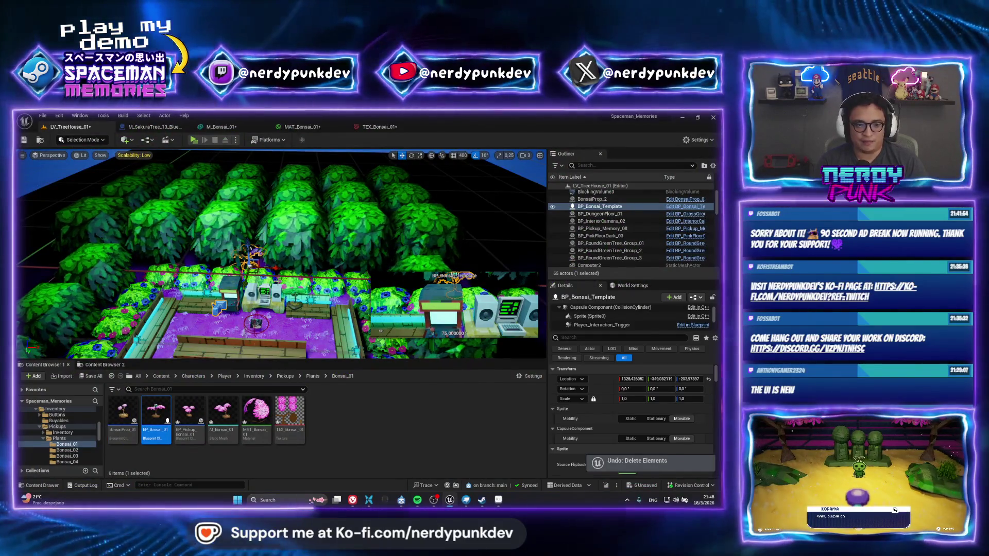
{"action": "key", "text": "ctrl+z"}
{"action": "key", "text": "ctrl+z"}
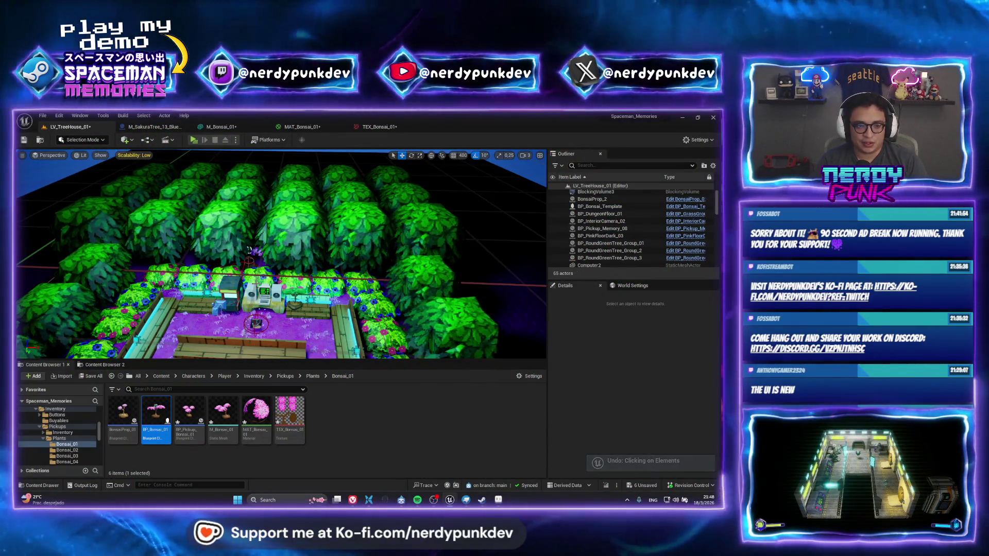
{"action": "key", "text": "ctrl+z"}
{"action": "left_click", "coordinate": [255, 257]}
{"action": "key", "text": "f"}
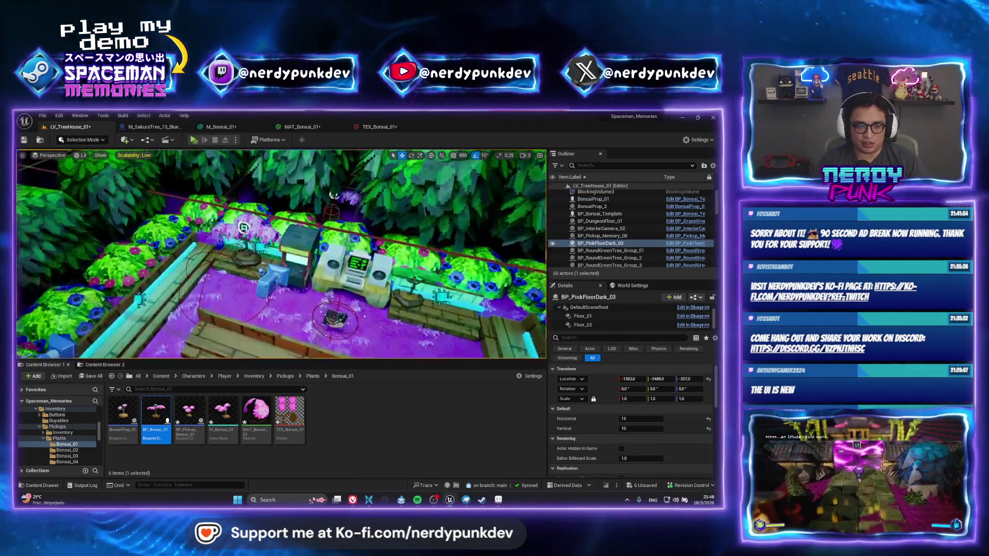
{"action": "key", "text": "Escape"}
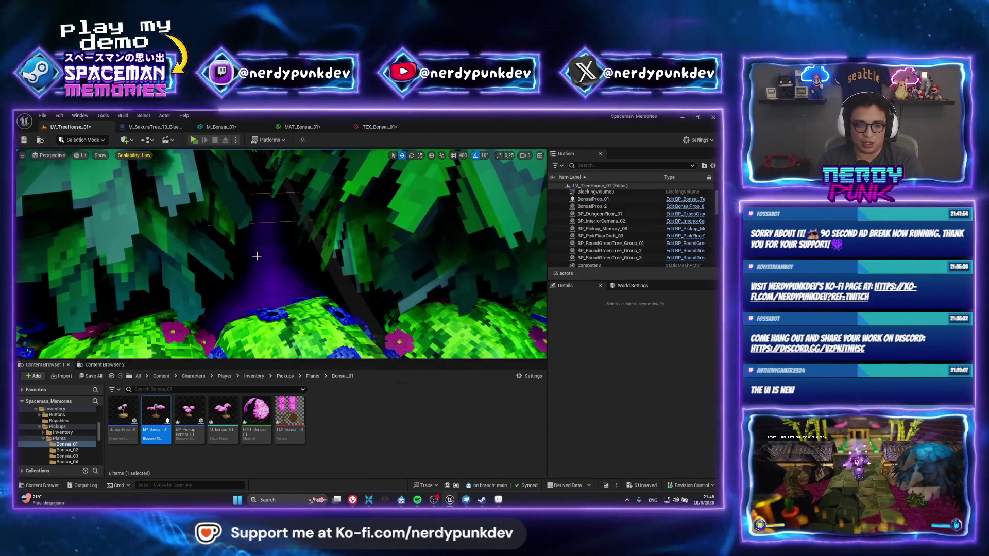
{"action": "right_click_drag", "start_coordinate": [239, 155], "coordinate": [239, 155]}
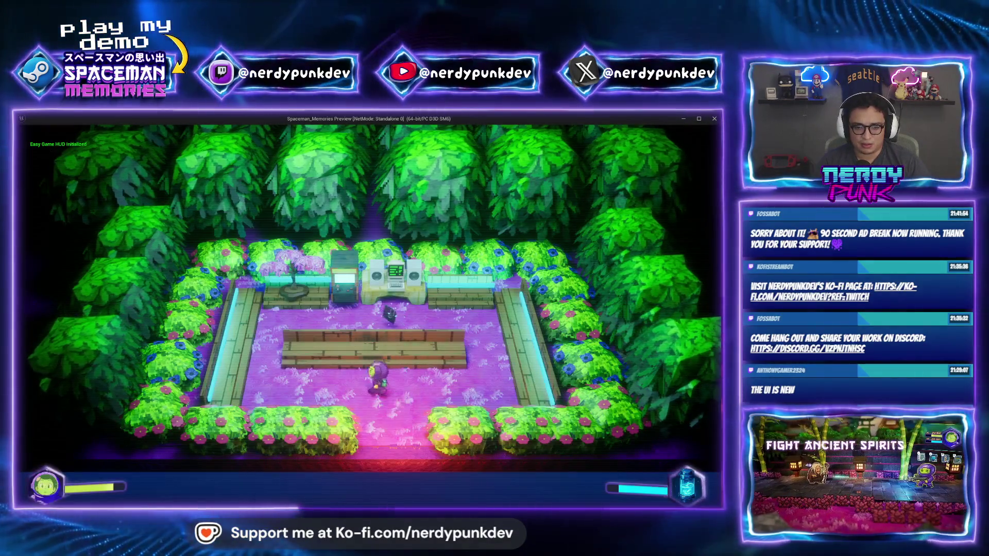
Step: Walk the character up to the bonsai tree with WASD and stop the play-test
{"action": "key", "text": "a"}
{"action": "key", "text": "w"}
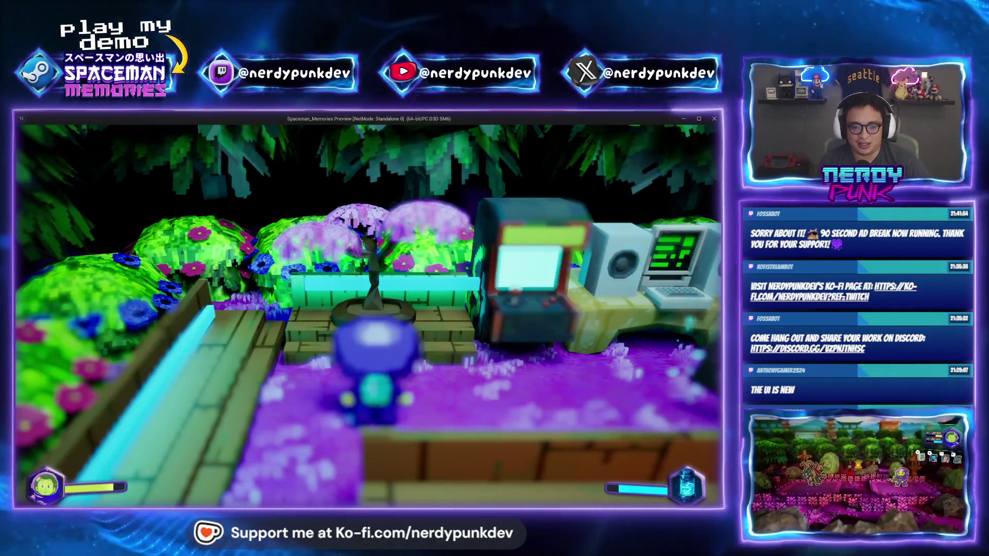
{"action": "key", "text": "Escape"}
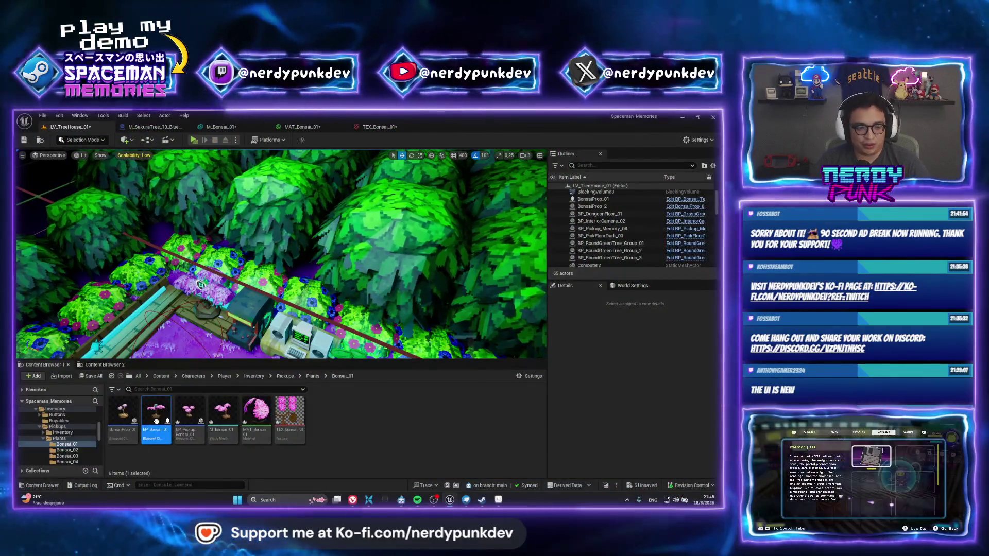
Step: Select BonsaiProp_01, play-test again with Alt+P, walk the floor and stop
{"action": "left_click", "coordinate": [593, 198]}
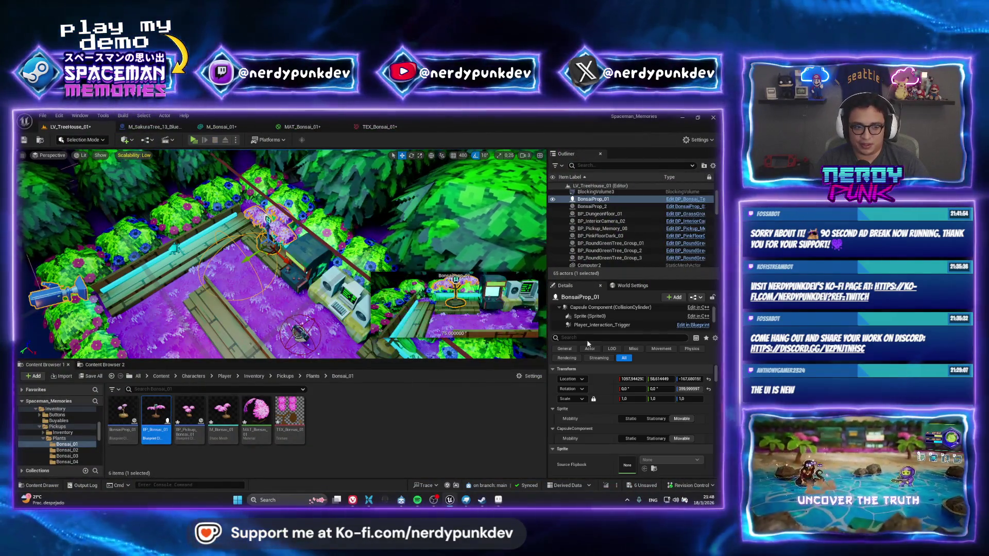
{"action": "key", "text": "alt+p"}
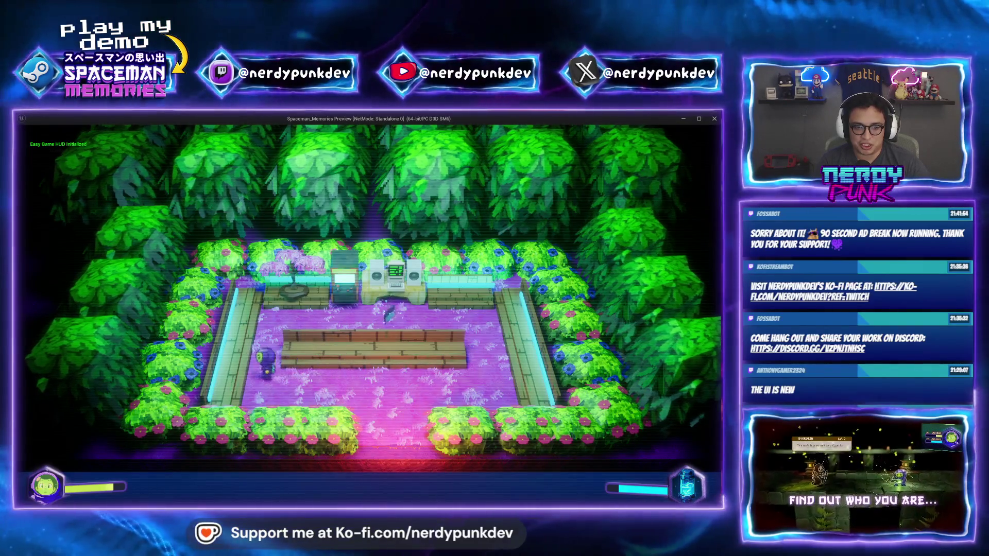
{"action": "key", "text": "w"}
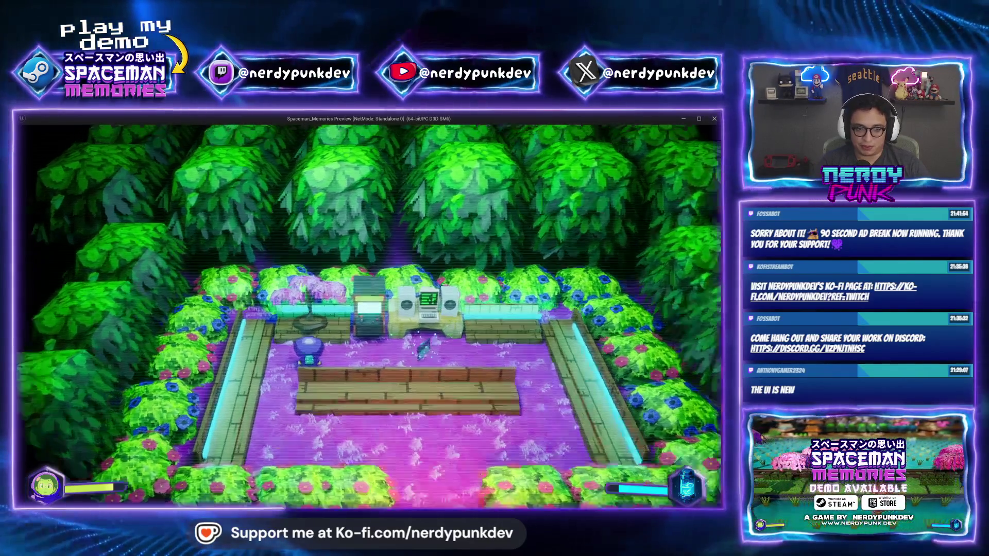
{"action": "key", "text": "Escape"}
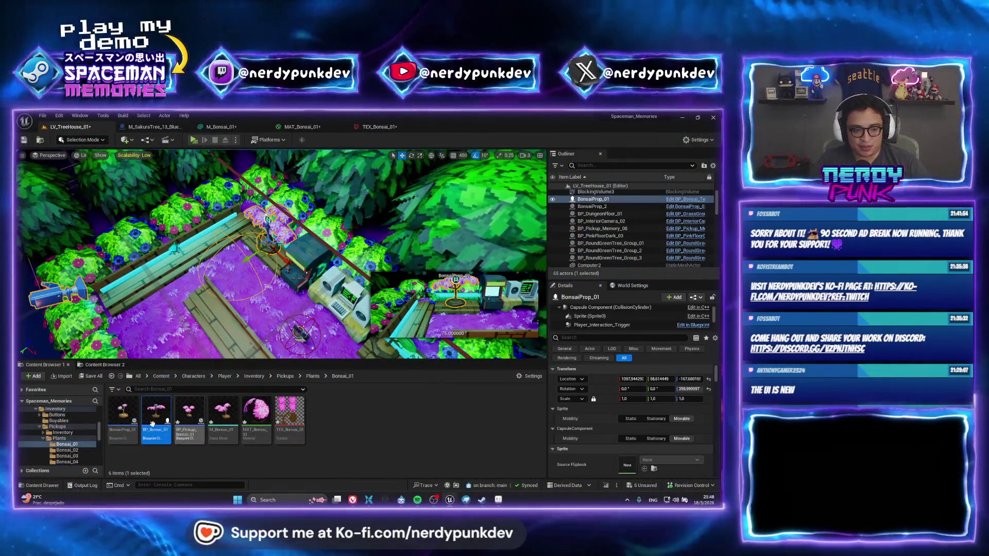
Step: Open BP_Bonsai_01 from the Plants/Bonsai_01 folder and save all modified assets
{"action": "left_click", "coordinate": [312, 376]}
{"action": "double_click", "coordinate": [124, 412]}
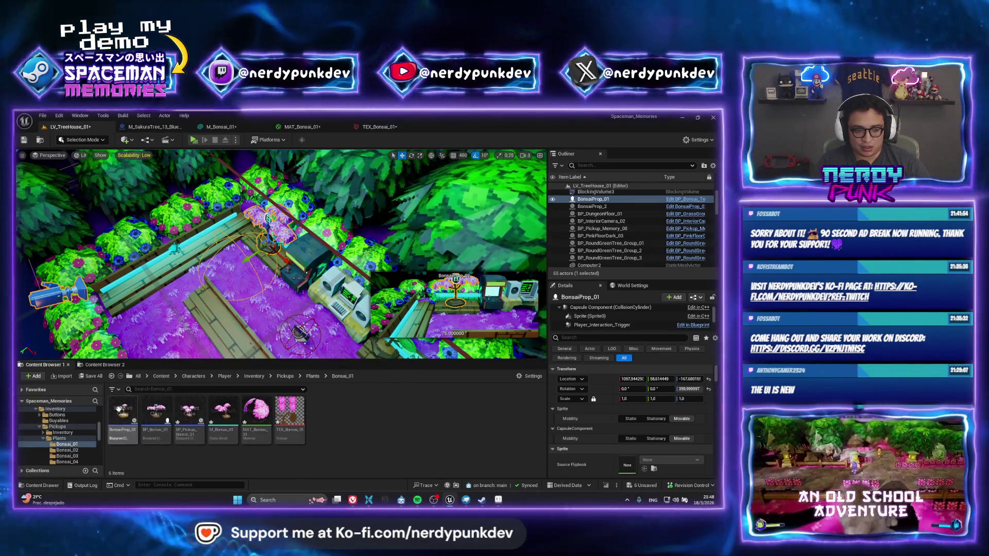
{"action": "right_click", "coordinate": [155, 421]}
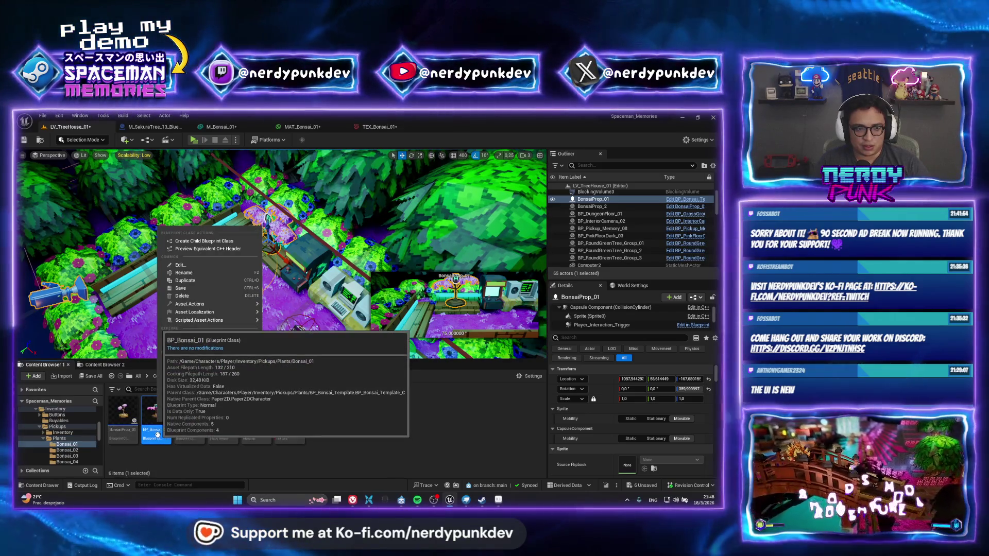
{"action": "double_click", "coordinate": [157, 423]}
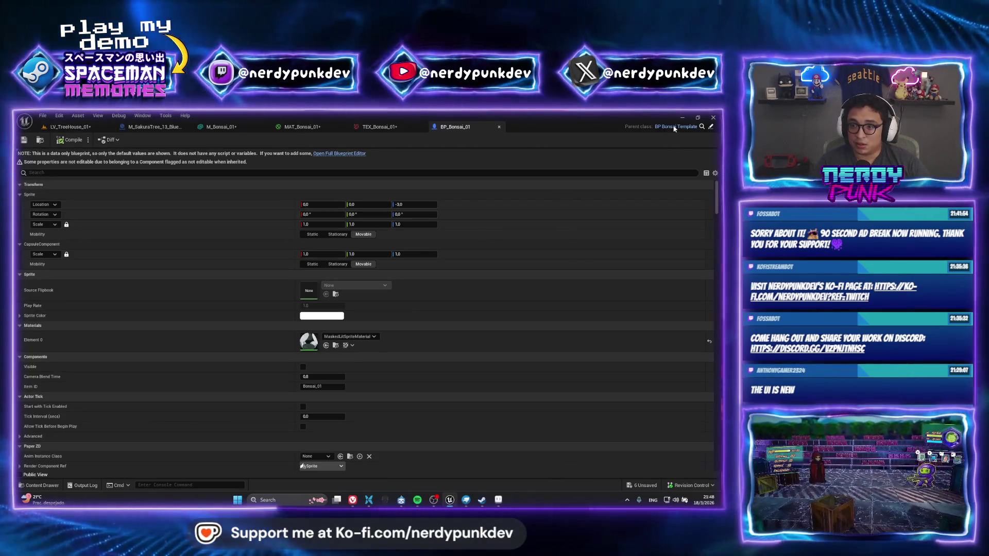
{"action": "key", "text": "ctrl+shift+s"}
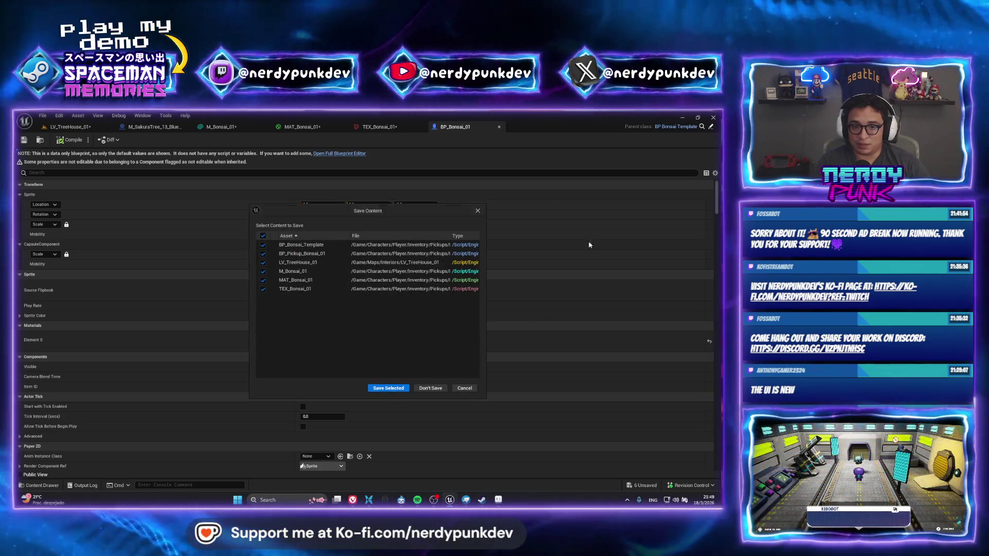
{"action": "left_click", "coordinate": [465, 388]}
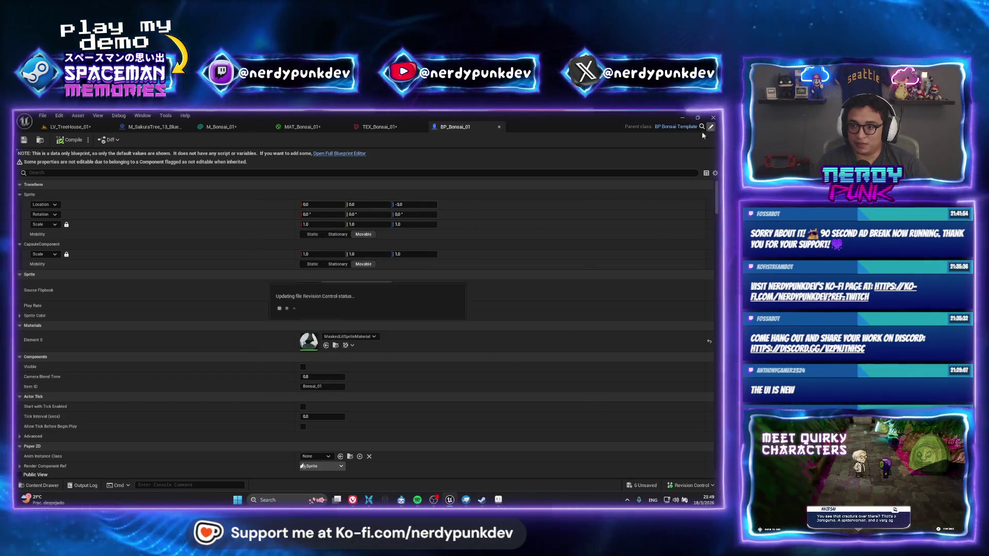
Step: In BP_Bonsai_Template select the DialogueCamera and review its Lens bloom, exposure and depth-of-field settings
{"action": "left_click", "coordinate": [676, 127]}
{"action": "scroll", "coordinate": [309, 247], "scroll_direction": "down", "scroll_amount": 6}
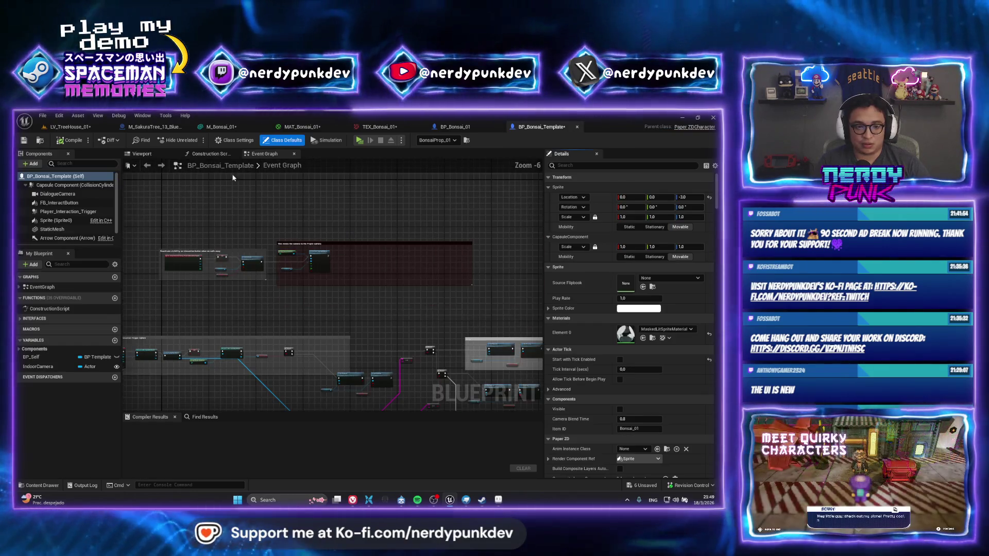
{"action": "left_click", "coordinate": [142, 153]}
{"action": "scroll", "coordinate": [350, 263], "scroll_direction": "down", "scroll_amount": 3}
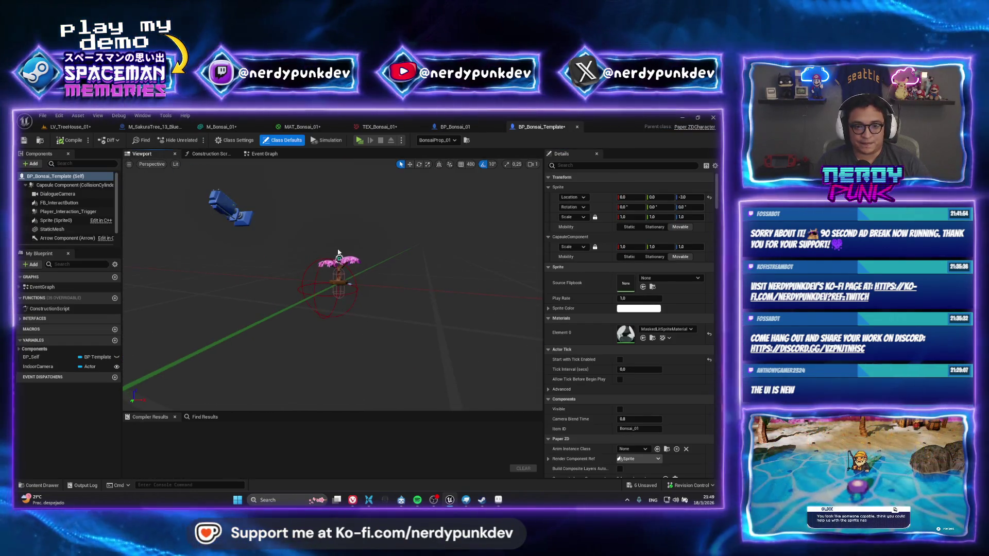
{"action": "left_click", "coordinate": [236, 219]}
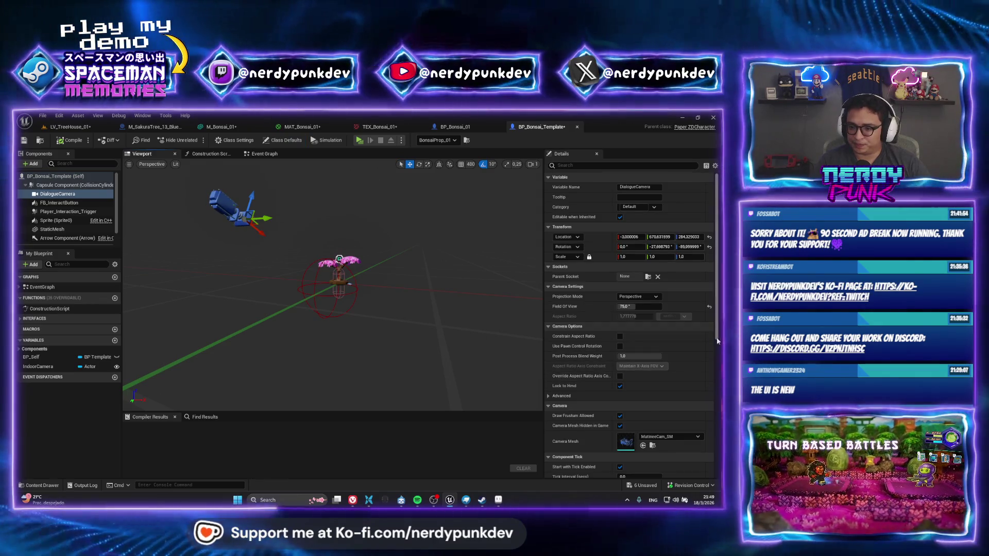
{"action": "left_click_drag", "start_coordinate": [715, 327], "coordinate": [716, 448]}
{"action": "left_click", "coordinate": [549, 308]}
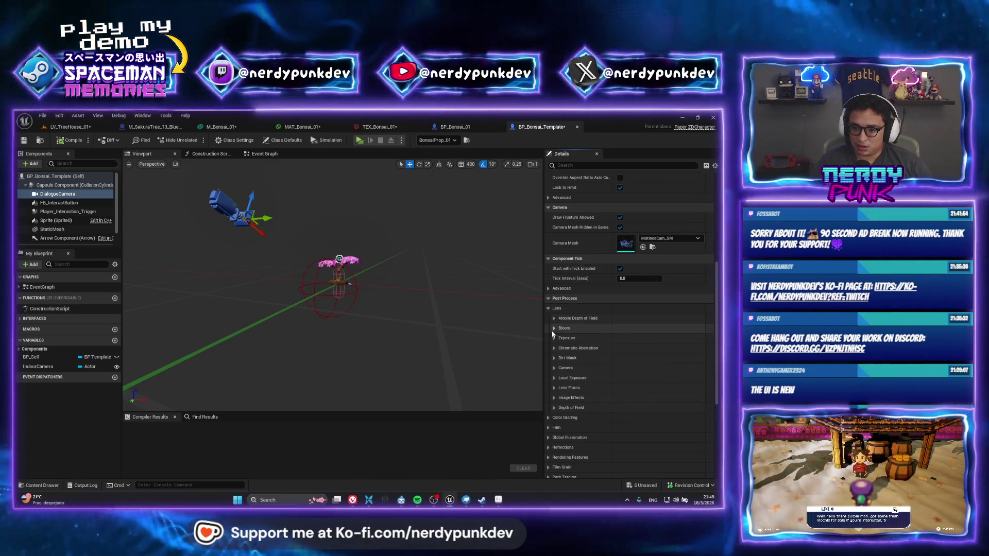
{"action": "left_click", "coordinate": [553, 328]}
{"action": "left_click", "coordinate": [553, 328]}
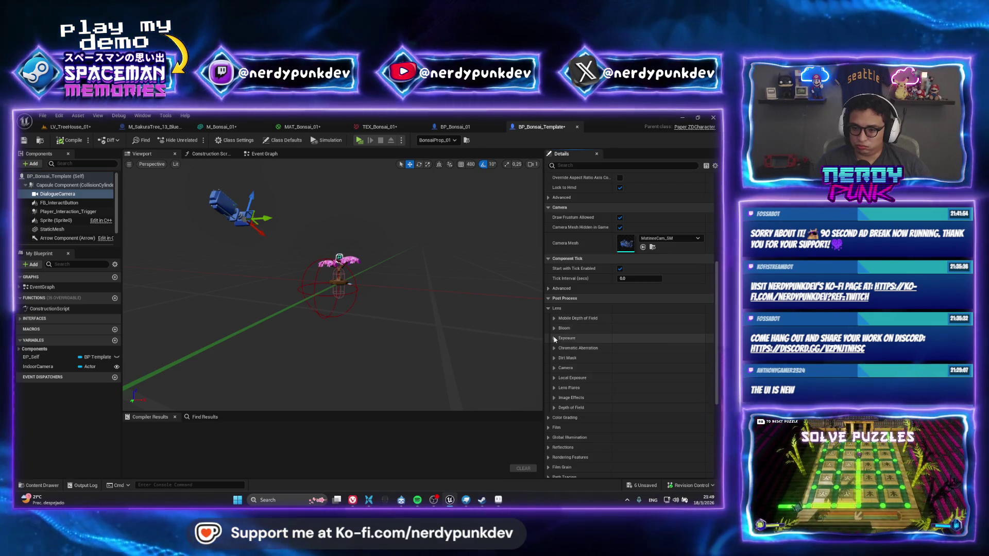
{"action": "left_click", "coordinate": [552, 338]}
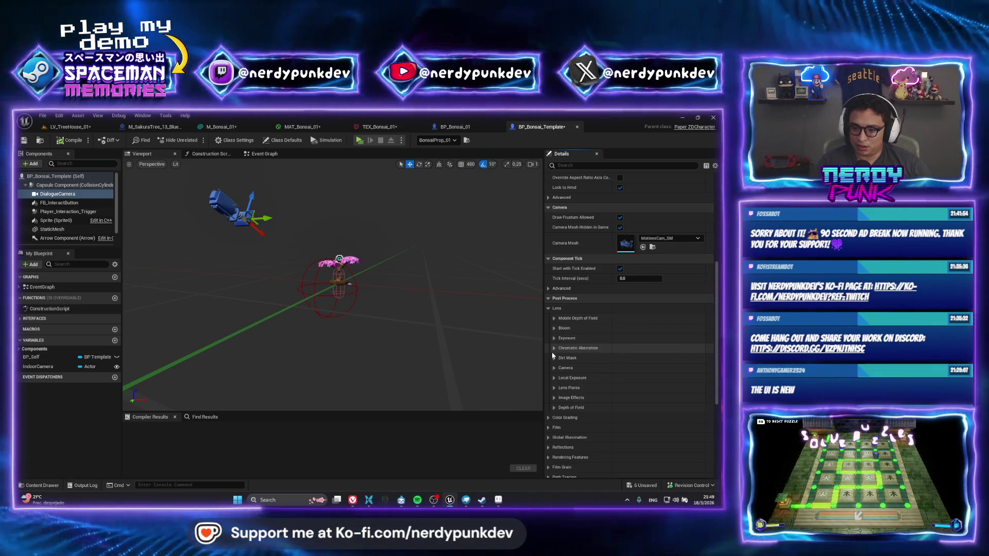
{"action": "scroll", "coordinate": [553, 371], "scroll_direction": "down", "scroll_amount": 2}
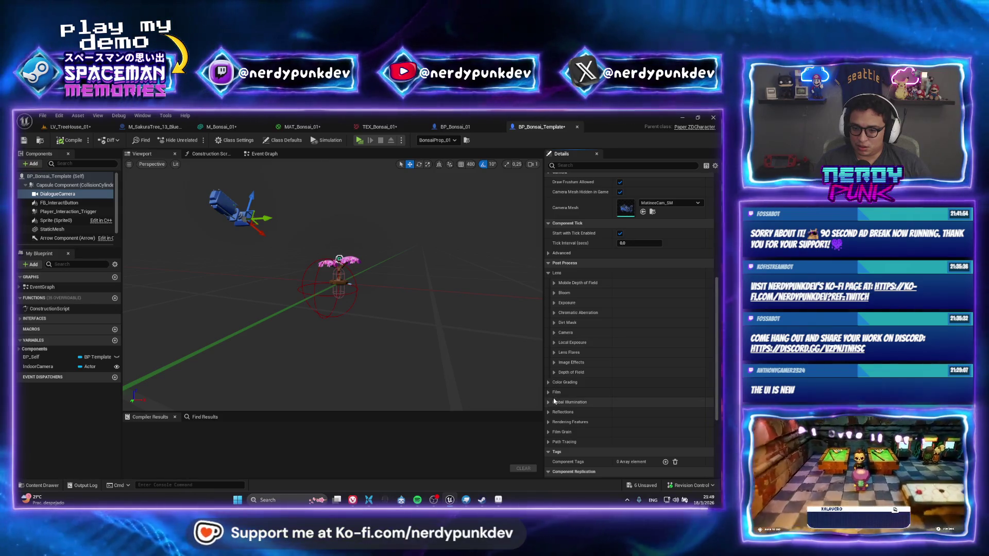
{"action": "scroll", "coordinate": [554, 372], "scroll_direction": "up", "scroll_amount": 2}
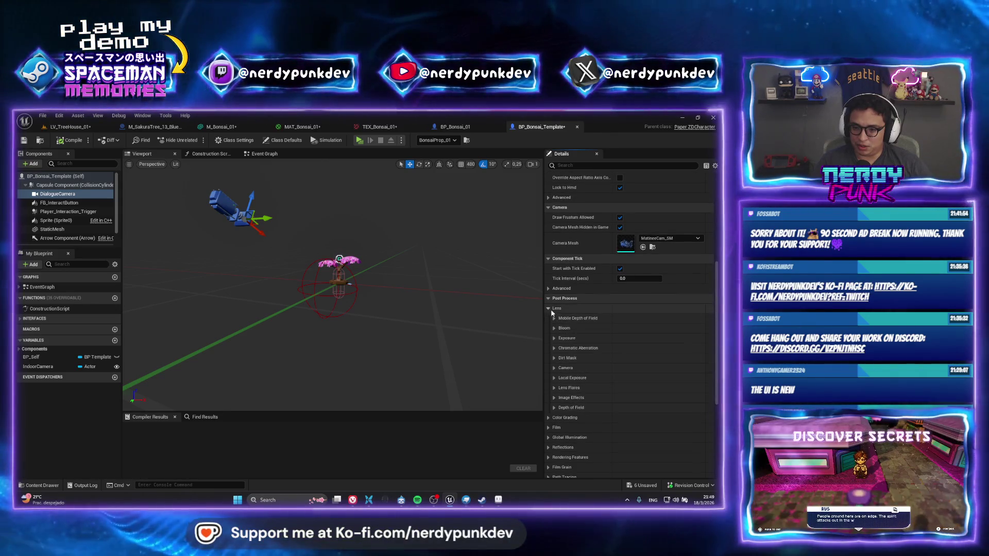
{"action": "scroll", "coordinate": [550, 294], "scroll_direction": "up", "scroll_amount": 5}
{"action": "scroll", "coordinate": [556, 283], "scroll_direction": "up", "scroll_amount": 5}
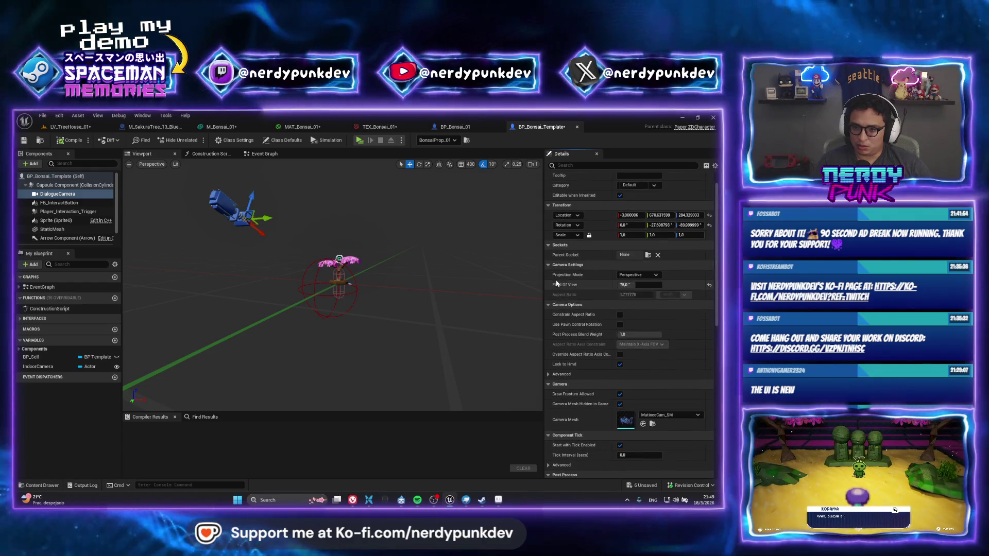
{"action": "scroll", "coordinate": [553, 360], "scroll_direction": "down", "scroll_amount": 5}
{"action": "scroll", "coordinate": [554, 357], "scroll_direction": "down", "scroll_amount": 5}
{"action": "scroll", "coordinate": [552, 353], "scroll_direction": "down", "scroll_amount": 3}
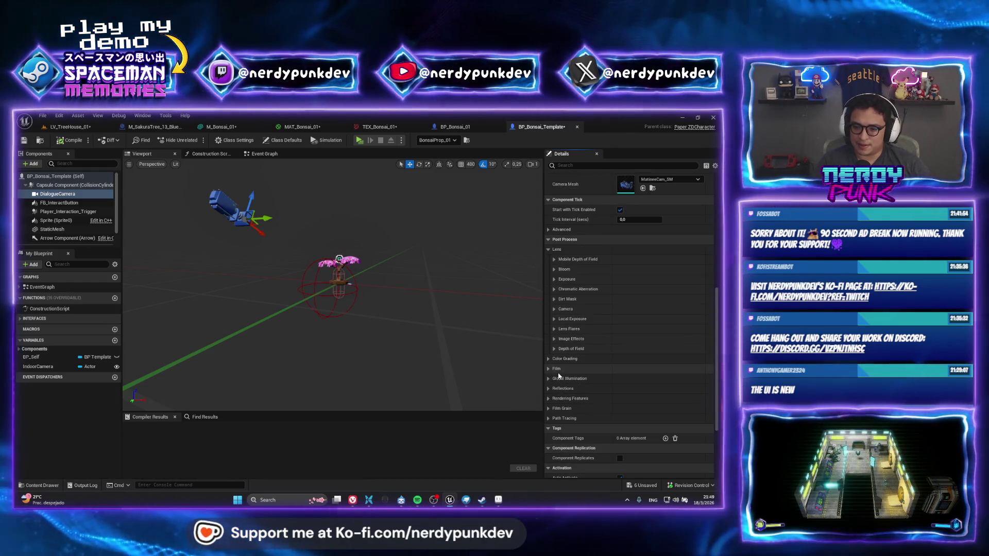
{"action": "left_click", "coordinate": [553, 349]}
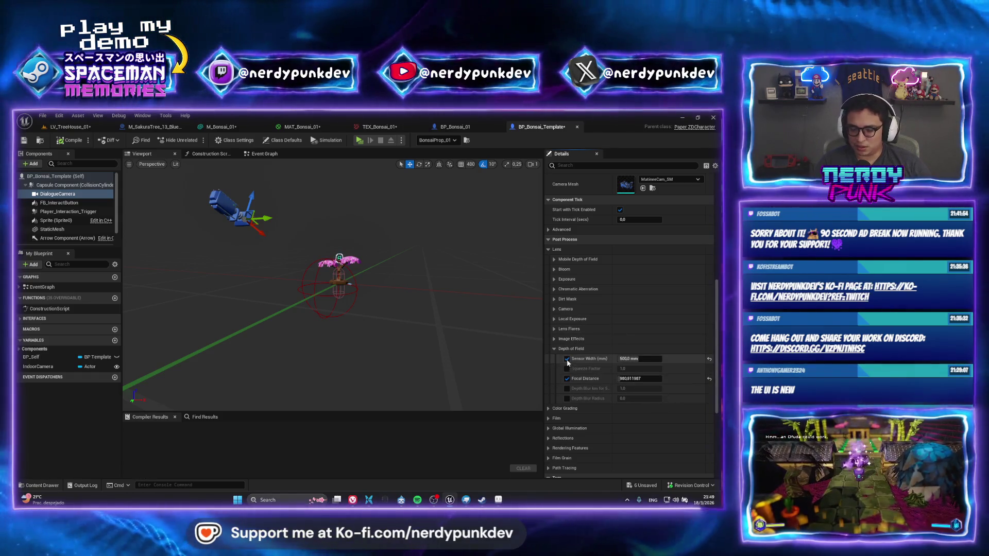
{"action": "left_click", "coordinate": [554, 349]}
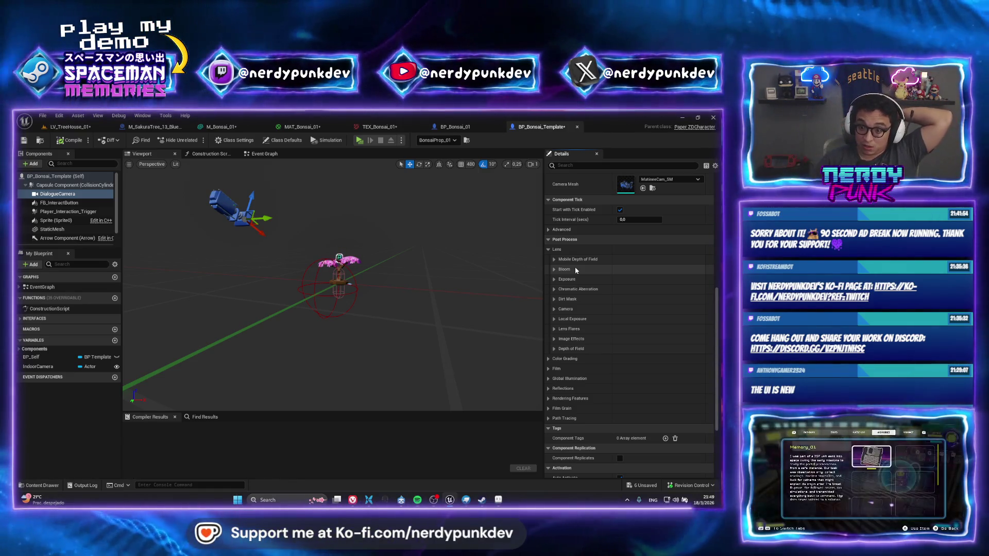
Step: Set the dialogue camera's Aperture (F-stop) to 1.0 and return to the LV_TreeHouse_01 level
{"action": "left_click", "coordinate": [555, 310]}
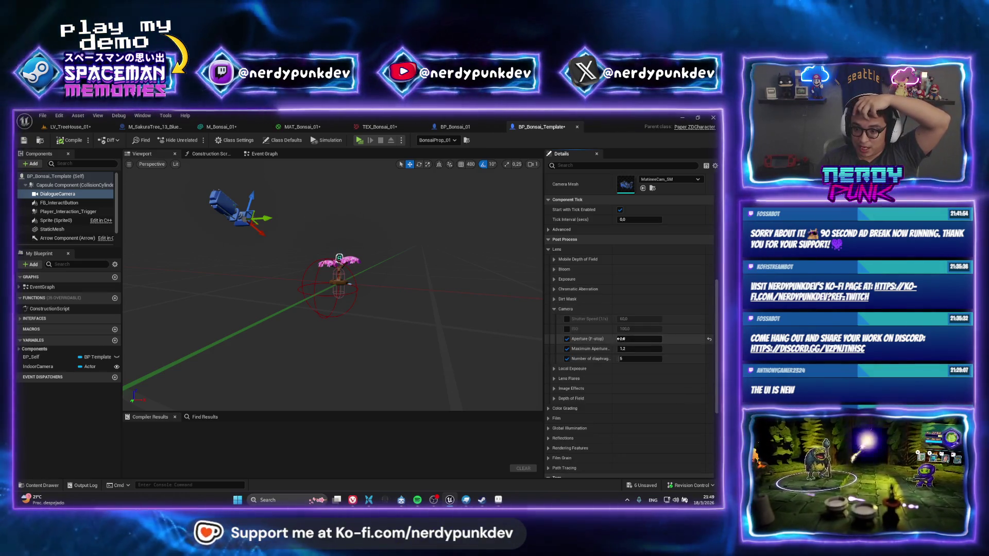
{"action": "left_click", "coordinate": [634, 340]}
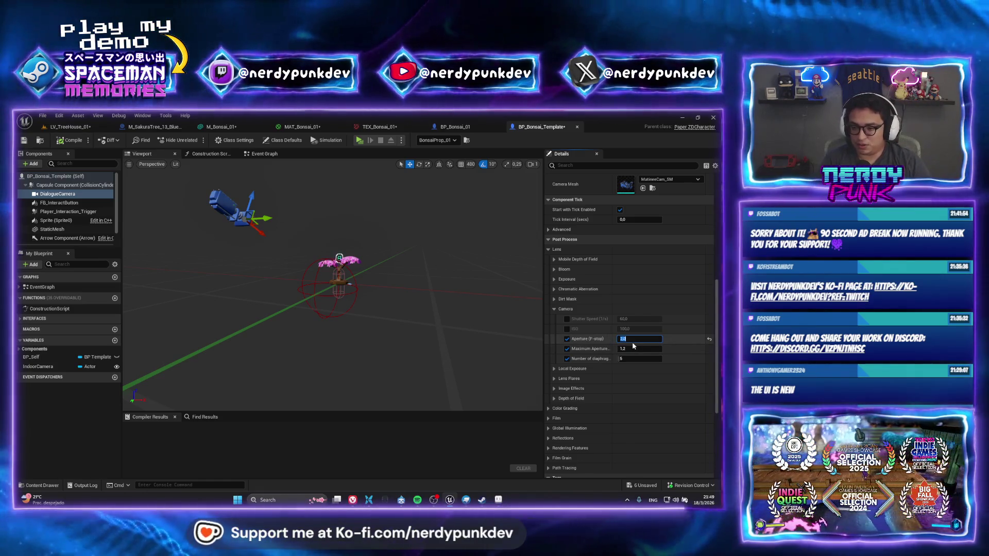
{"action": "type", "text": "1"}
{"action": "key", "text": "Return"}
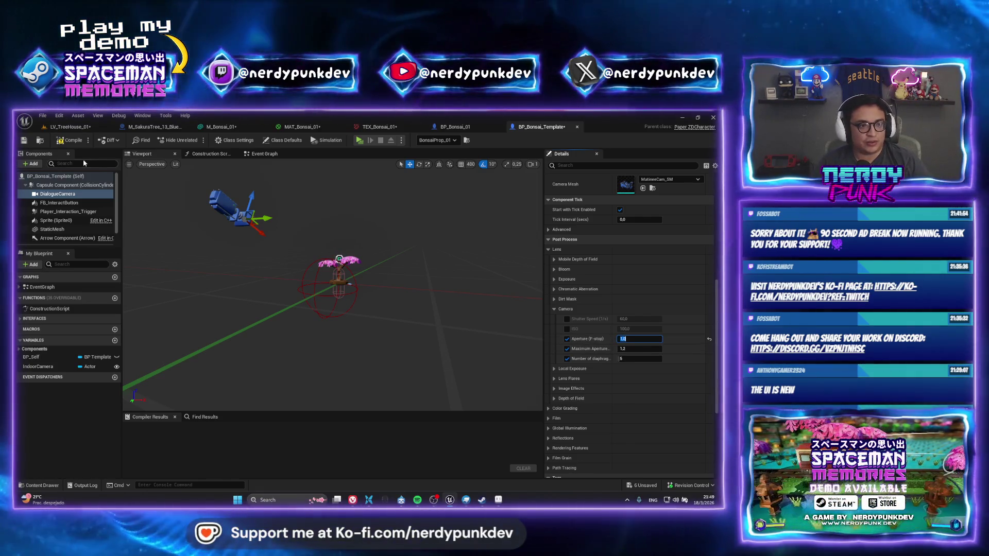
{"action": "left_click", "coordinate": [70, 125]}
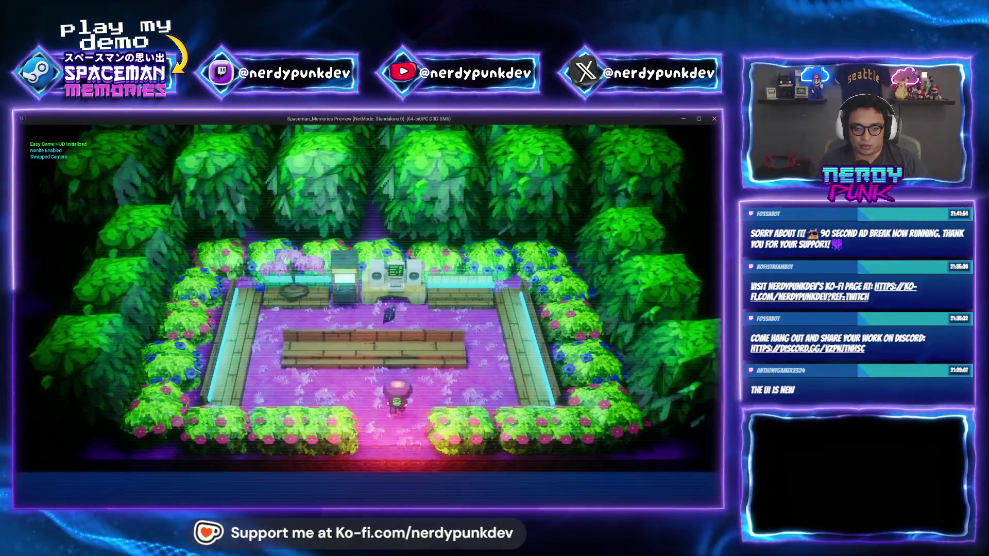
Step: Walk to the bonsai in the preview, then set BP_Bonsai_Template's aperture to 3.0 and compile
{"action": "key", "text": "w"}
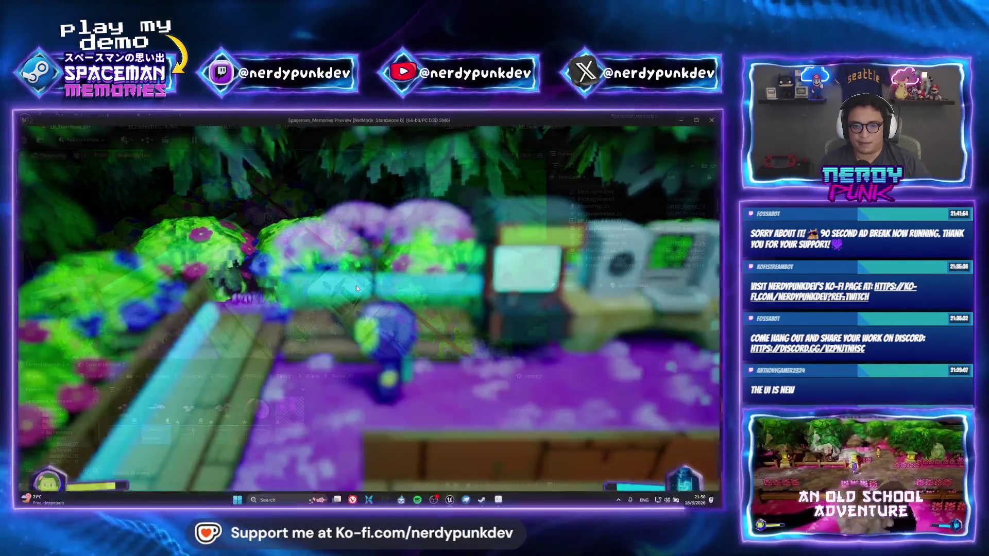
{"action": "key", "text": "Escape"}
{"action": "left_click", "coordinate": [540, 126]}
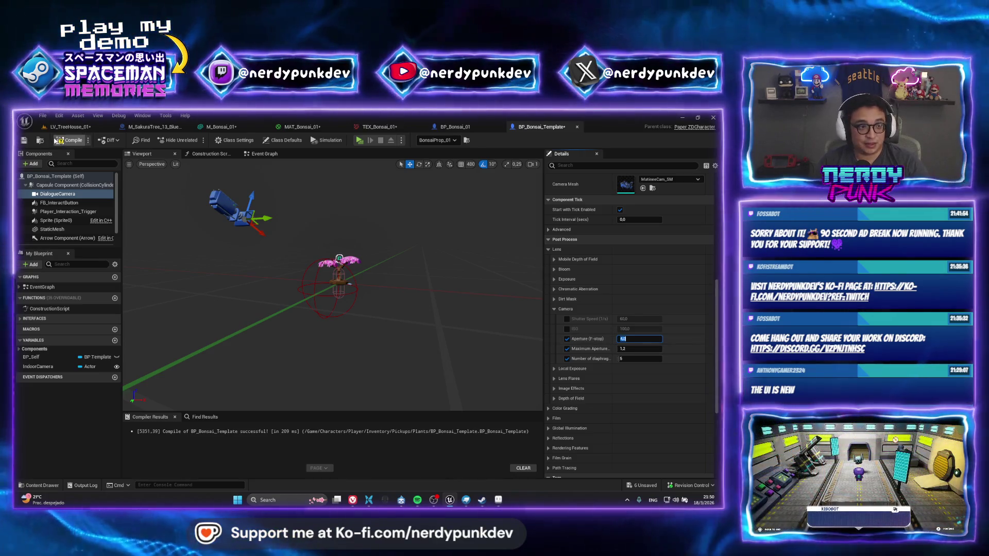
{"action": "left_click", "coordinate": [70, 126]}
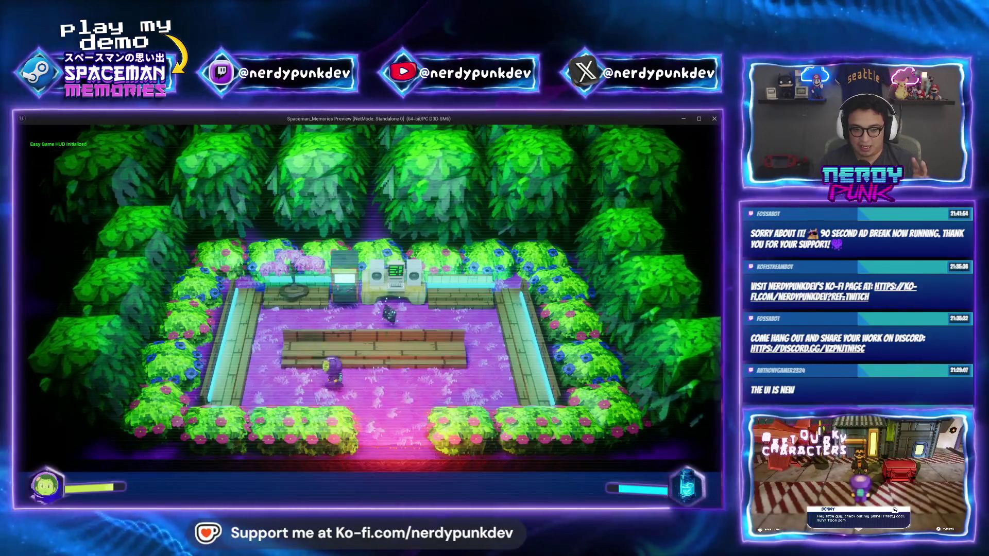
Step: Play-test the bonsai close-up twice more, walking up to and away from the tree
{"action": "key", "text": "w"}
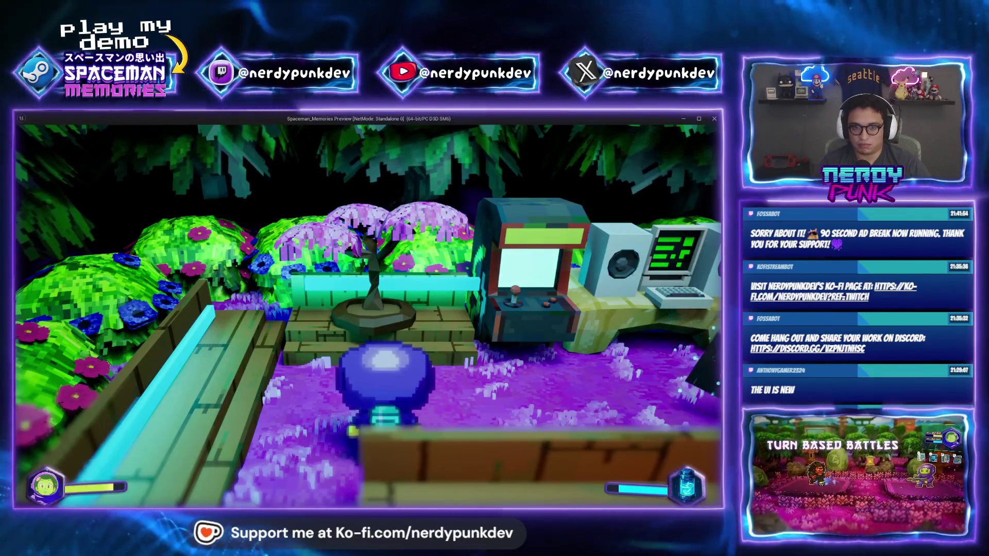
{"action": "key", "text": "Escape"}
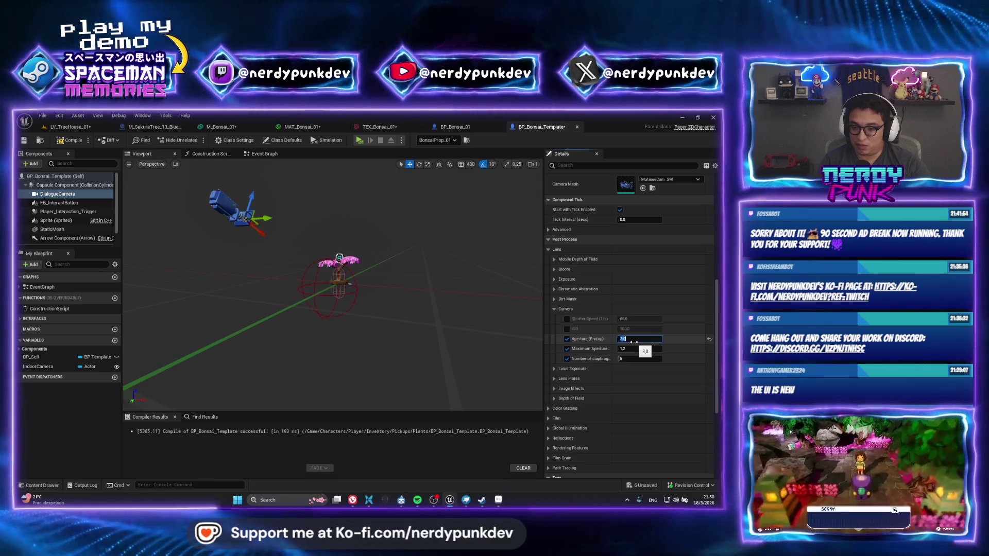
{"action": "left_click", "coordinate": [68, 126]}
{"action": "left_click", "coordinate": [216, 140]}
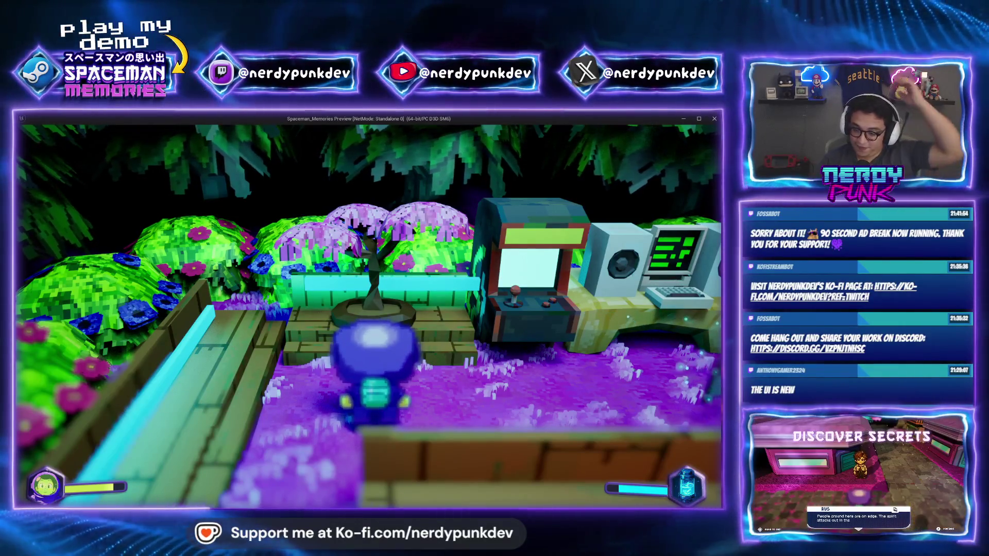
{"action": "key", "text": "s"}
{"action": "key", "text": "a"}
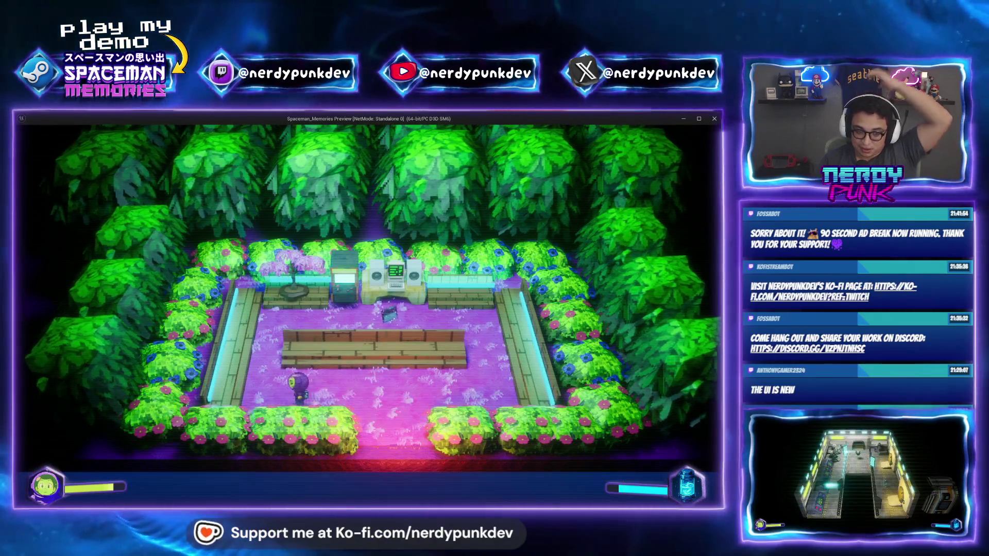
{"action": "key", "text": "Escape"}
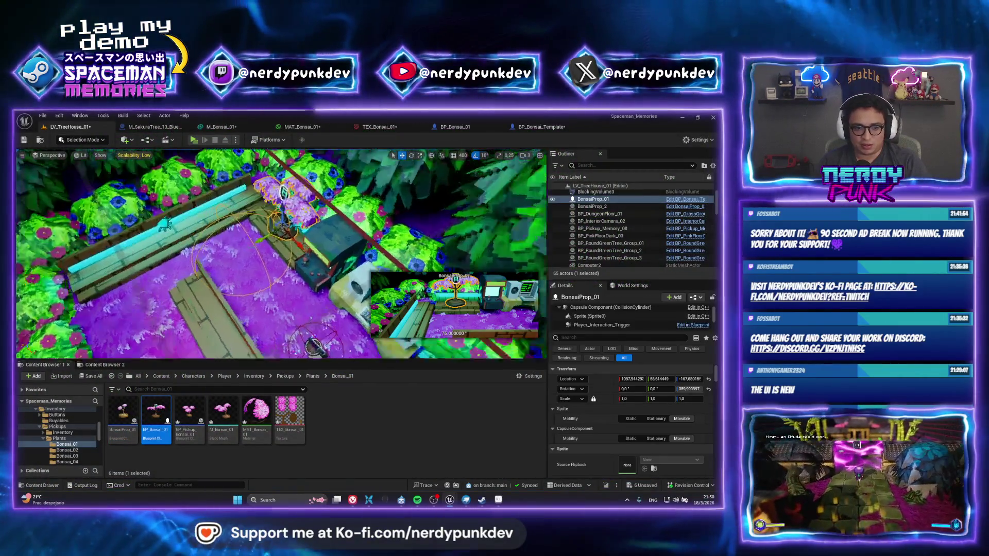
Step: Scale BP_Bonsai_01's bonsai StaticMesh down to about 1.08 in the full blueprint editor
{"action": "key", "text": "f"}
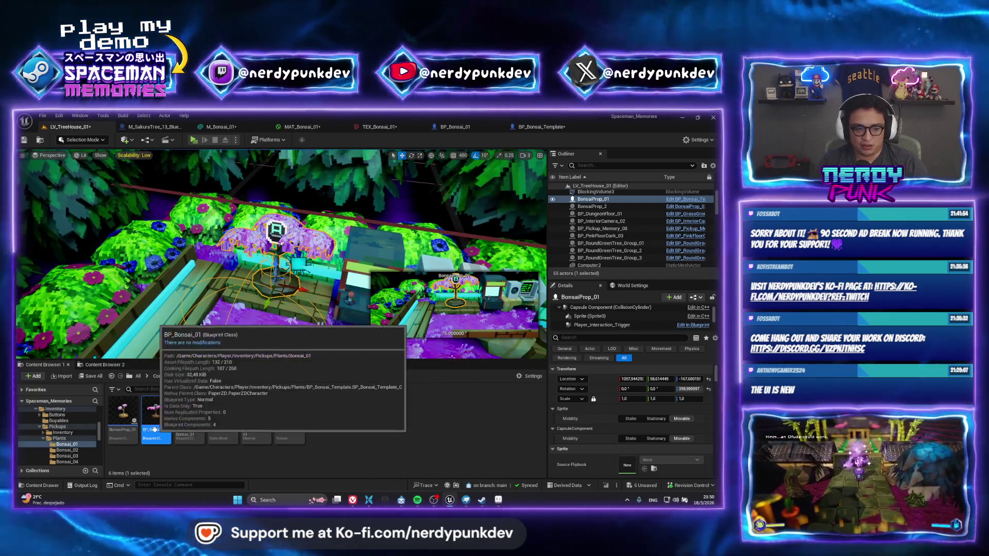
{"action": "double_click", "coordinate": [155, 416]}
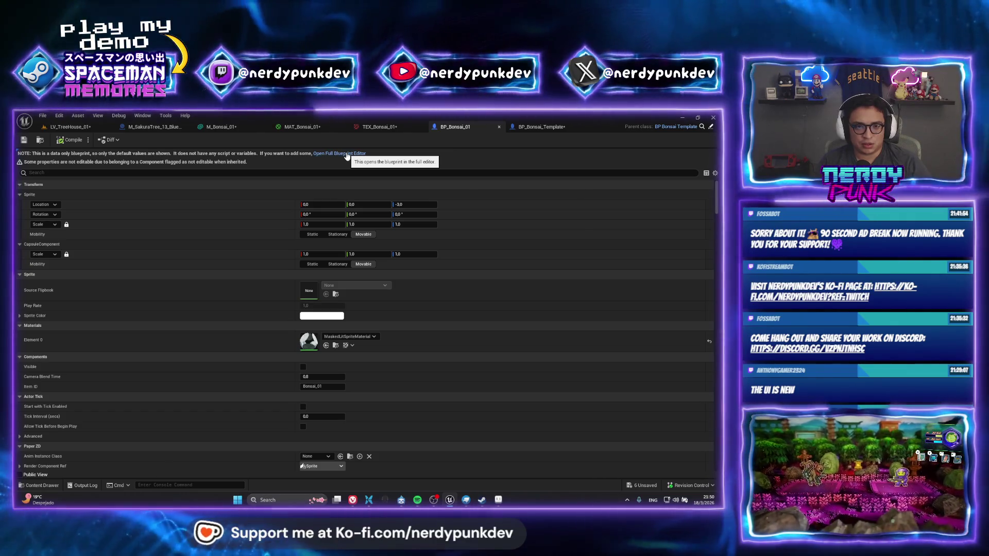
{"action": "left_click", "coordinate": [340, 153]}
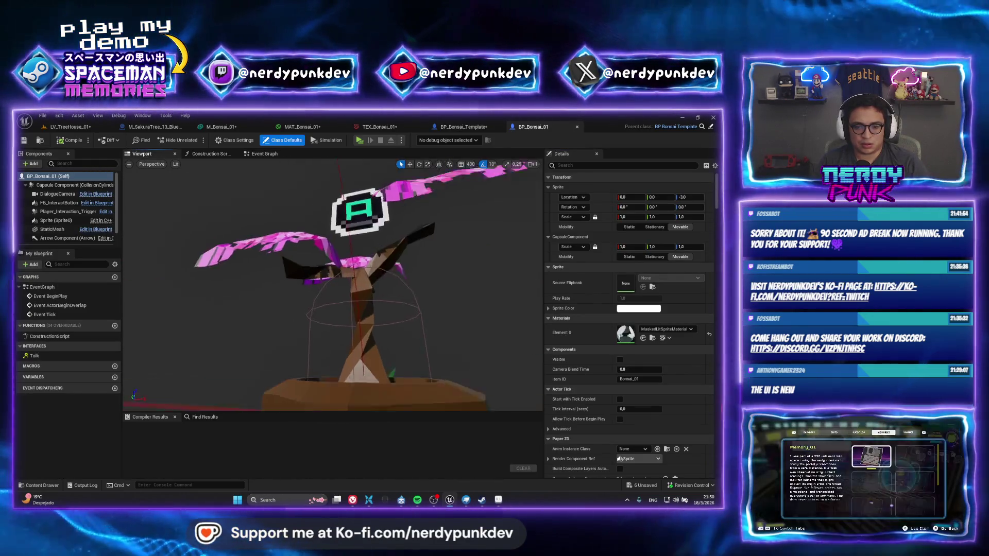
{"action": "left_click", "coordinate": [330, 308]}
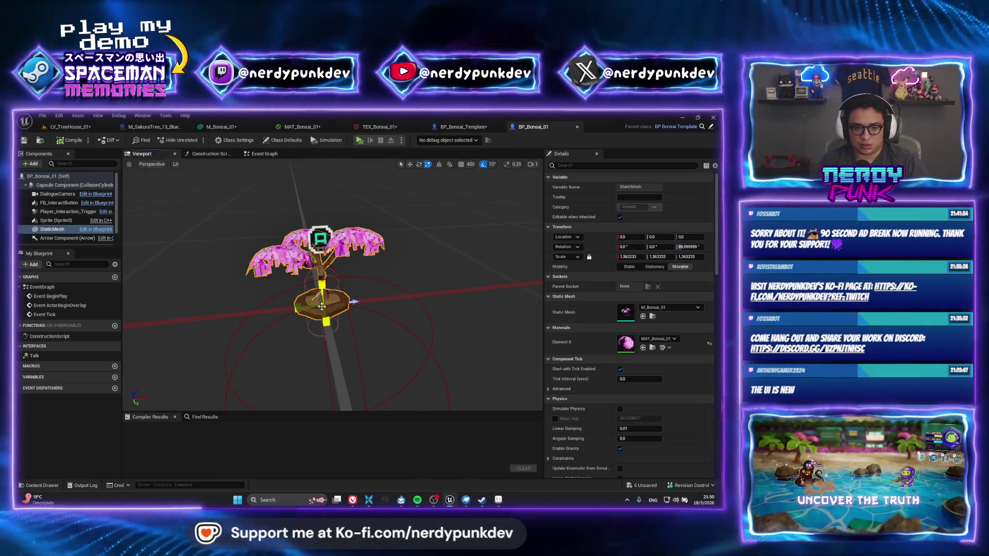
{"action": "left_click_drag", "start_coordinate": [322, 306], "coordinate": [319, 303]}
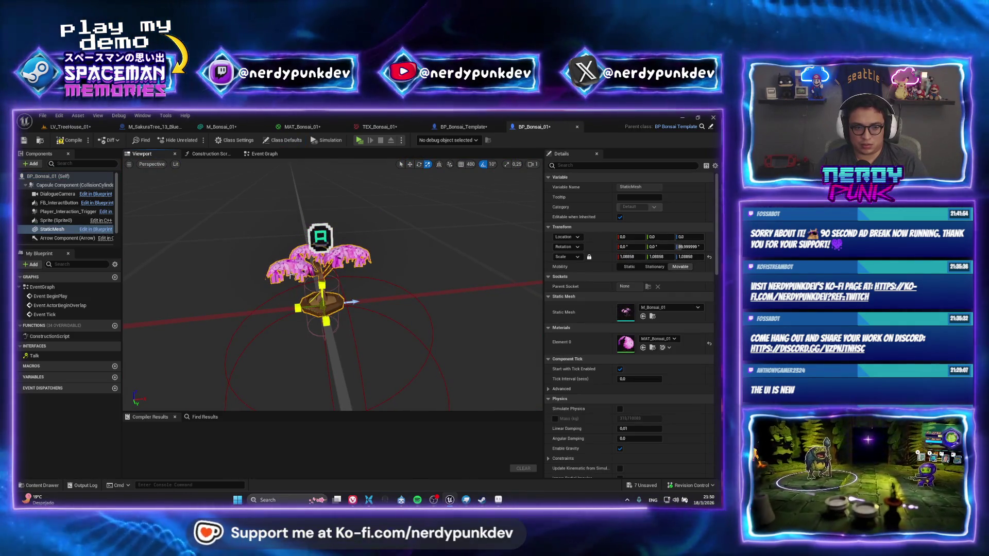
Step: Check the result in the level, undo a stray scale change and close BP_Bonsai_01
{"action": "left_click", "coordinate": [70, 126]}
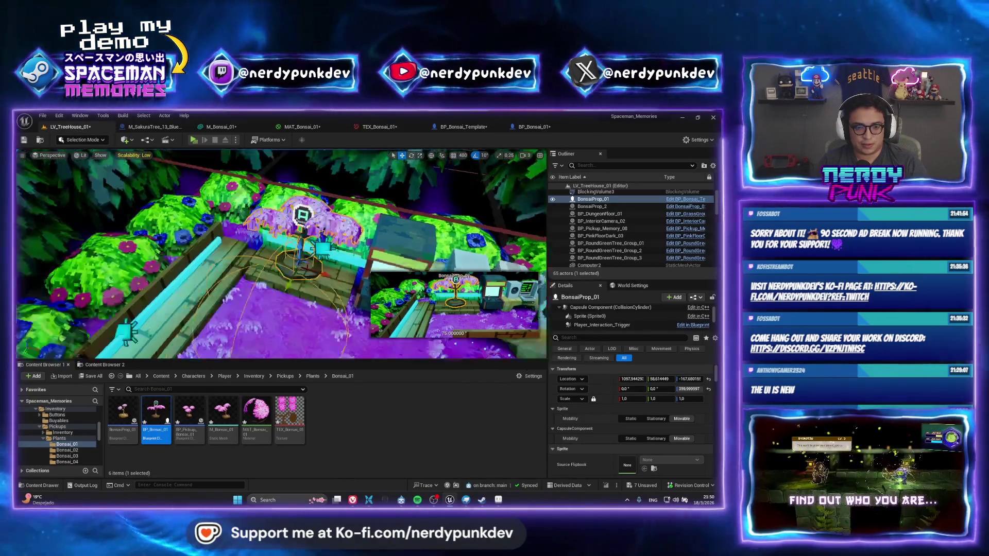
{"action": "right_click_drag", "start_coordinate": [282, 255], "coordinate": [281, 254]}
{"action": "double_click", "coordinate": [155, 413]}
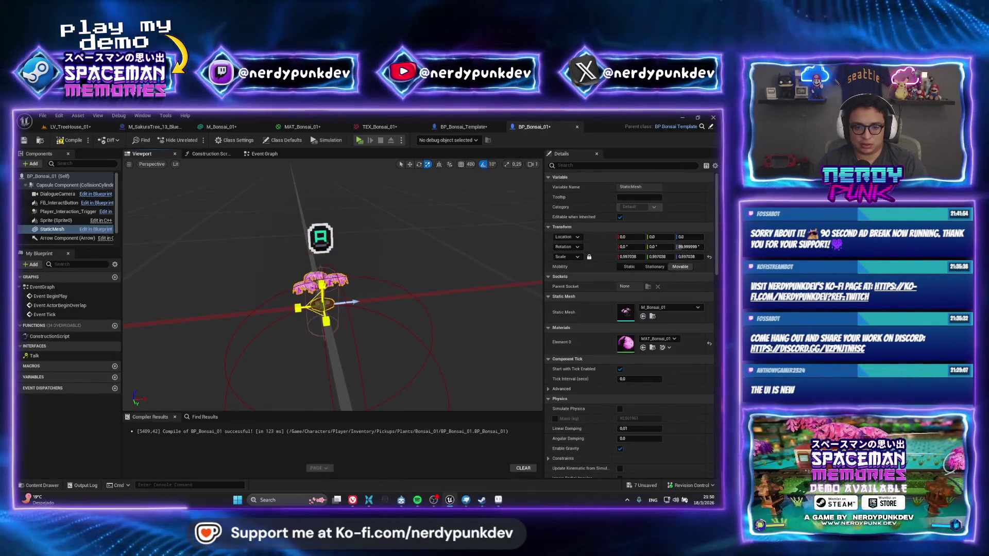
{"action": "left_click", "coordinate": [71, 126]}
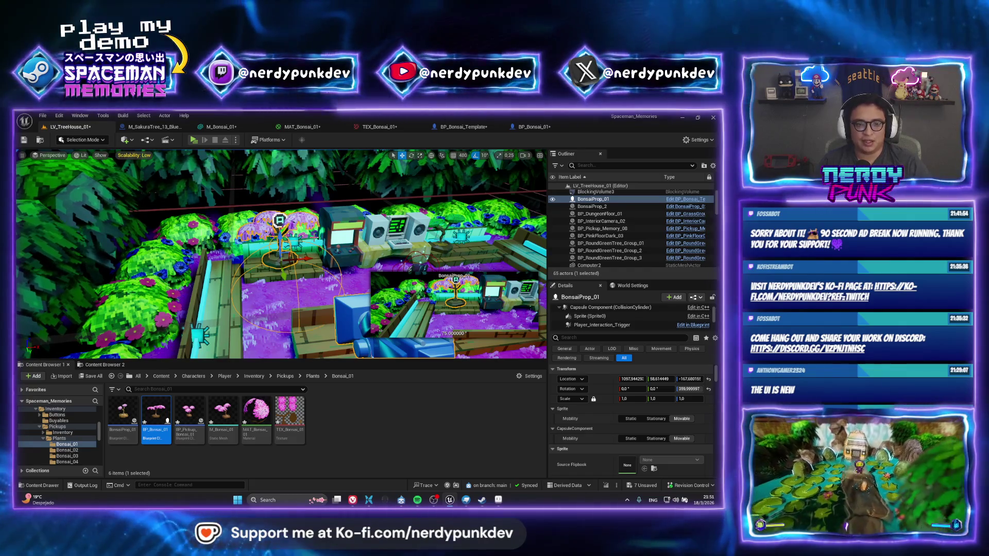
{"action": "key", "text": "ctrl+z"}
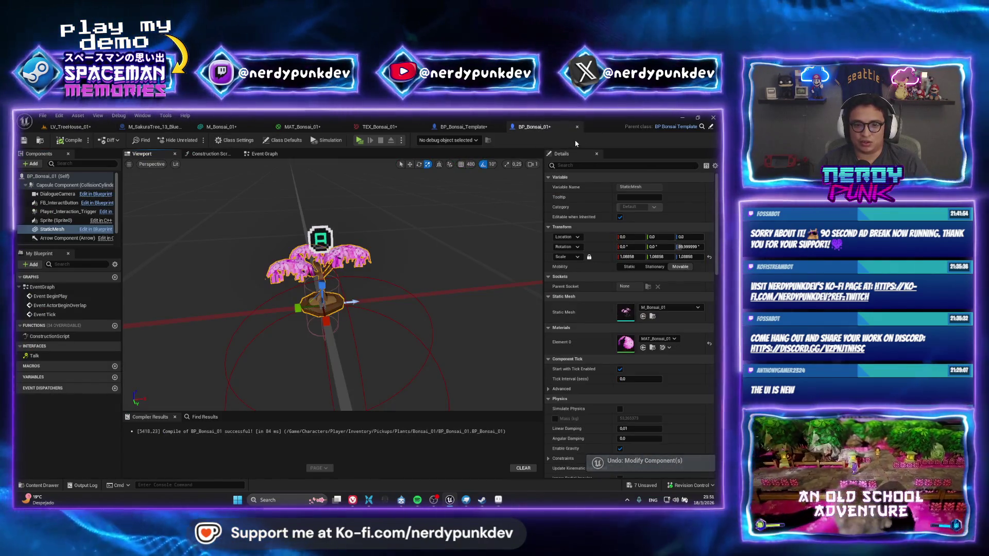
{"action": "left_click", "coordinate": [576, 128]}
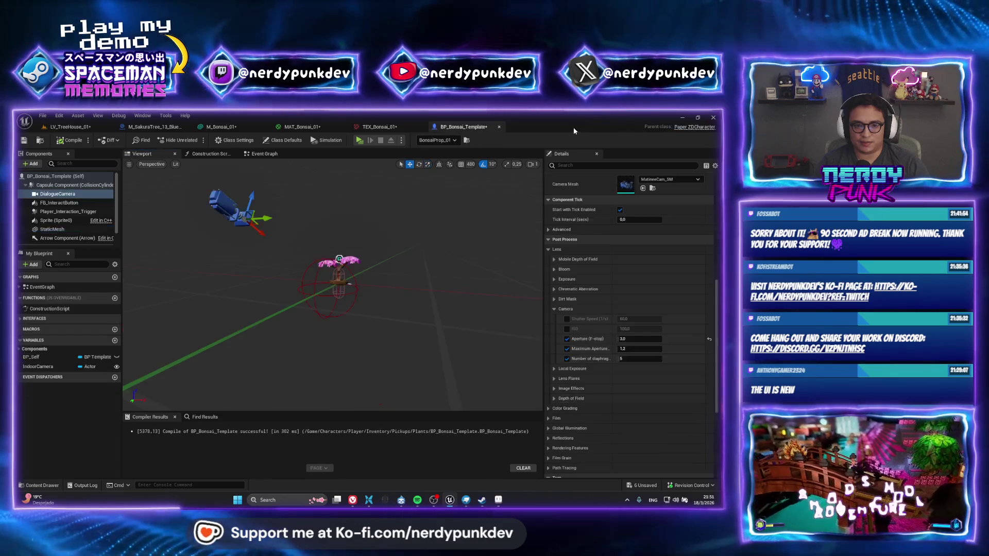
{"action": "left_click", "coordinate": [77, 128]}
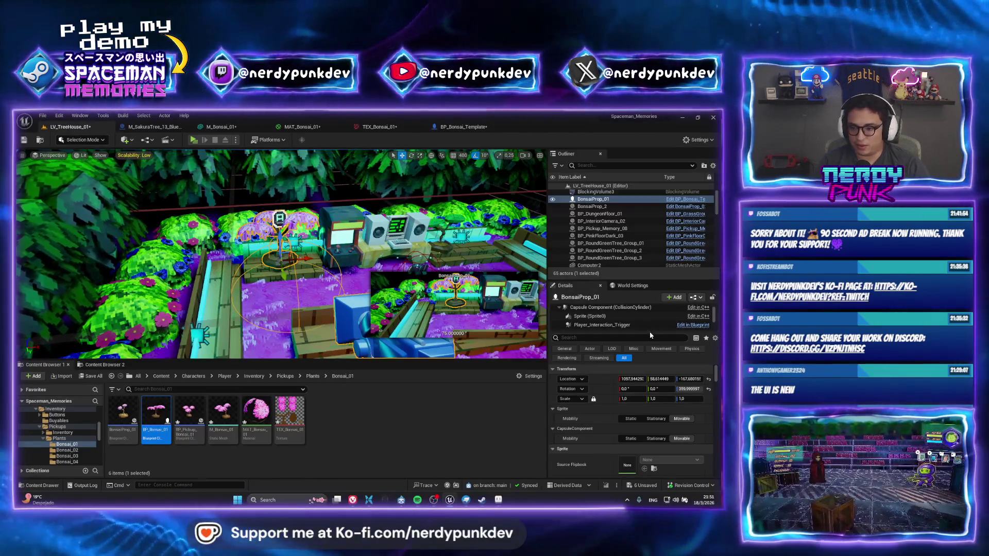
{"action": "scroll", "coordinate": [649, 325], "scroll_direction": "down", "scroll_amount": 2}
Step: Shrink BonsaiProp_01's StaticMesh in the treehouse viewport to roughly 1.1 scale
{"action": "left_click", "coordinate": [585, 328]}
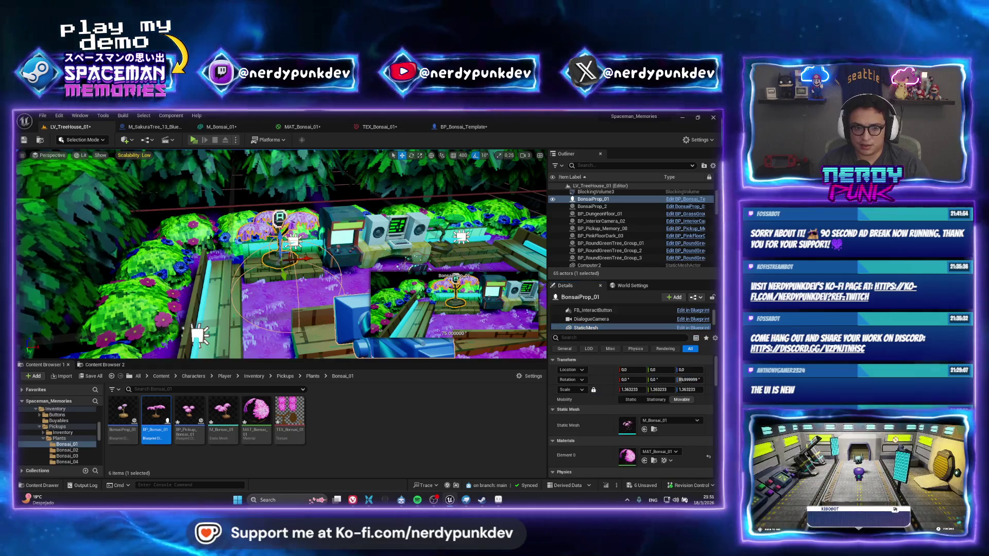
{"action": "key", "text": "f"}
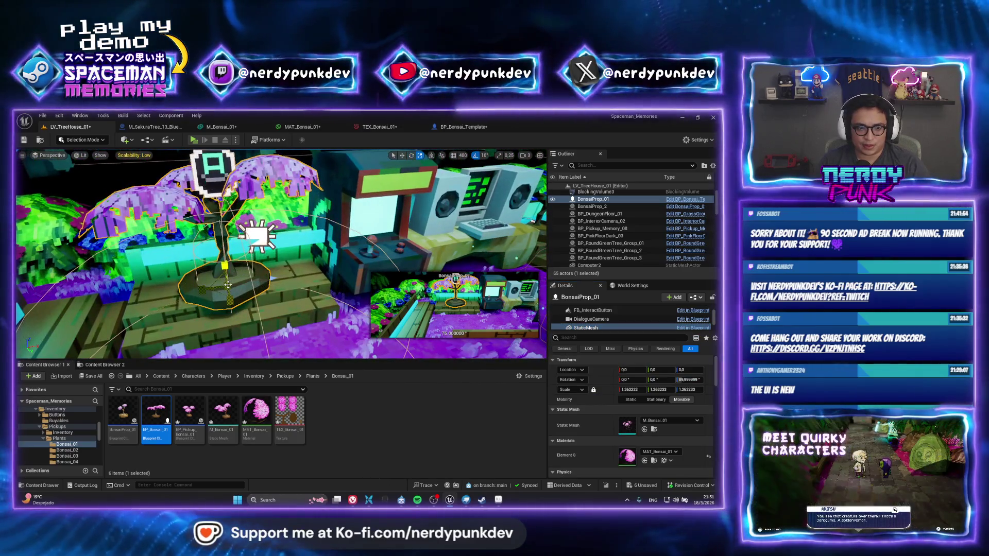
{"action": "left_click_drag", "start_coordinate": [228, 285], "coordinate": [229, 302]}
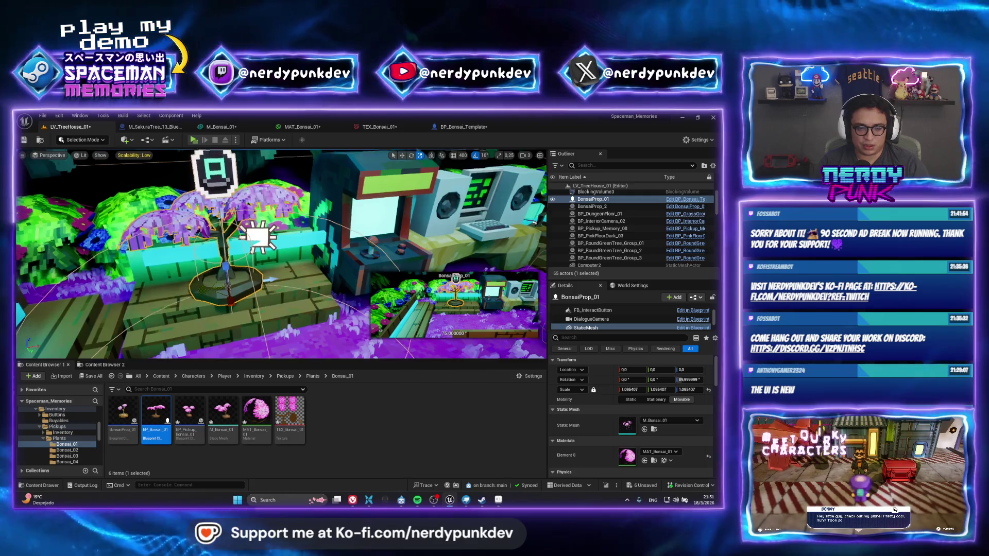
{"action": "mouse_move", "coordinate": [279, 255]}
{"action": "right_mouse_down"}
{"action": "mouse_move", "coordinate": [233, 255]}
{"action": "mouse_move", "coordinate": [232, 232]}
{"action": "right_mouse_up"}
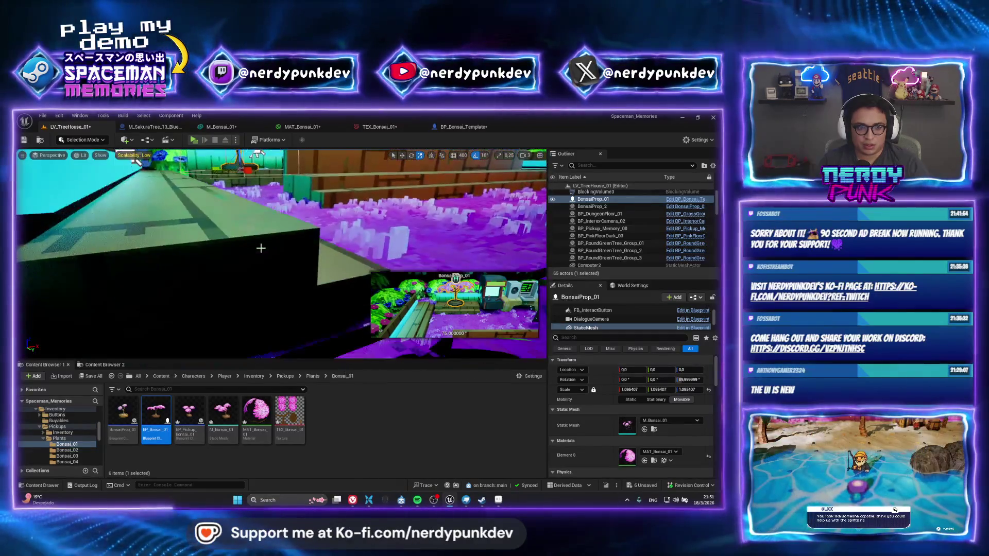
{"action": "right_click_drag", "start_coordinate": [536, 332], "coordinate": [535, 321]}
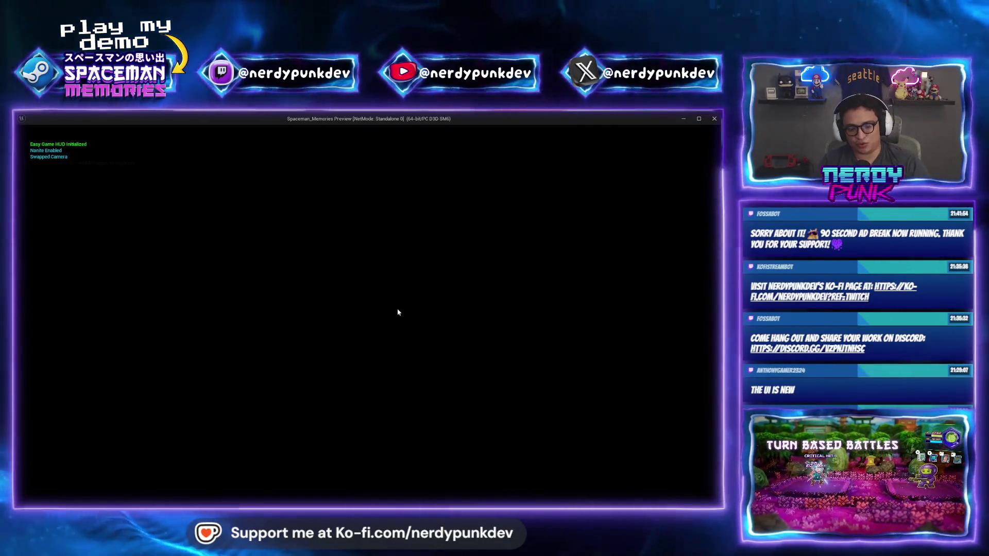
Step: Walk the spaceman around the garden and up to the bonsai, triggering the close-up and collecting Memory_08
{"action": "key", "text": "w"}
{"action": "key", "text": "a"}
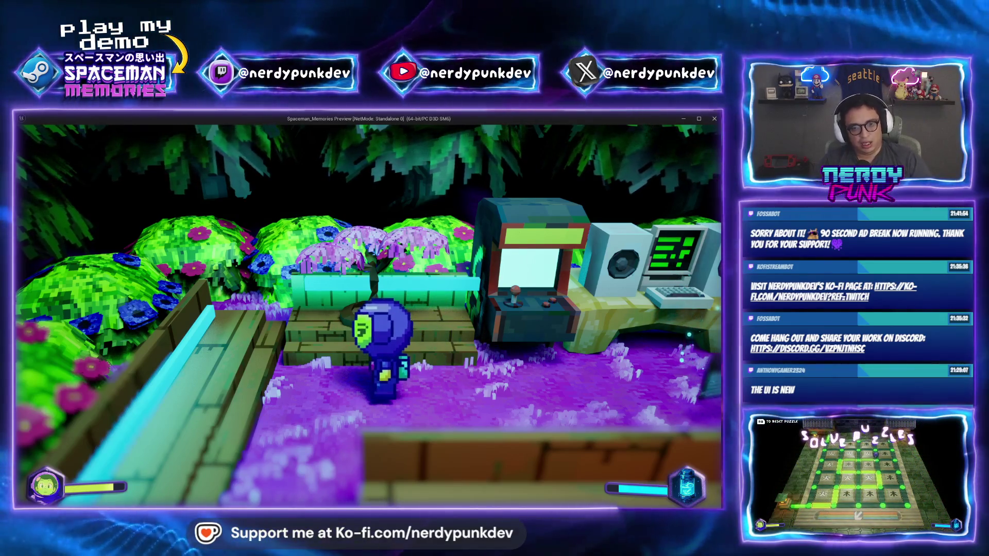
{"action": "key", "text": "w"}
{"action": "key", "text": "s"}
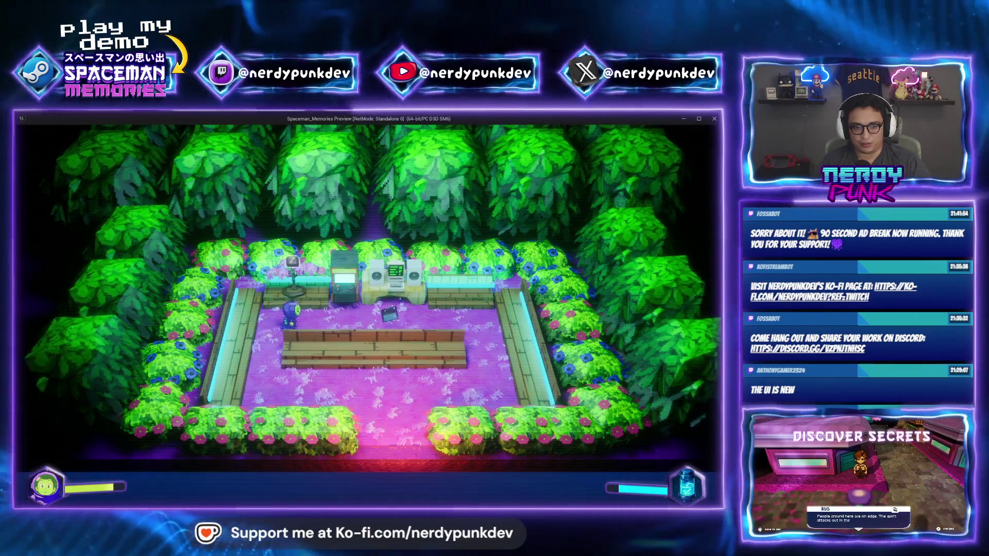
{"action": "key", "text": "w"}
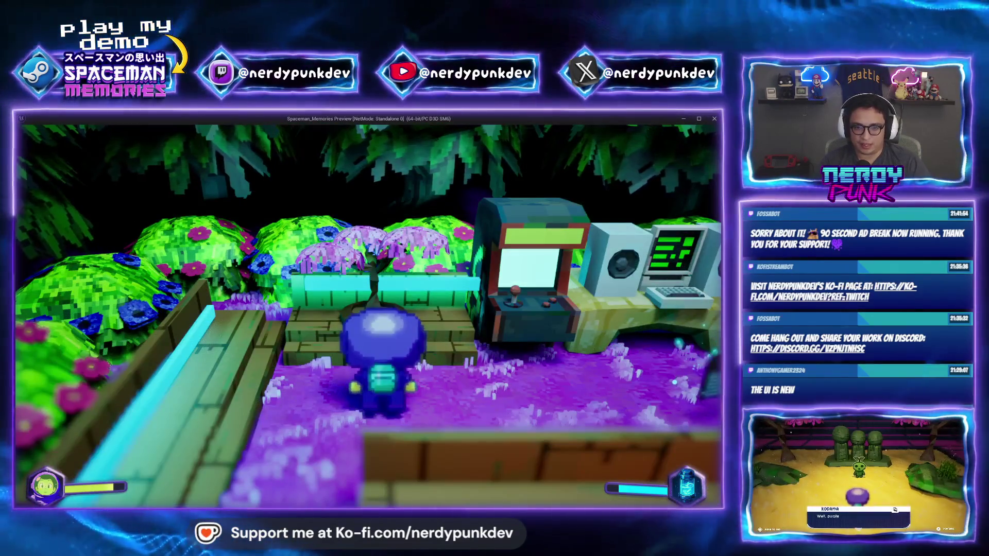
{"action": "key", "text": "s"}
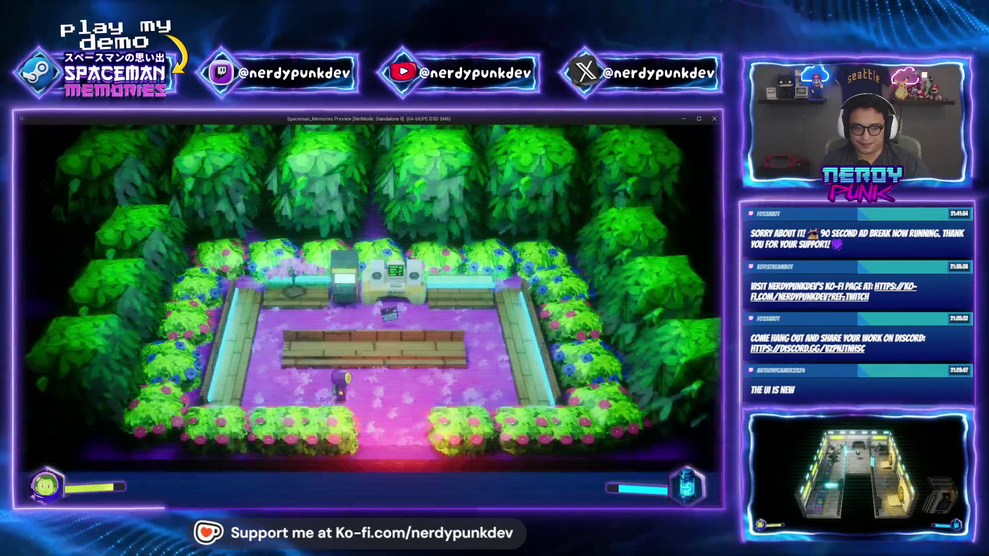
{"action": "key", "text": "w"}
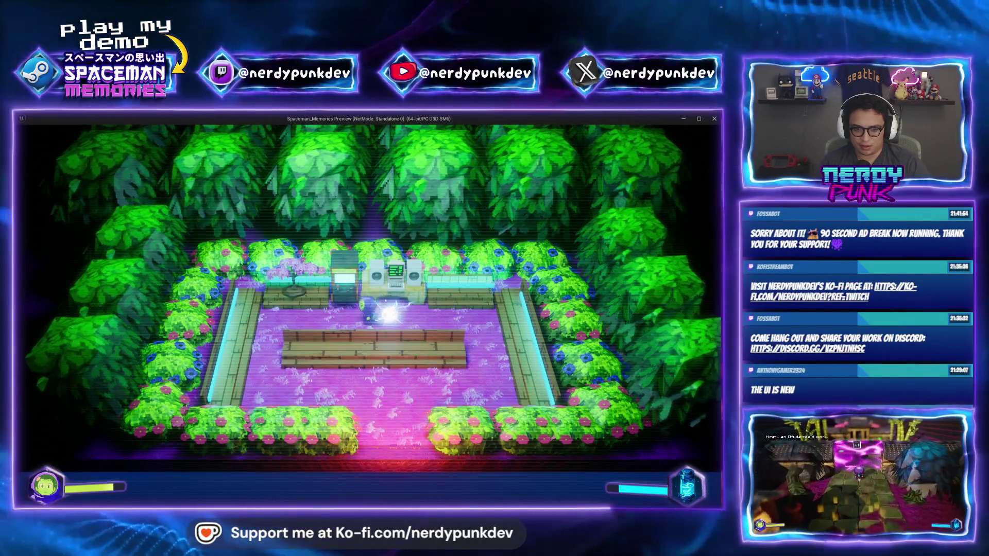
{"action": "key", "text": "a"}
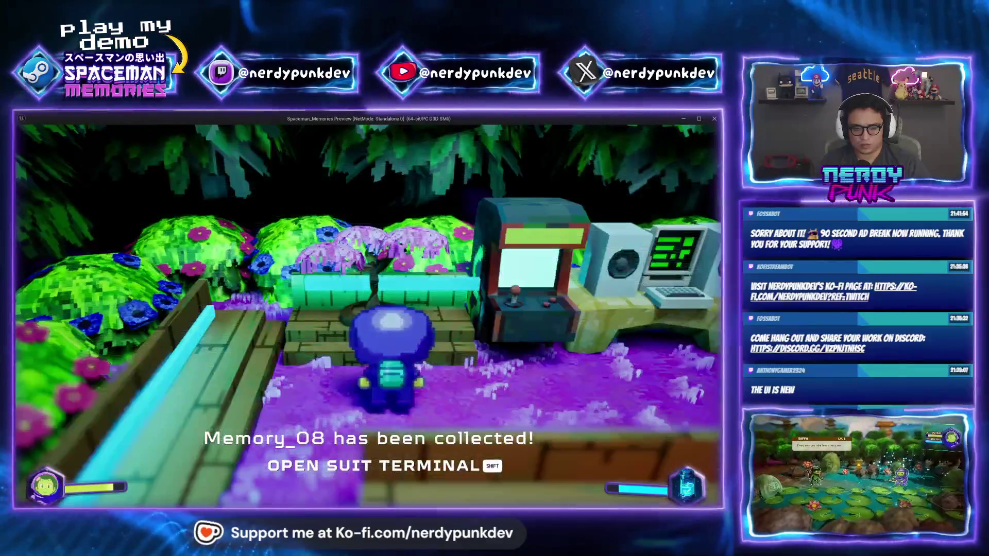
Step: Save all, check BP_Bonsai_Template's Event Graph, then launch Play in New Window from the level
{"action": "key", "text": "Escape"}
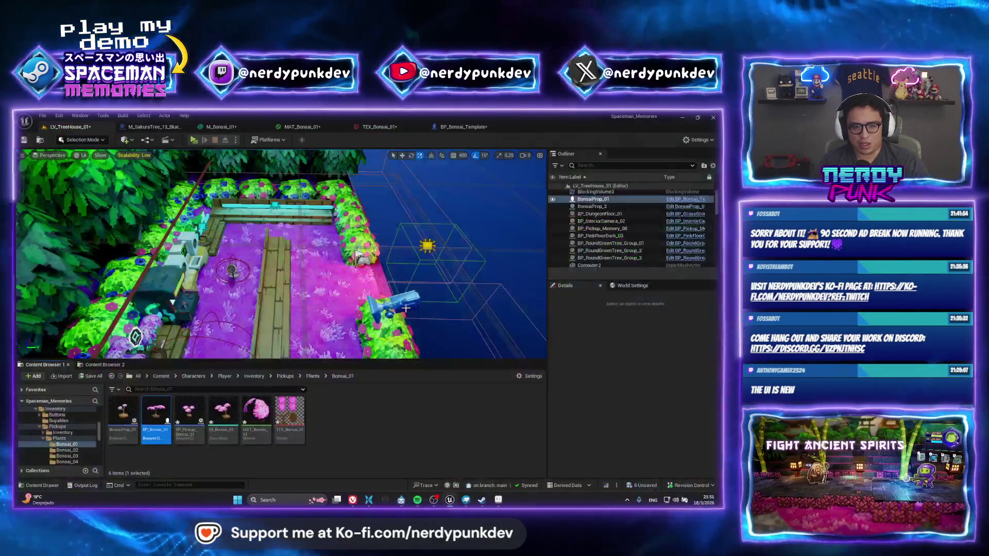
{"action": "key", "text": "ctrl+s"}
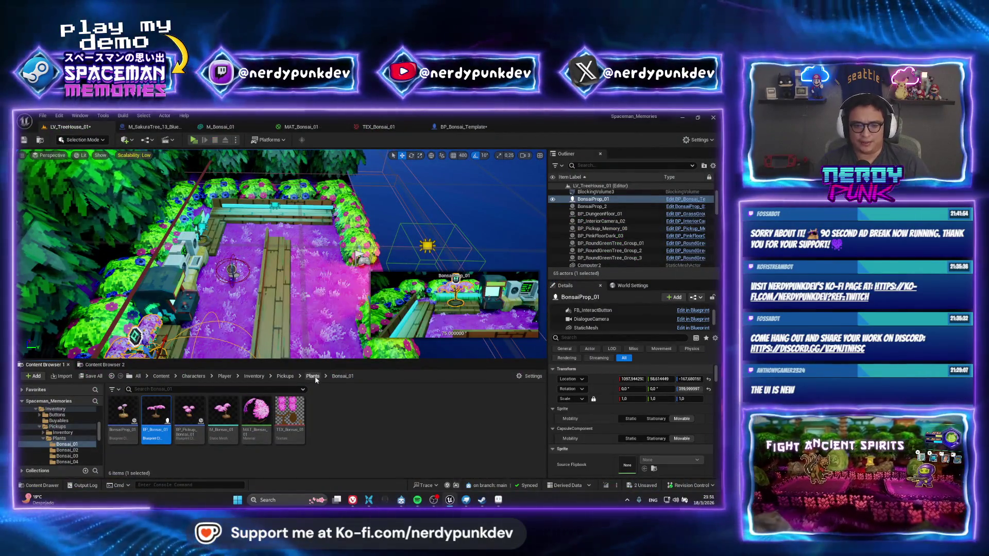
{"action": "left_click", "coordinate": [313, 376]}
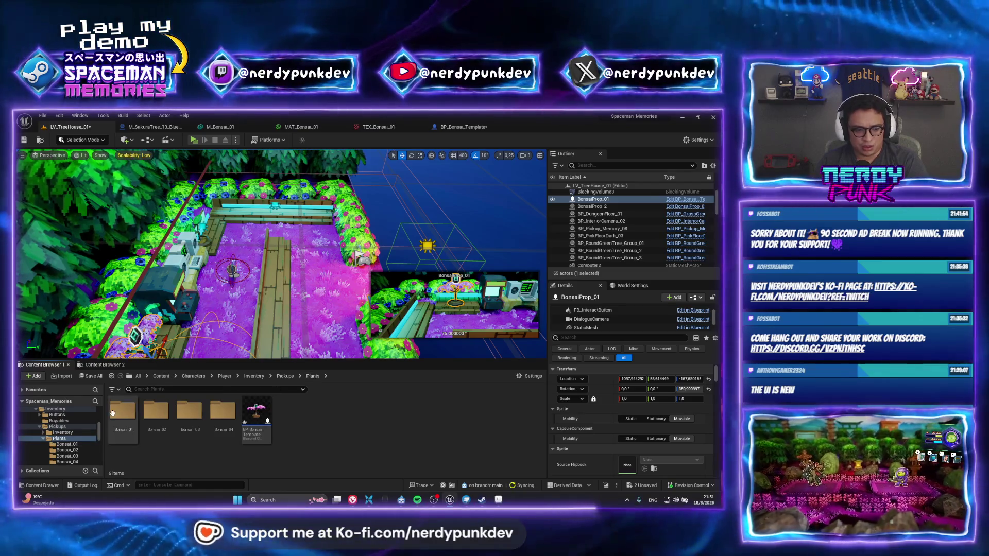
{"action": "double_click", "coordinate": [255, 418]}
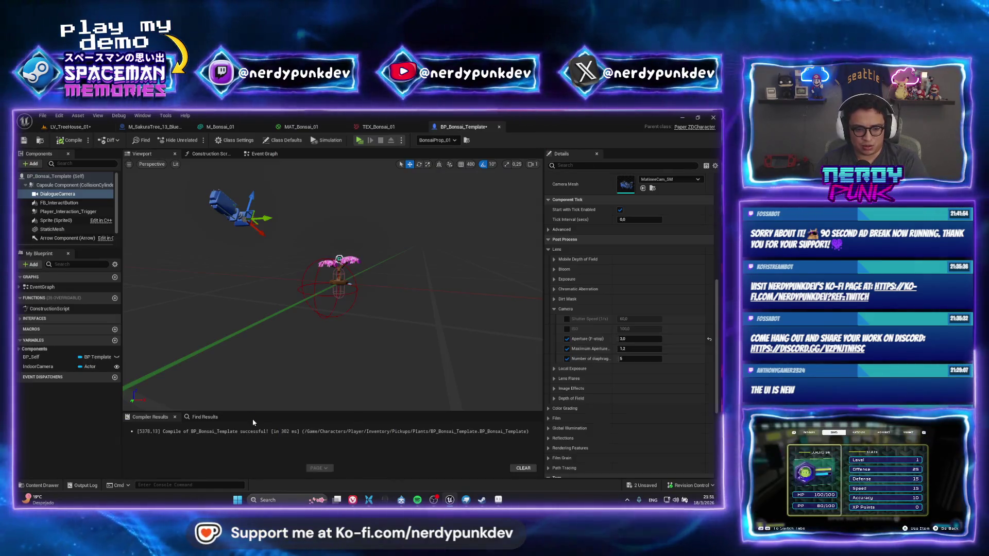
{"action": "left_click", "coordinate": [264, 154]}
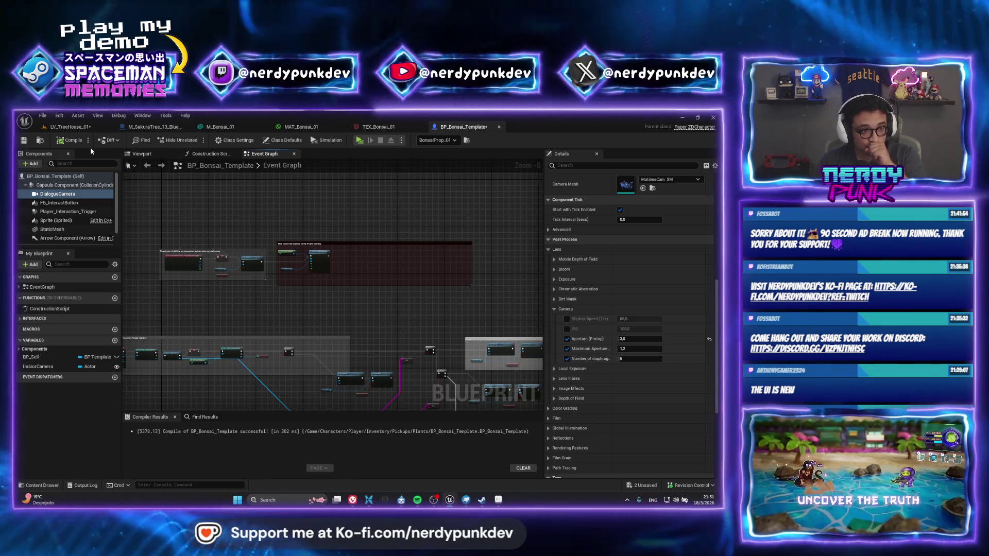
{"action": "left_click", "coordinate": [70, 126]}
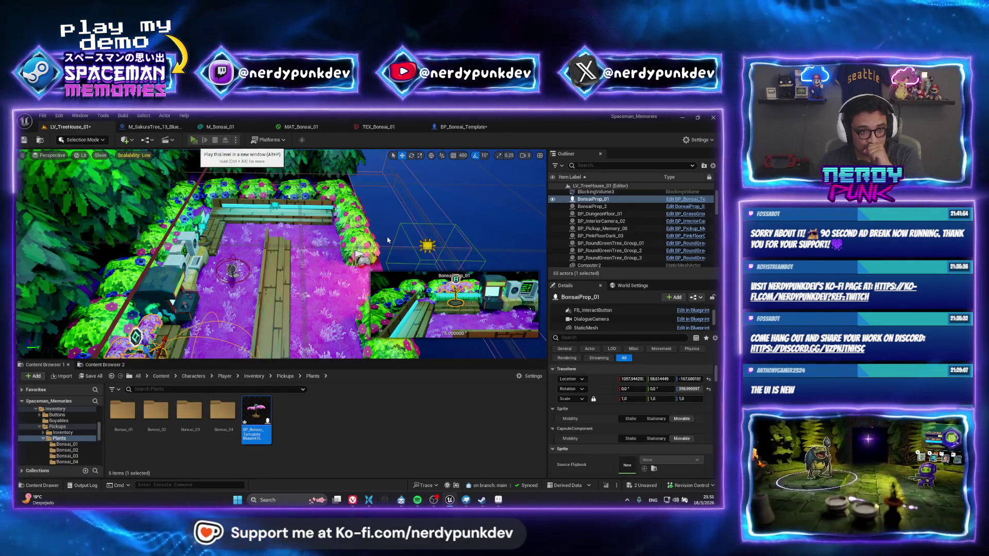
{"action": "left_click", "coordinate": [203, 140]}
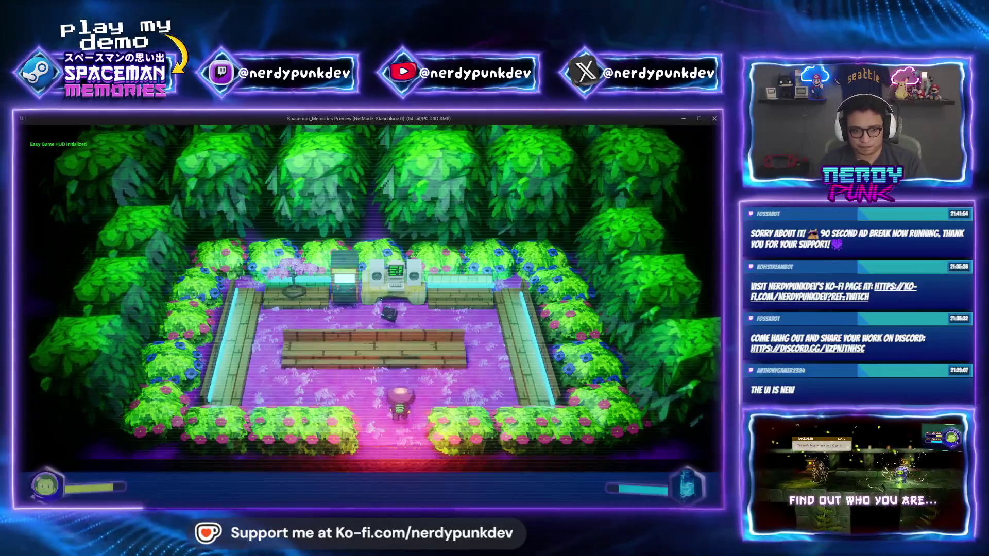
Step: Walk up the garden, stop the preview and focus the viewport on BonsaiProp_01
{"action": "key", "text": "w"}
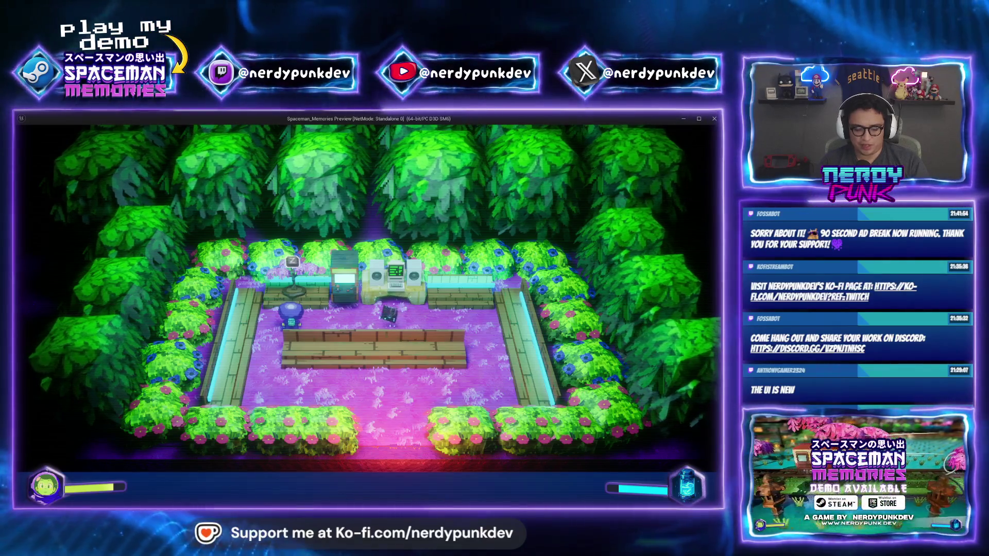
{"action": "key", "text": "Escape"}
{"action": "key", "text": "f"}
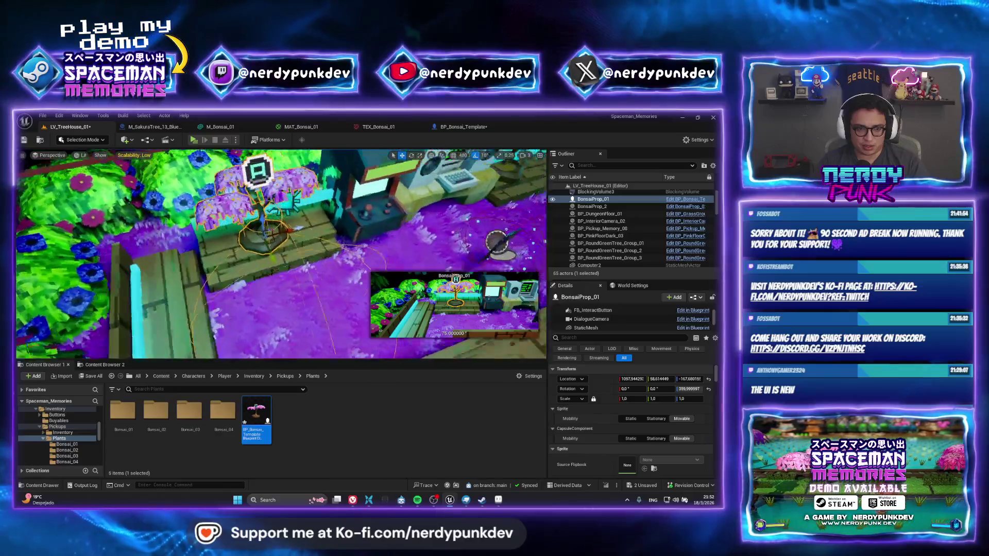
Step: Raise BonsaiProp_01's FB_InteractButton gizmo higher above the bonsai and recentre the view
{"action": "left_click", "coordinate": [610, 312]}
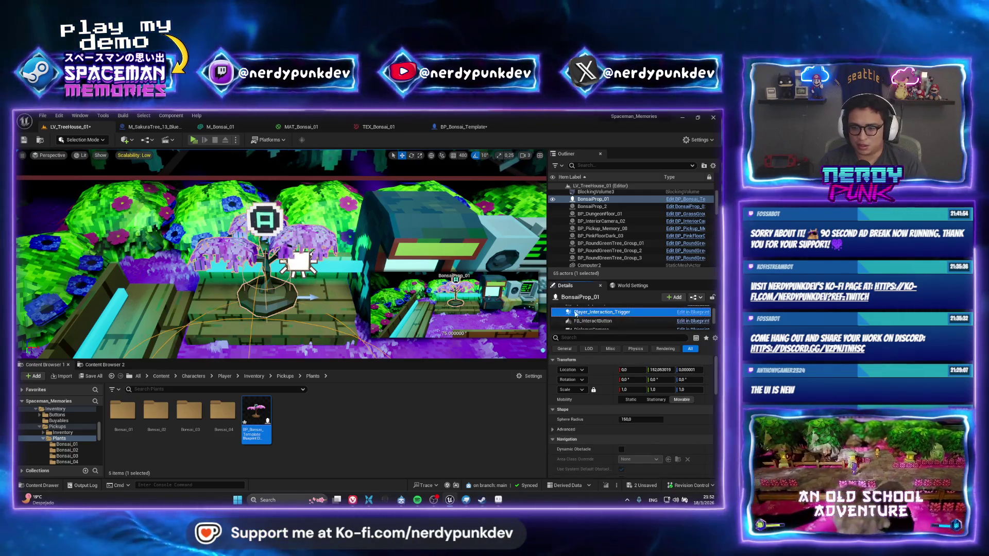
{"action": "left_click", "coordinate": [592, 321]}
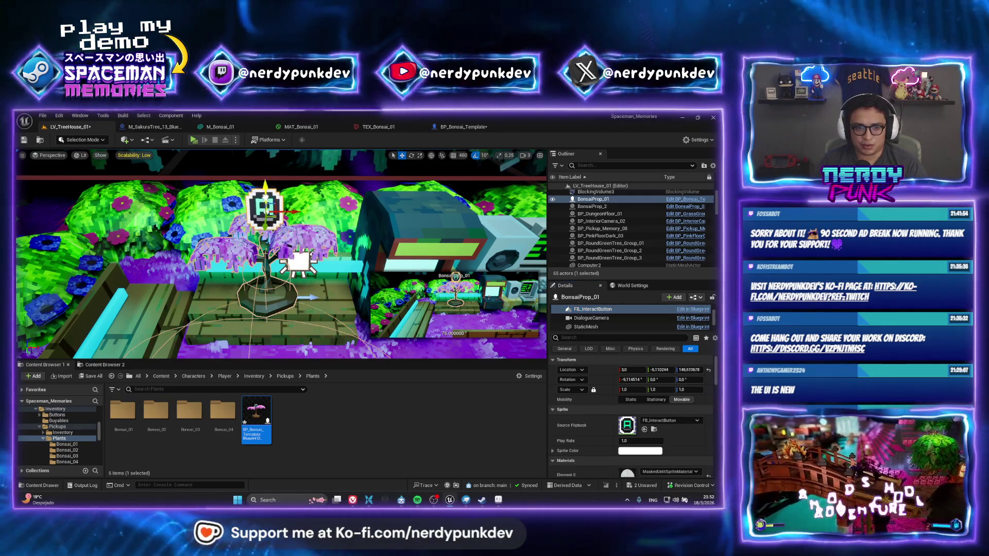
{"action": "right_click_drag", "start_coordinate": [307, 221], "coordinate": [307, 221]}
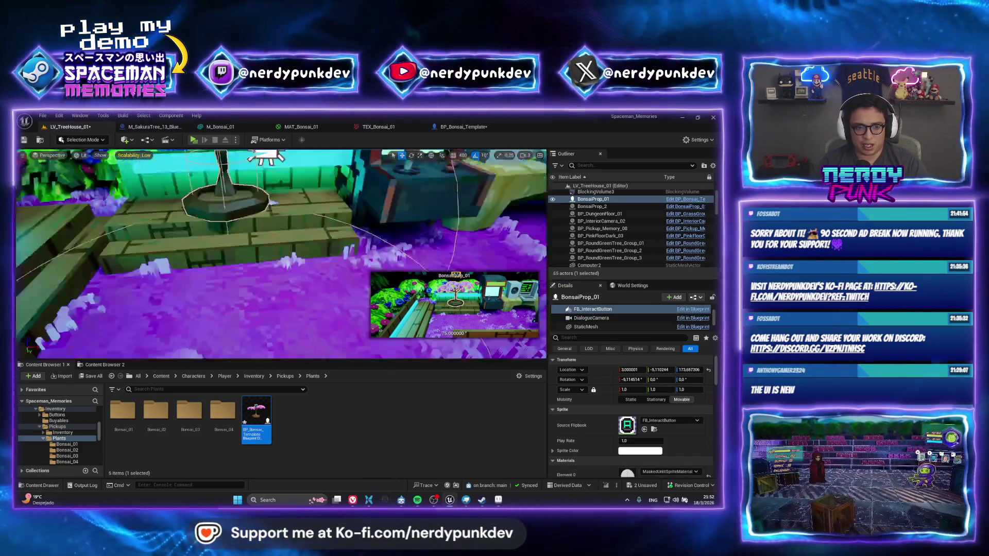
{"action": "key", "text": "f"}
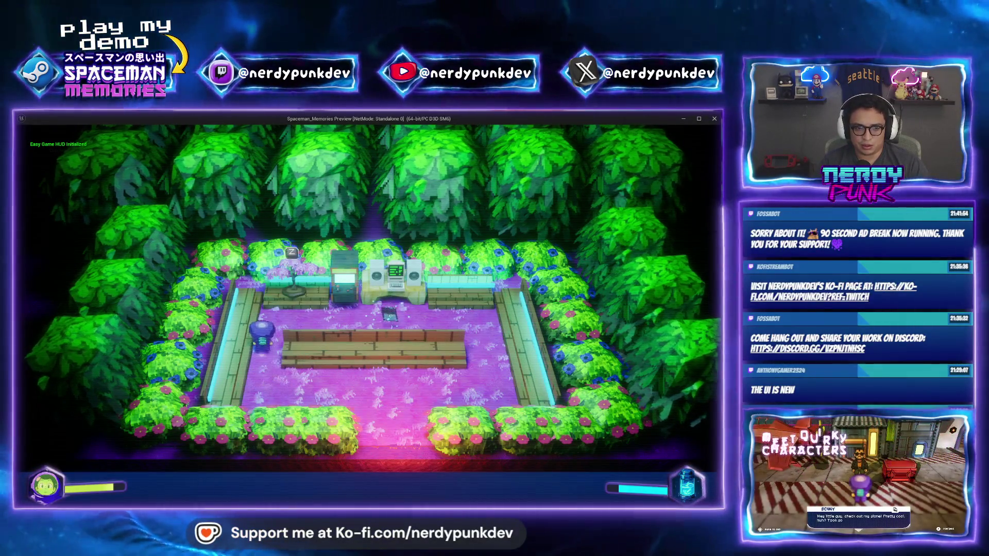
Step: Walk the spaceman to the bonsai to trigger the close-up and collect Memory_08, walk away, and stop
{"action": "key", "text": "d"}
{"action": "key", "text": "a"}
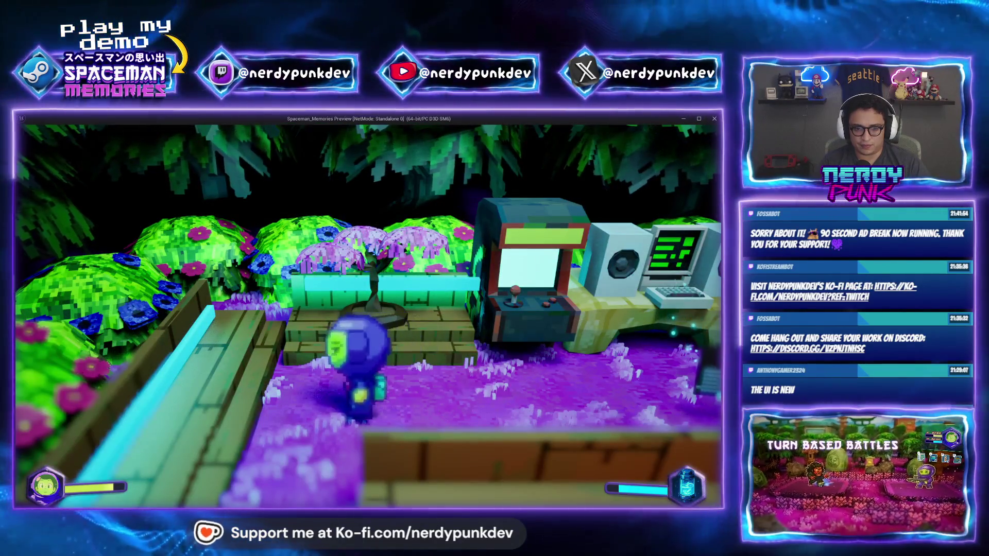
{"action": "key", "text": "s"}
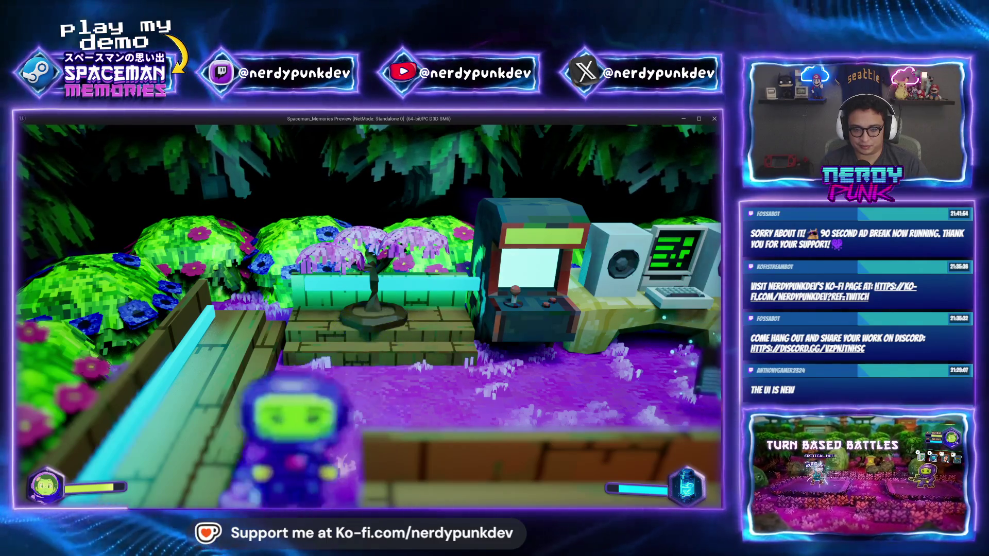
{"action": "key", "text": "s"}
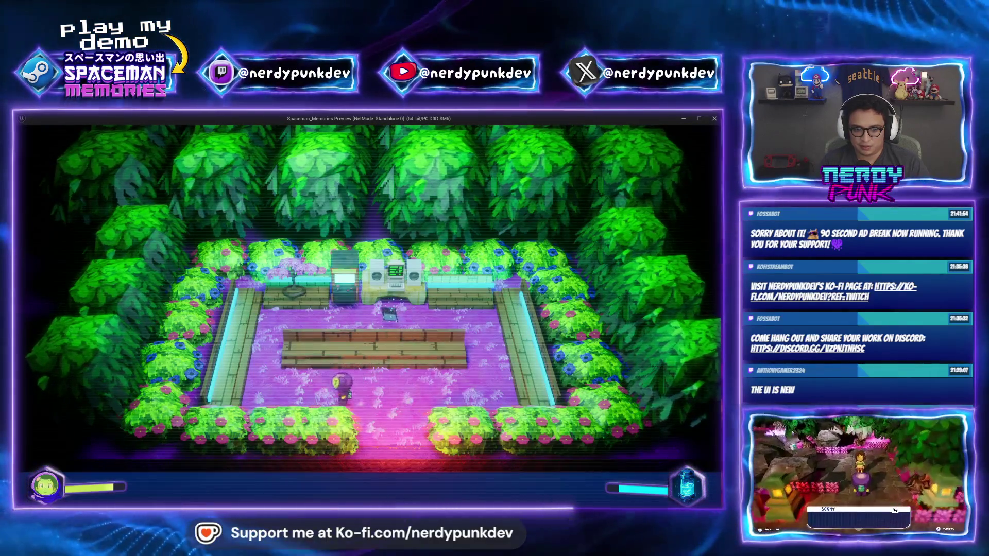
{"action": "key", "text": "w"}
{"action": "key", "text": "d"}
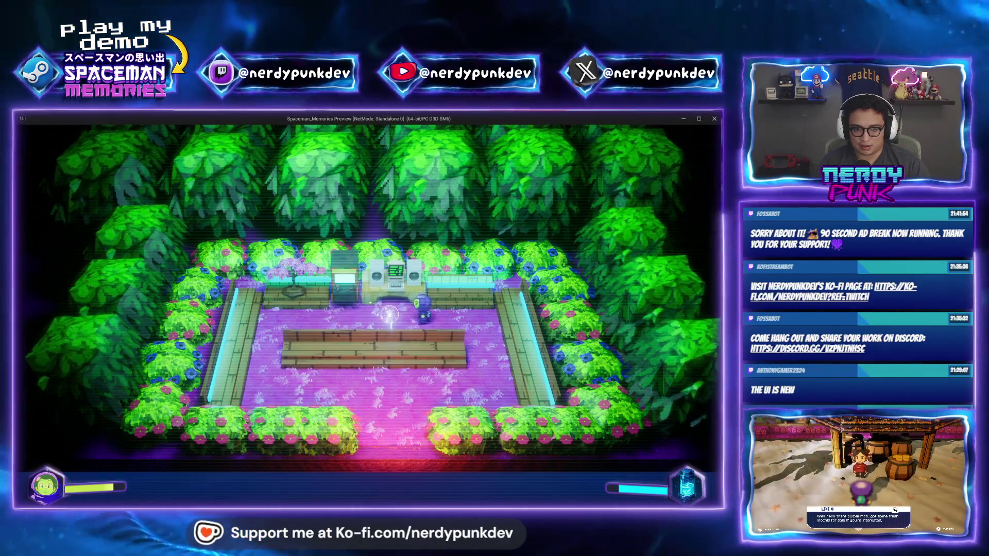
{"action": "key", "text": "a"}
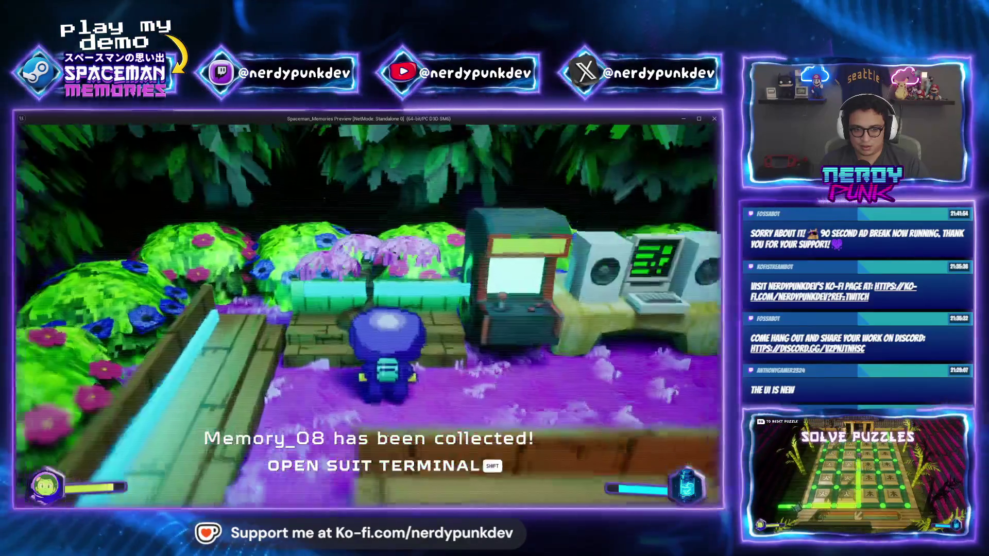
{"action": "key", "text": "s"}
{"action": "key", "text": "a"}
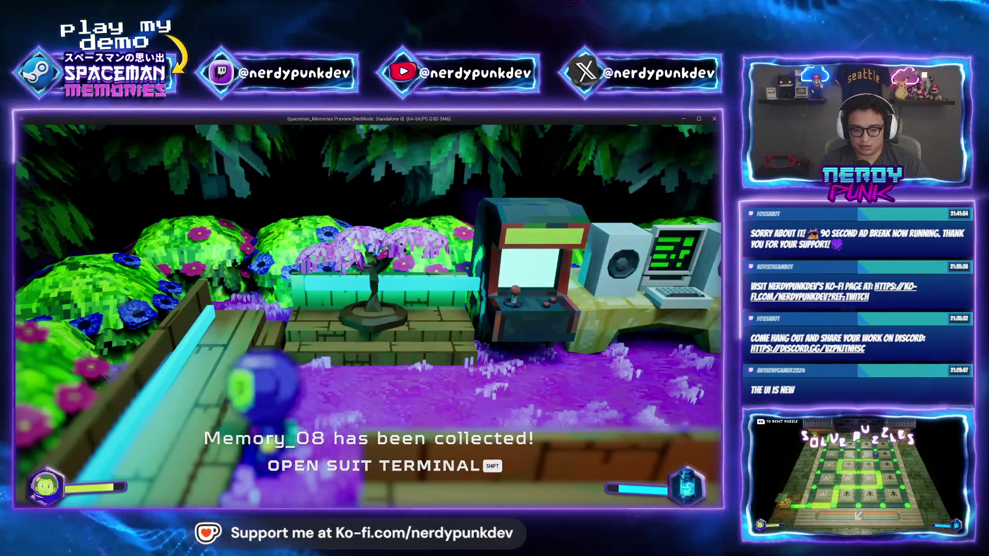
{"action": "key", "text": "Escape"}
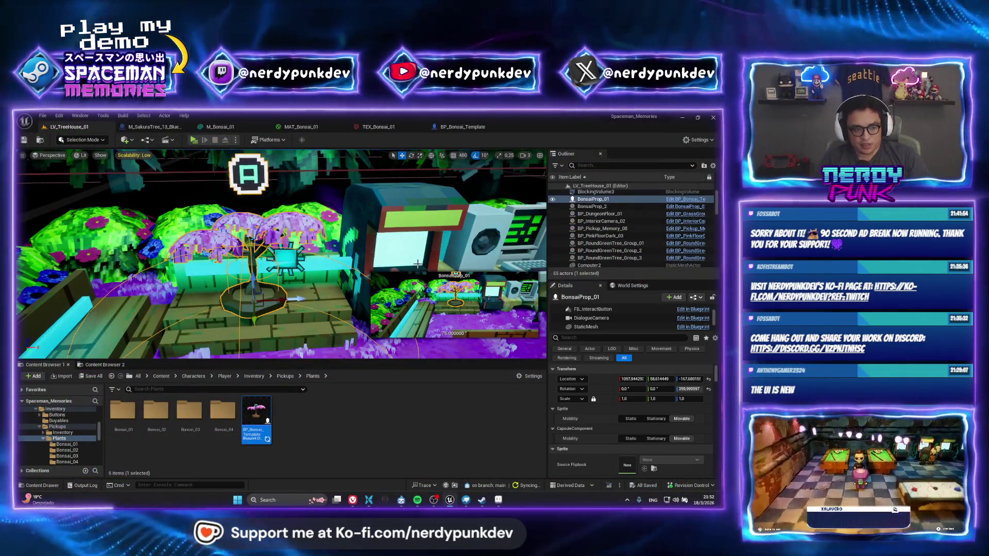
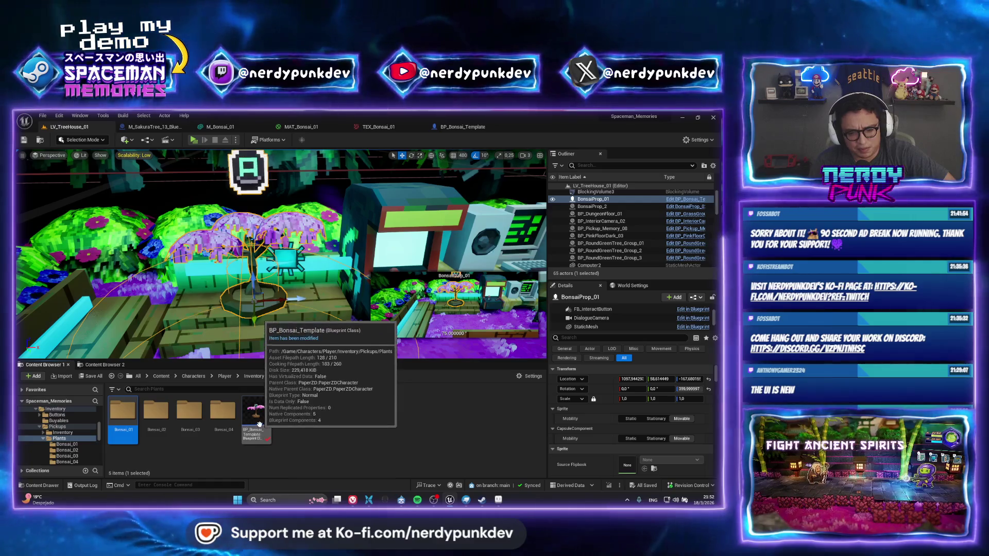
Step: Replace the treehouse bonsai actor with a BonsaiProp_01 instance from the Bonsai_01 folder
{"action": "left_click", "coordinate": [256, 417]}
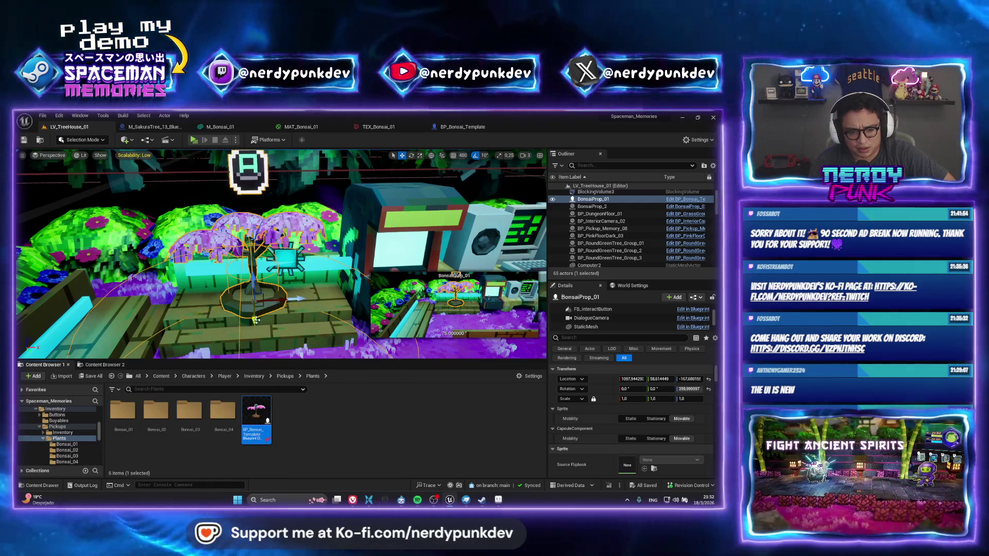
{"action": "right_click", "coordinate": [601, 201]}
{"action": "key", "text": "Escape"}
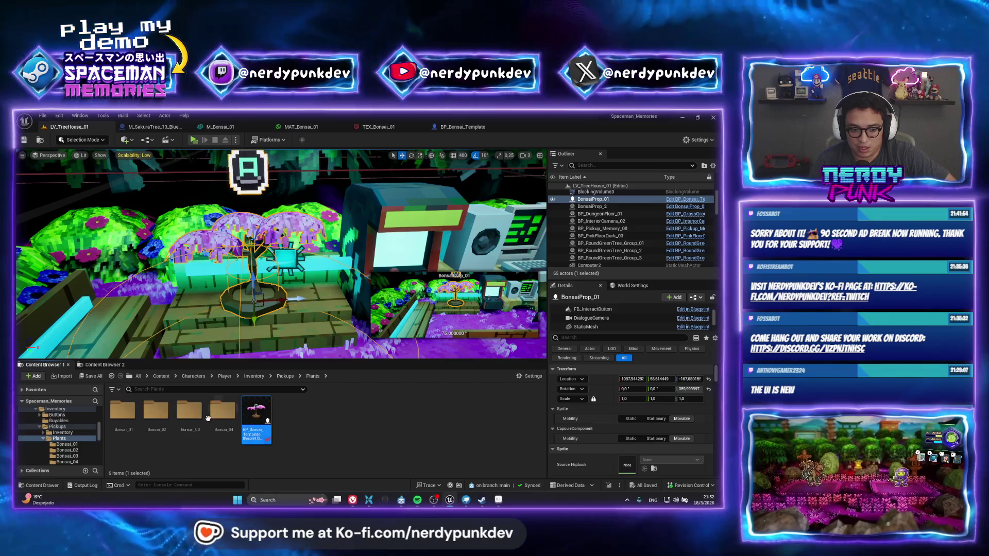
{"action": "double_click", "coordinate": [135, 415]}
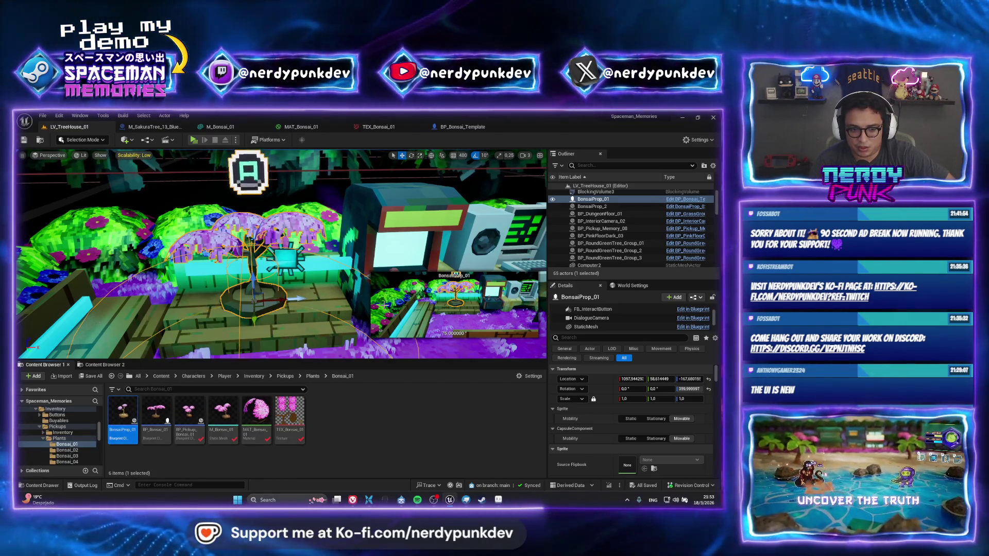
{"action": "right_click", "coordinate": [603, 200]}
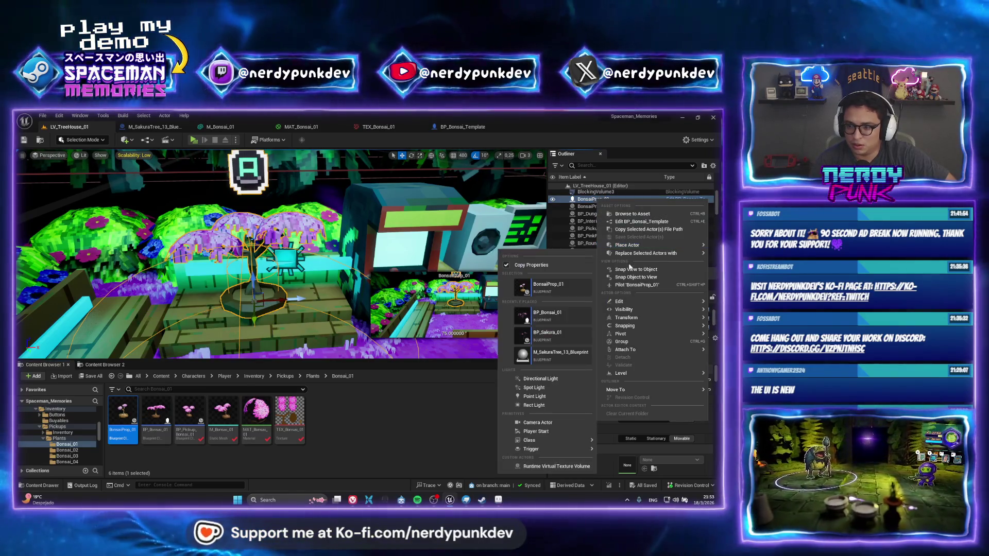
{"action": "left_click", "coordinate": [549, 285]}
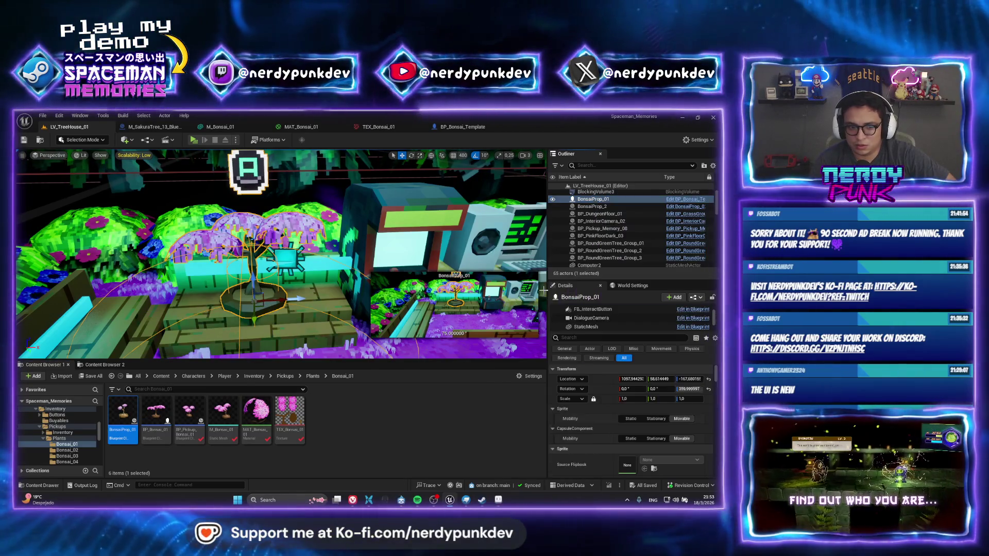
Step: Pull the viewport back over the garden and frame the new bonsai prop
{"action": "right_click_drag", "start_coordinate": [278, 255], "coordinate": [65, 159]}
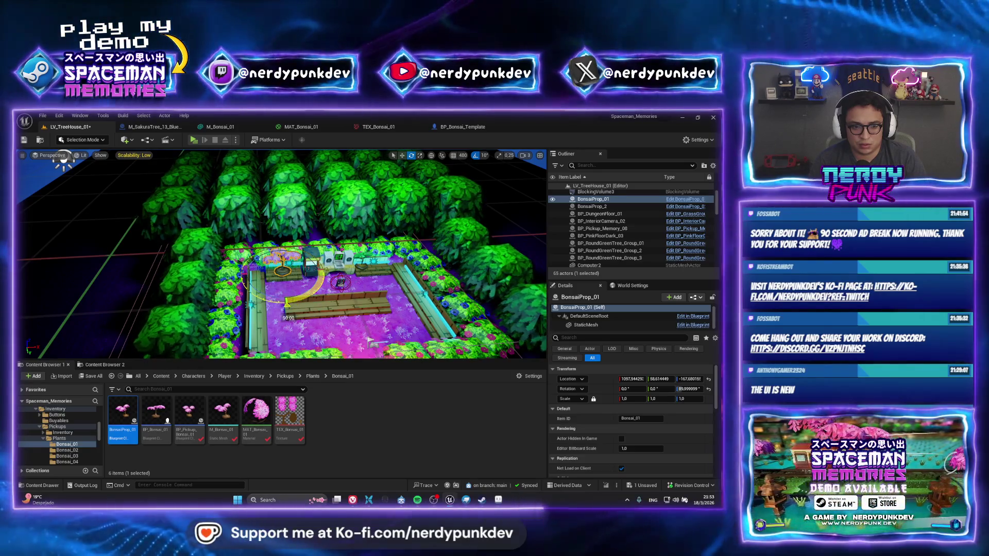
{"action": "mouse_move", "coordinate": [64, 159]}
{"action": "right_mouse_down"}
{"action": "mouse_move", "coordinate": [108, 185]}
{"action": "mouse_move", "coordinate": [116, 177]}
{"action": "mouse_move", "coordinate": [92, 182]}
{"action": "right_mouse_up"}
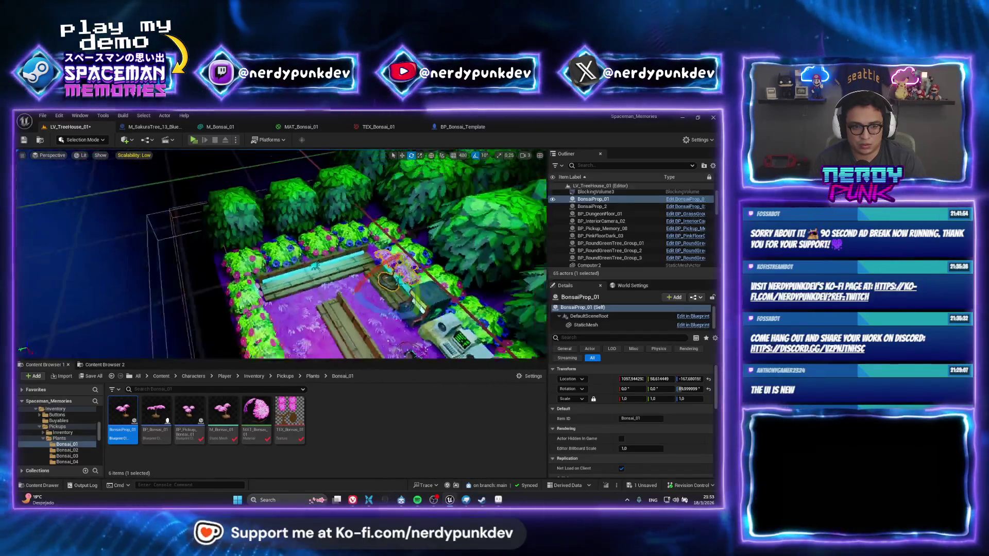
{"action": "left_click_drag", "start_coordinate": [345, 277], "coordinate": [342, 273]}
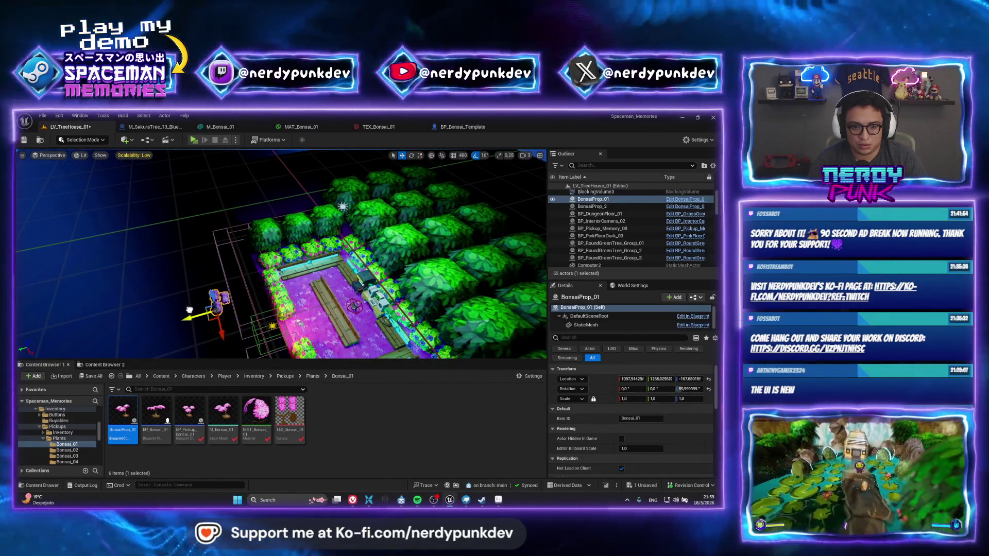
{"action": "right_click_drag", "start_coordinate": [282, 255], "coordinate": [232, 263]}
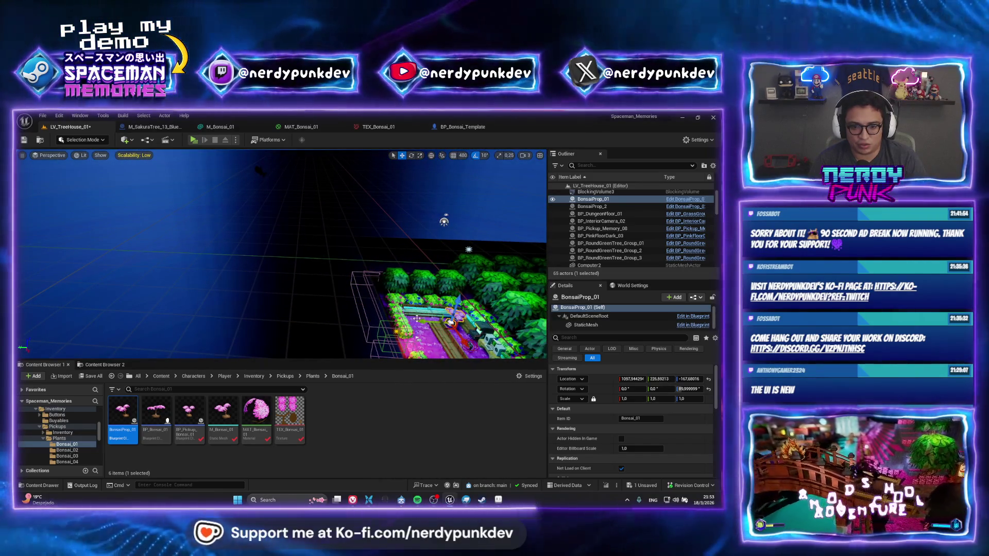
{"action": "key", "text": "f"}
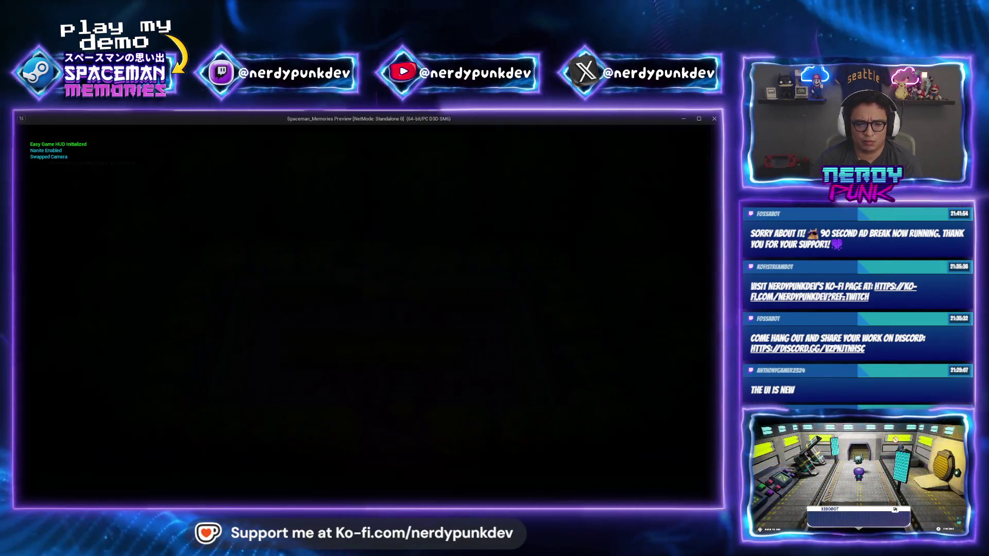
Step: Stop the play test, glance at BonsaiProp_01's blueprint, and return to the level with the Plants folder shown
{"action": "key", "text": "Escape"}
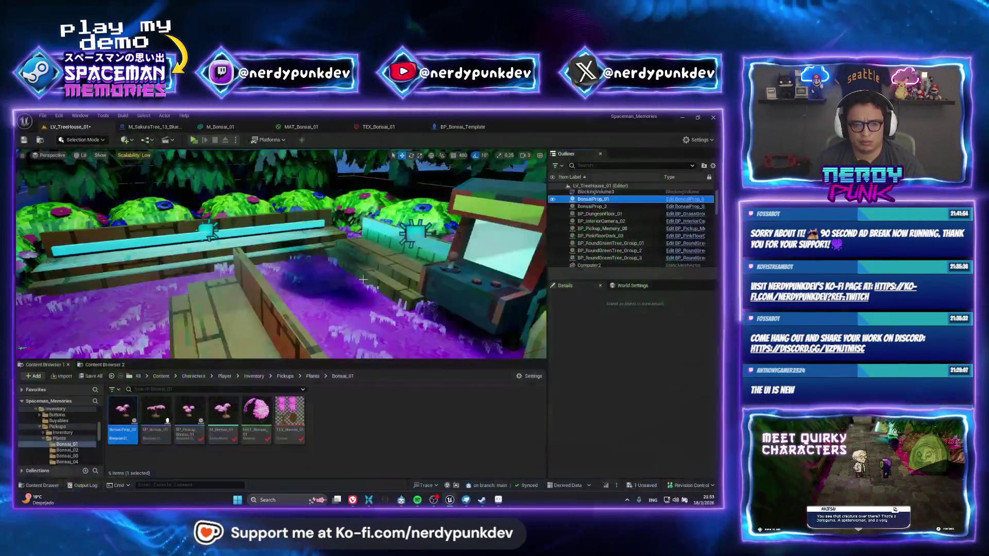
{"action": "right_click_drag", "start_coordinate": [363, 278], "coordinate": [362, 279]}
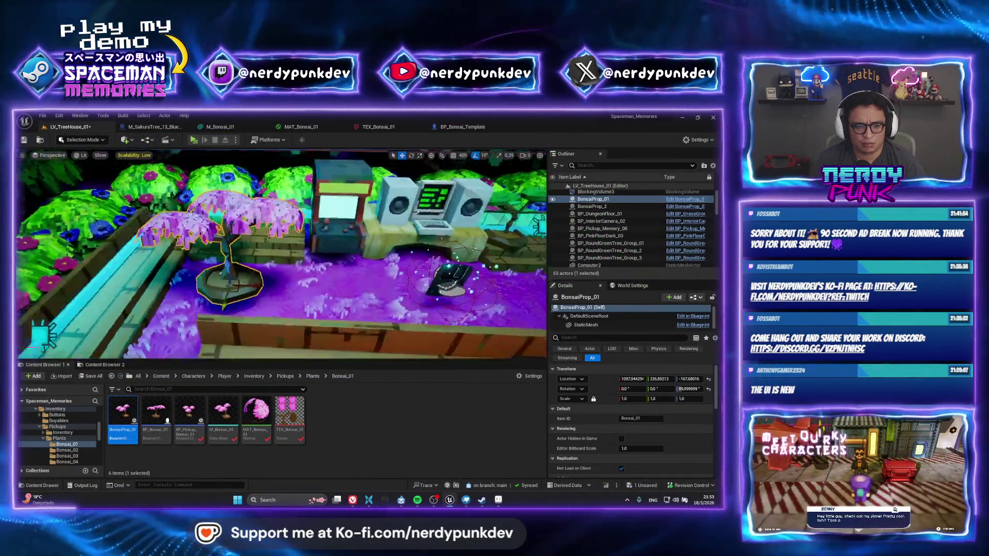
{"action": "right_click_drag", "start_coordinate": [286, 263], "coordinate": [286, 263]}
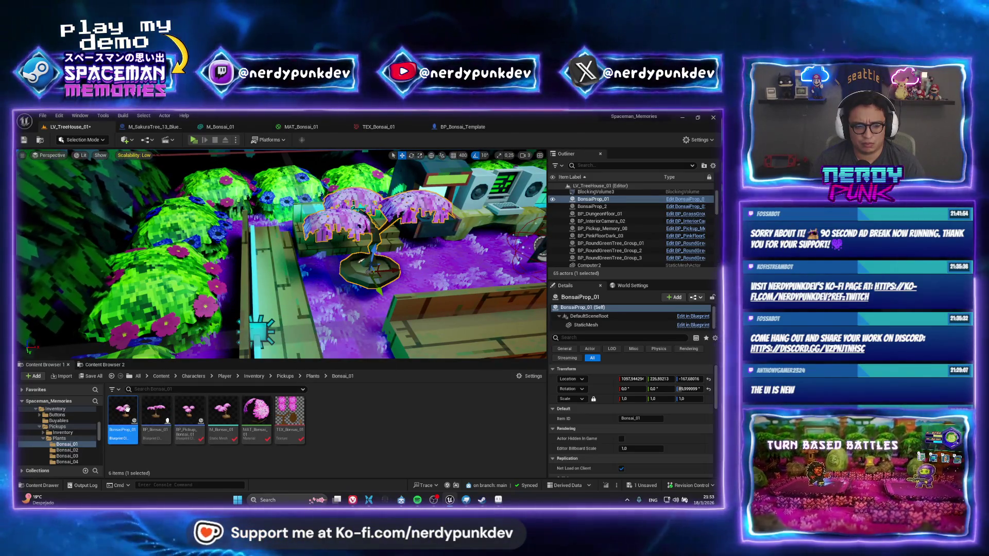
{"action": "double_click", "coordinate": [124, 413]}
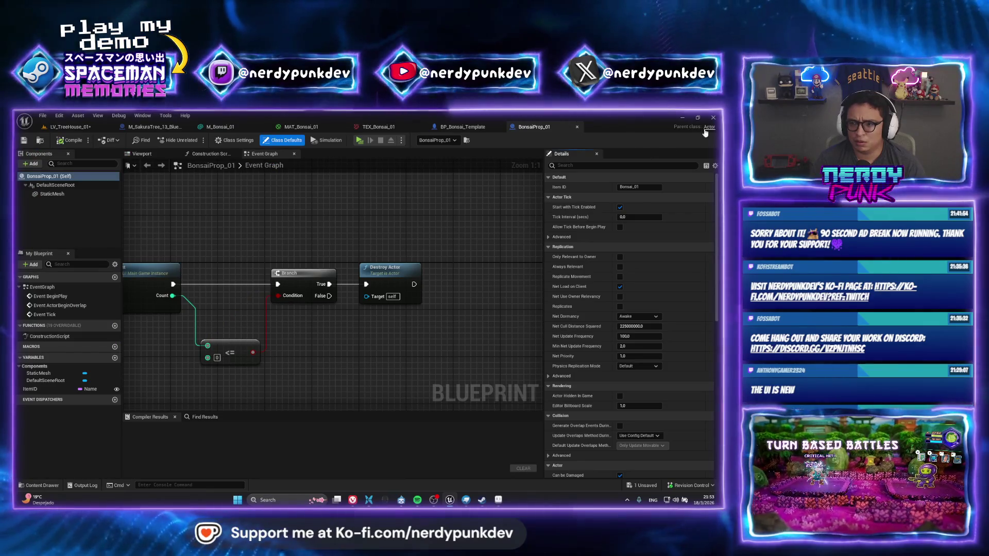
{"action": "left_click", "coordinate": [58, 126]}
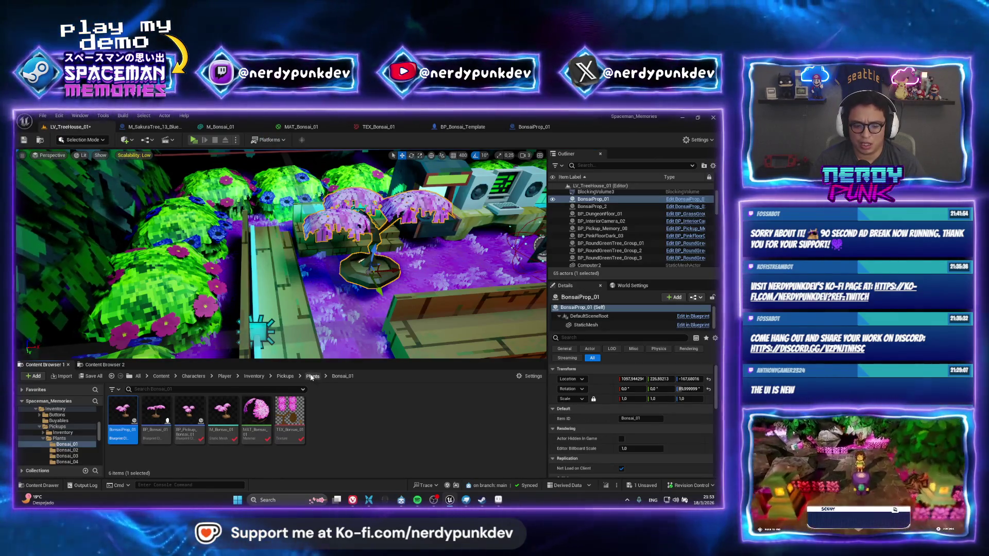
{"action": "left_click", "coordinate": [312, 375]}
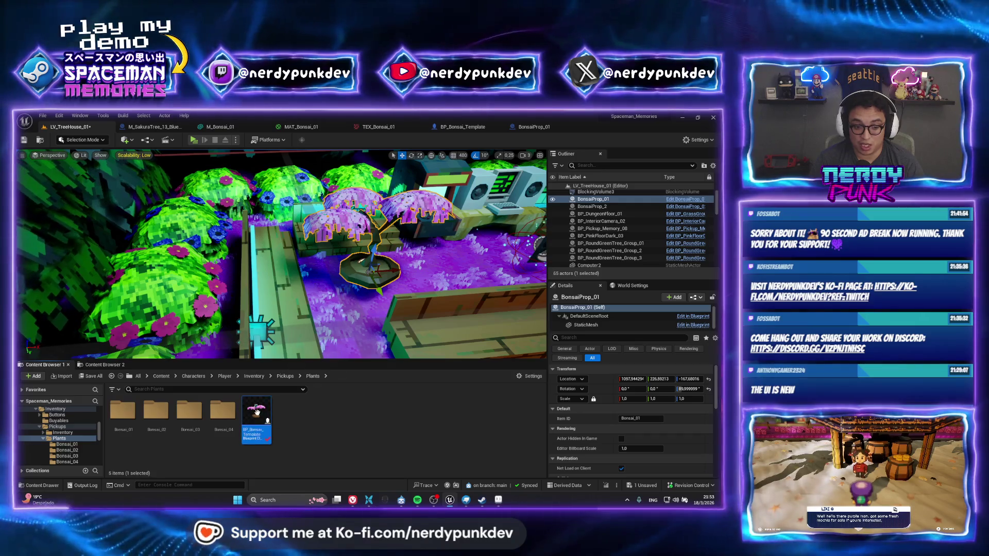
Step: Create child Blueprint BP_Bonsai_01 from BP_Bonsai_Template and go into the Bonsai_01 folder
{"action": "right_click", "coordinate": [267, 421]}
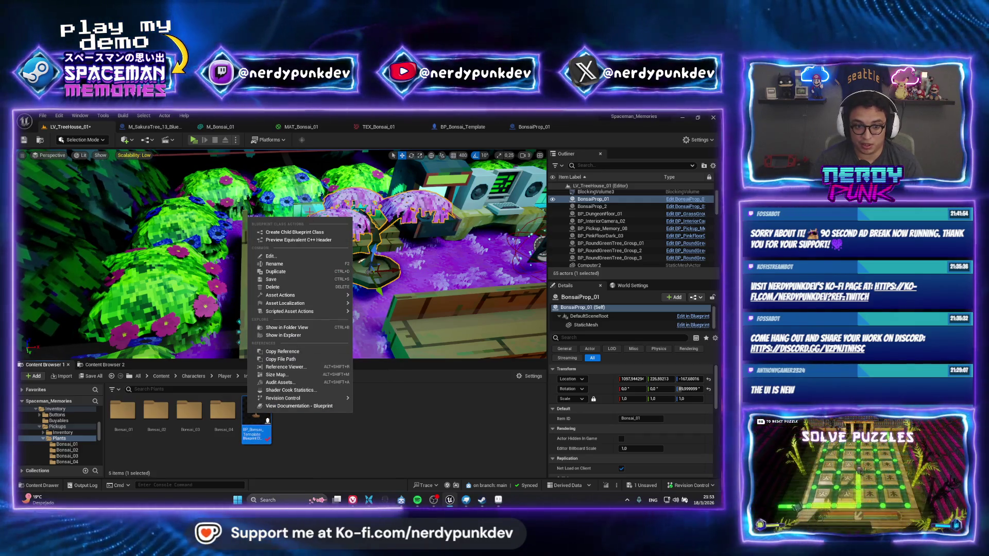
{"action": "left_click", "coordinate": [288, 232]}
{"action": "type", "text": "BP_Bonsai_0"}
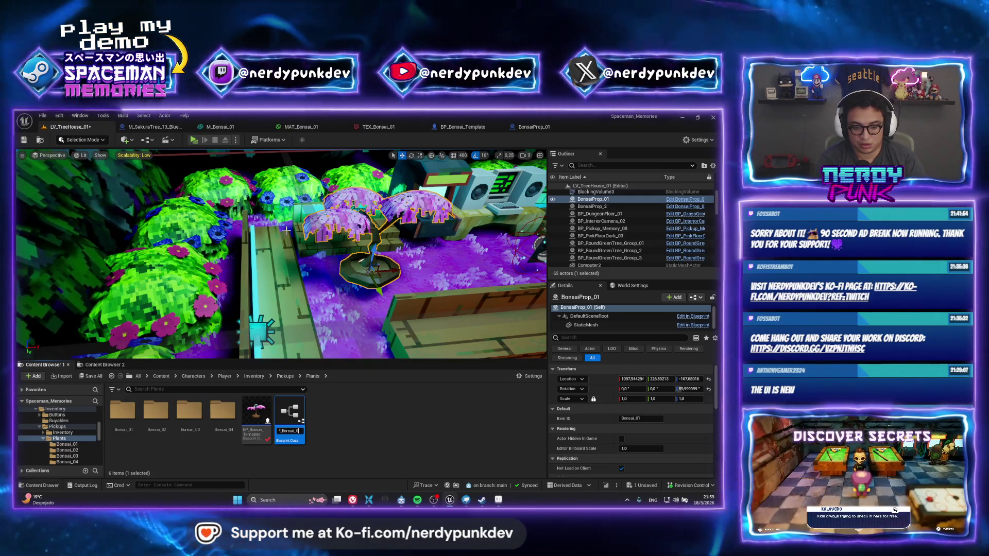
{"action": "type", "text": "1"}
{"action": "key", "text": "Return"}
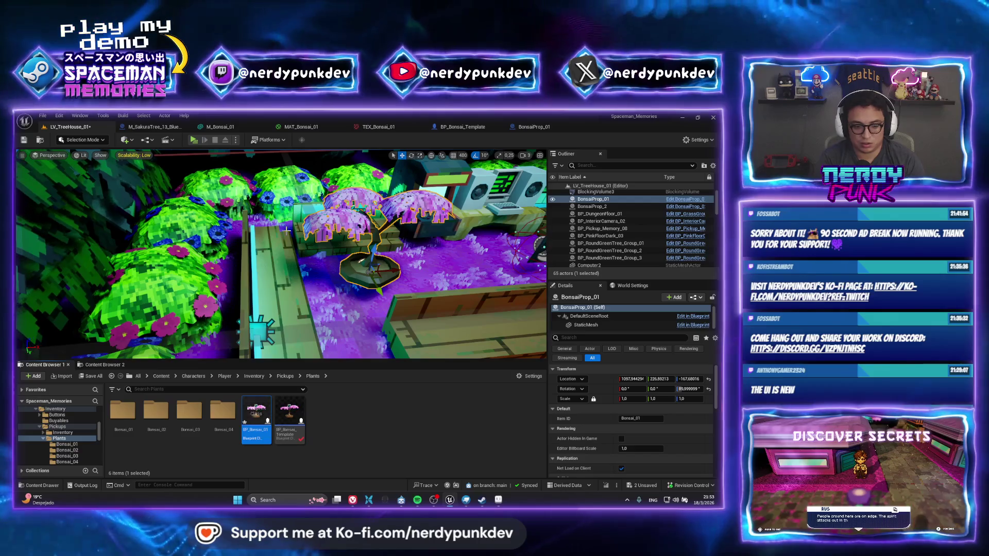
{"action": "double_click", "coordinate": [112, 414]}
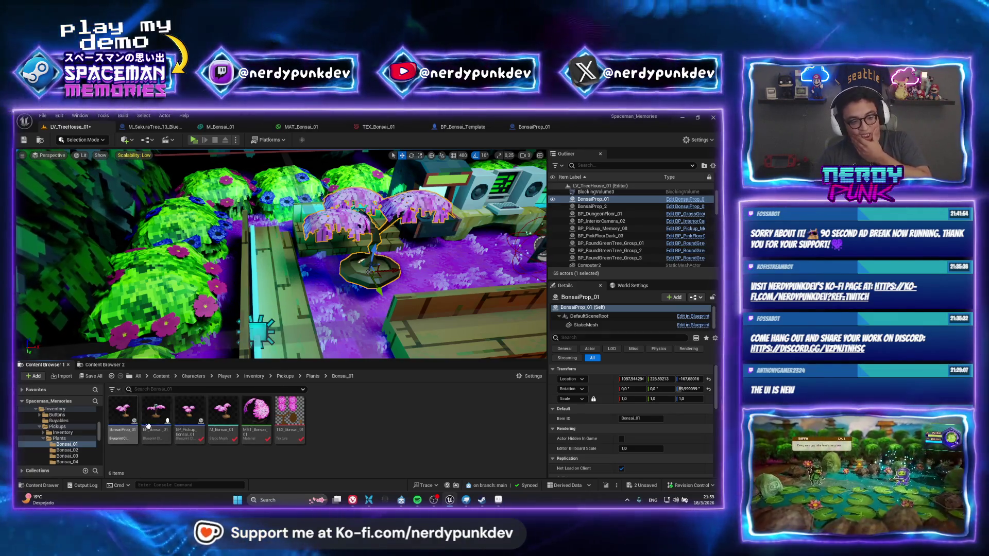
Step: Open BonsaiProp_01 and then BP_Bonsai_01 in blueprint editor tabs to compare them
{"action": "left_click", "coordinate": [121, 396]}
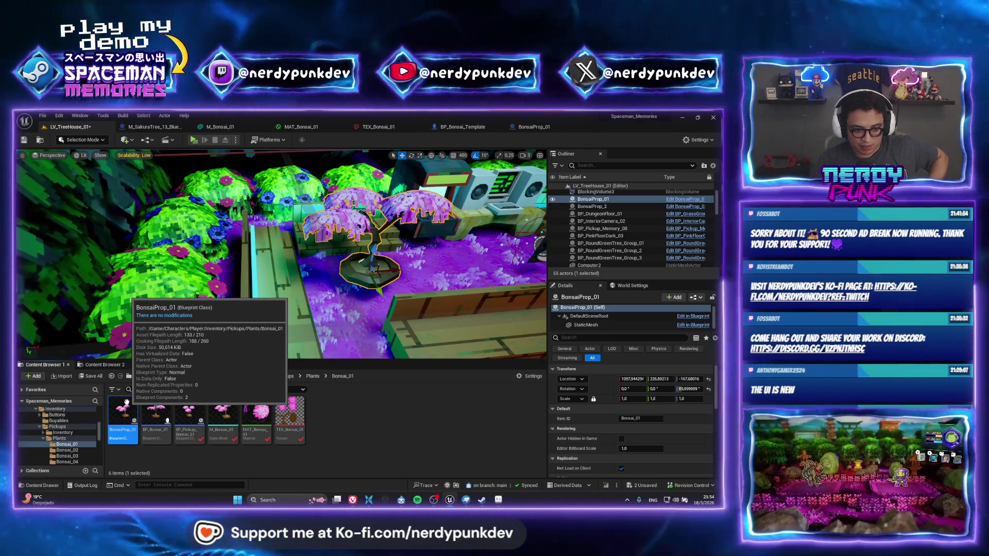
{"action": "right_click", "coordinate": [125, 381]}
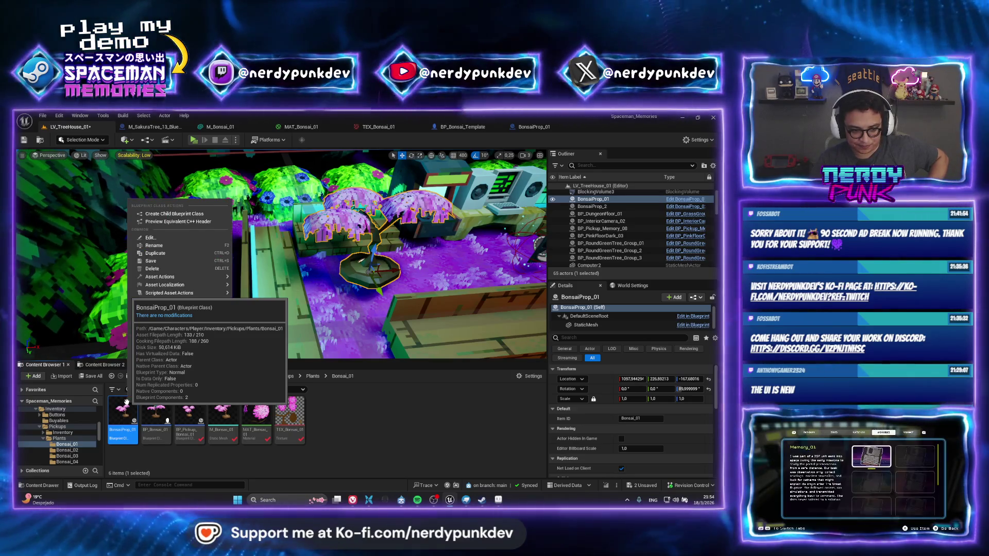
{"action": "double_click", "coordinate": [117, 422]}
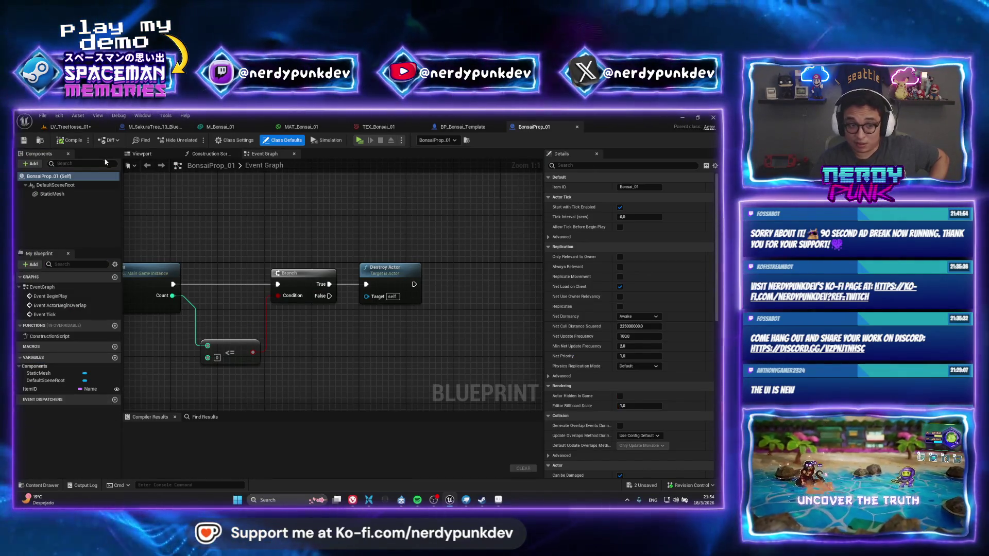
{"action": "left_click", "coordinate": [72, 126]}
{"action": "double_click", "coordinate": [157, 417]}
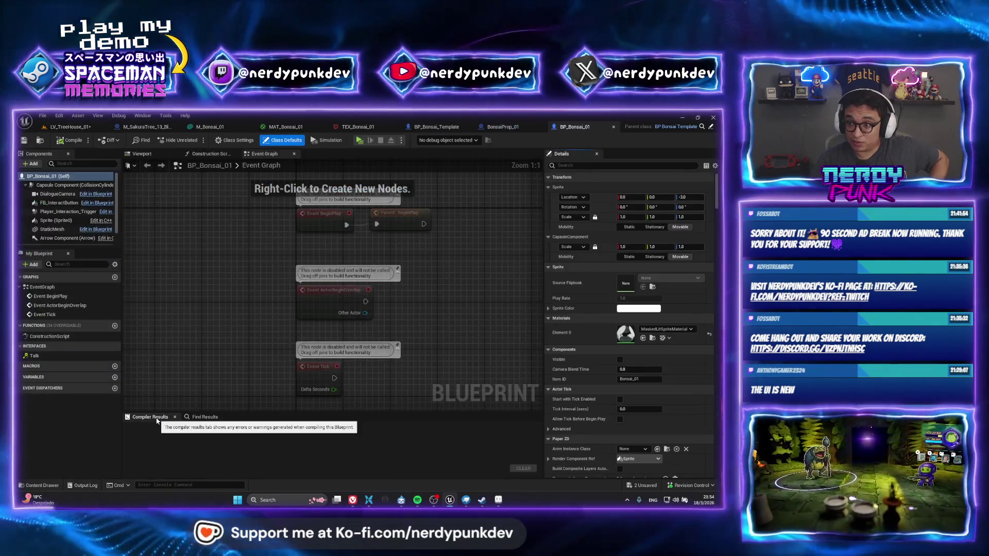
Step: Force-delete the BonsaiProp_01 asset and place BP_Bonsai_01 on the garden platform
{"action": "left_click", "coordinate": [71, 127]}
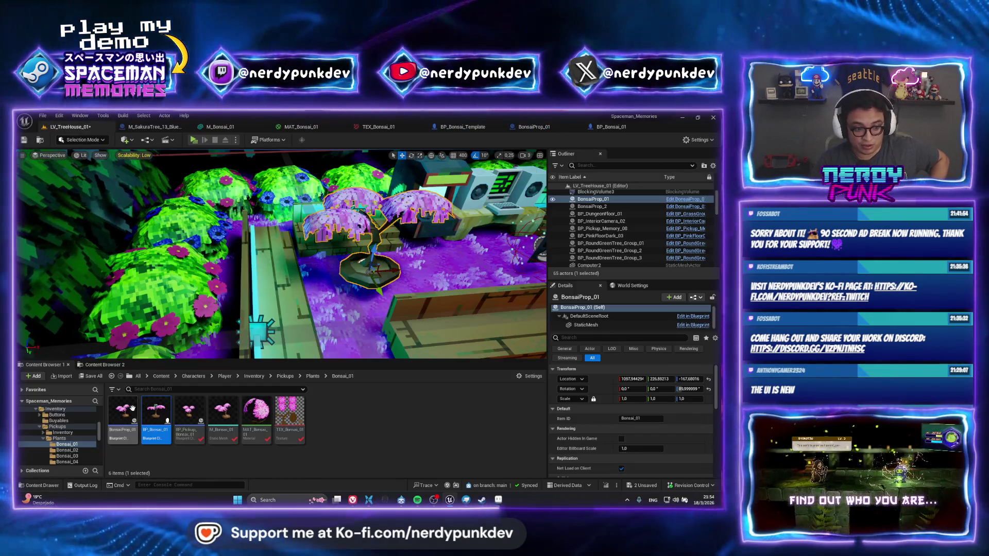
{"action": "key", "text": "Delete"}
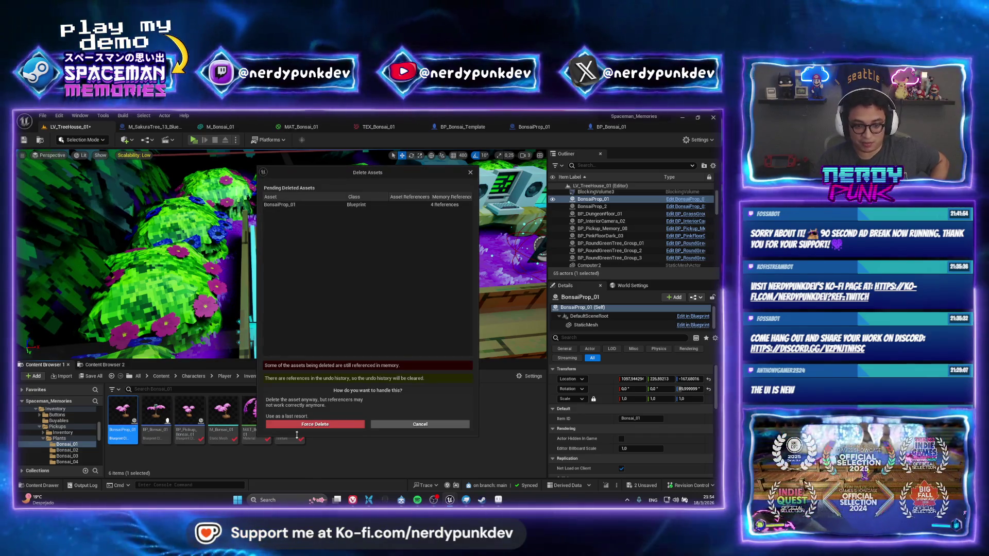
{"action": "left_click", "coordinate": [307, 424]}
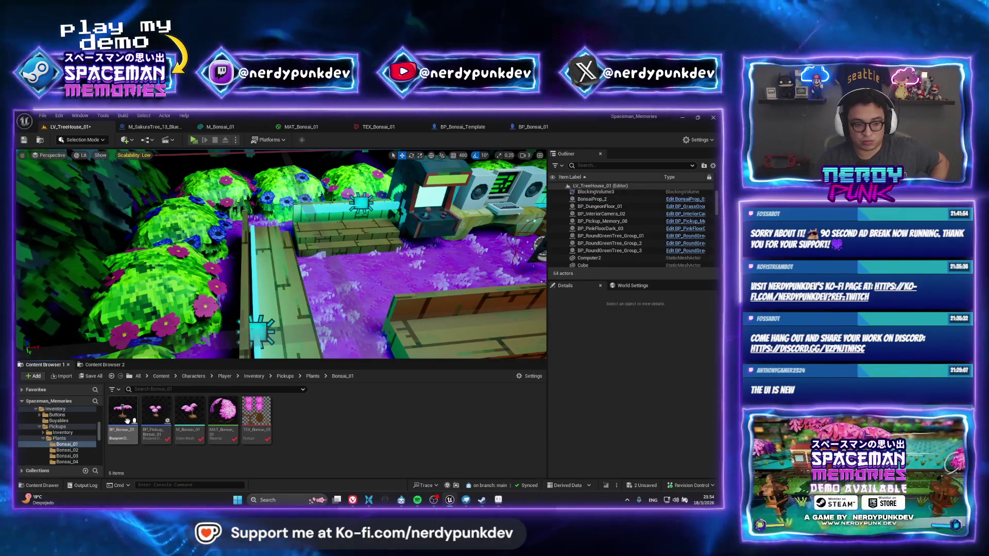
{"action": "left_click_drag", "start_coordinate": [128, 420], "coordinate": [356, 221]}
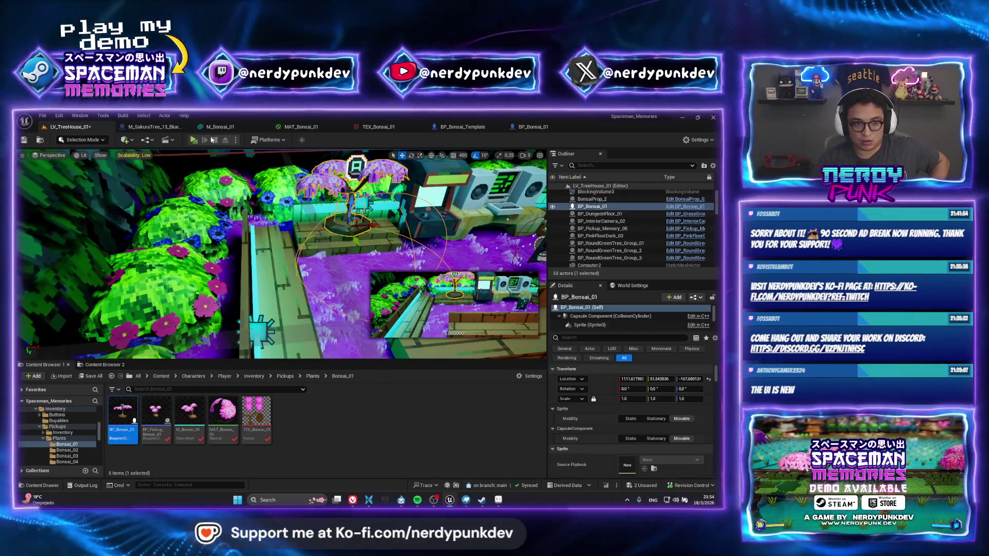
Step: Run a quick standalone play test (Alt+P), then reopen the Plants folder
{"action": "key", "text": "alt+p"}
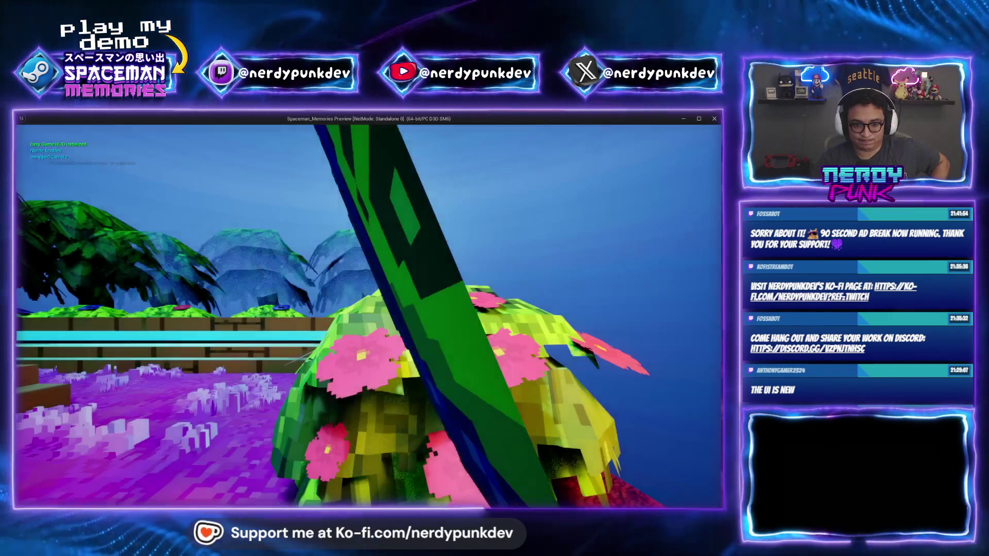
{"action": "key", "text": "Escape"}
{"action": "right_click_drag", "start_coordinate": [279, 255], "coordinate": [278, 255]}
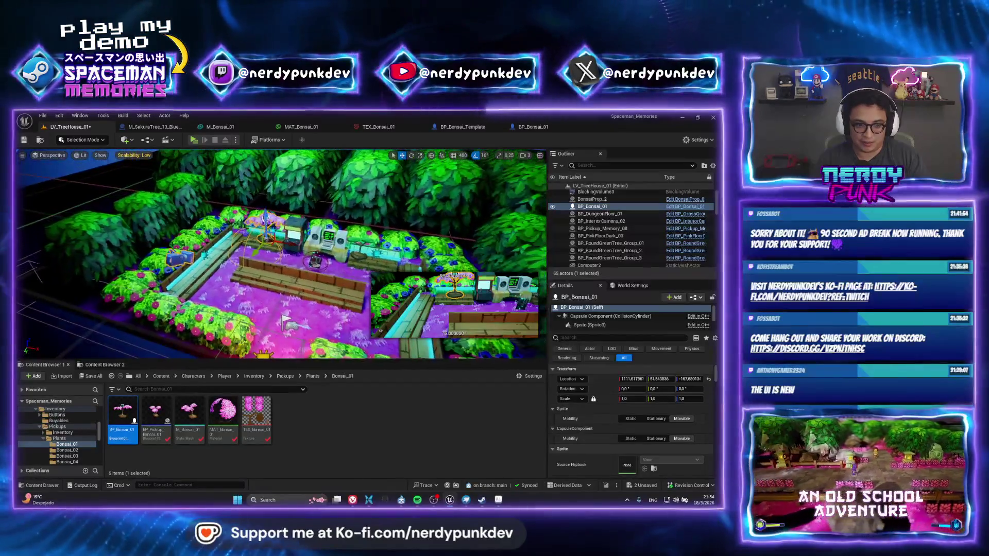
{"action": "left_click", "coordinate": [312, 376]}
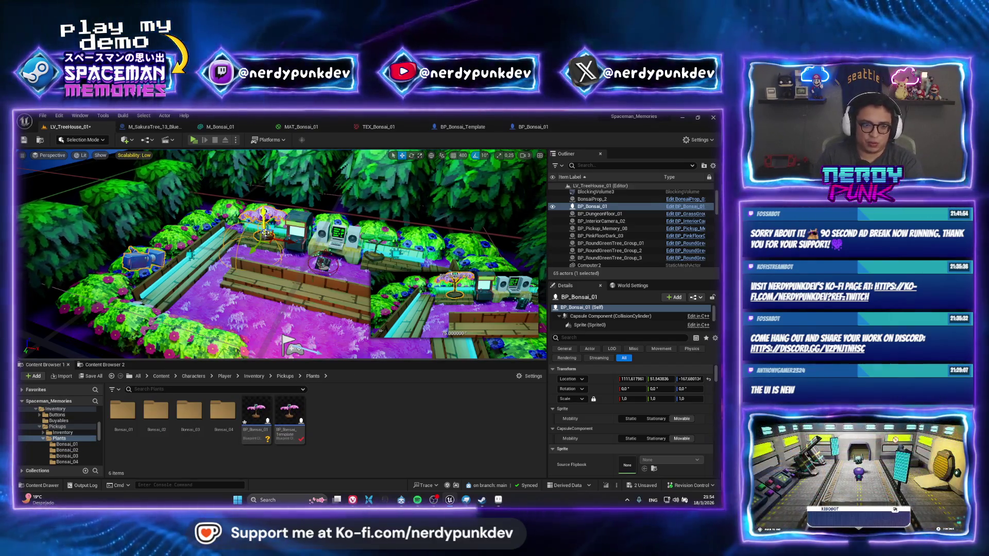
Step: Remove and force-delete BP_Bonsai_01, then place a BP_Bonsai_Template actor in the garden and frame it
{"action": "key", "text": "Delete"}
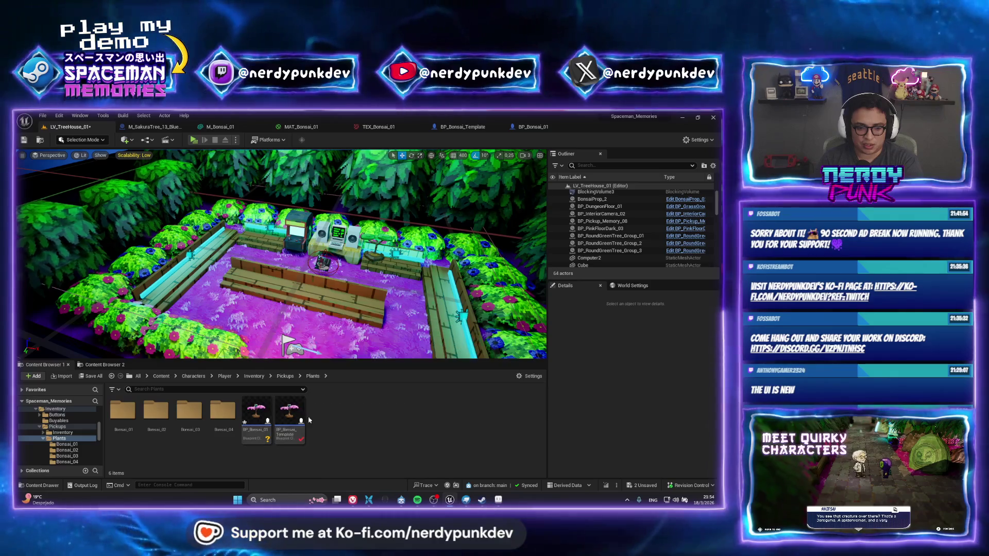
{"action": "left_click", "coordinate": [259, 416]}
{"action": "key", "text": "Delete"}
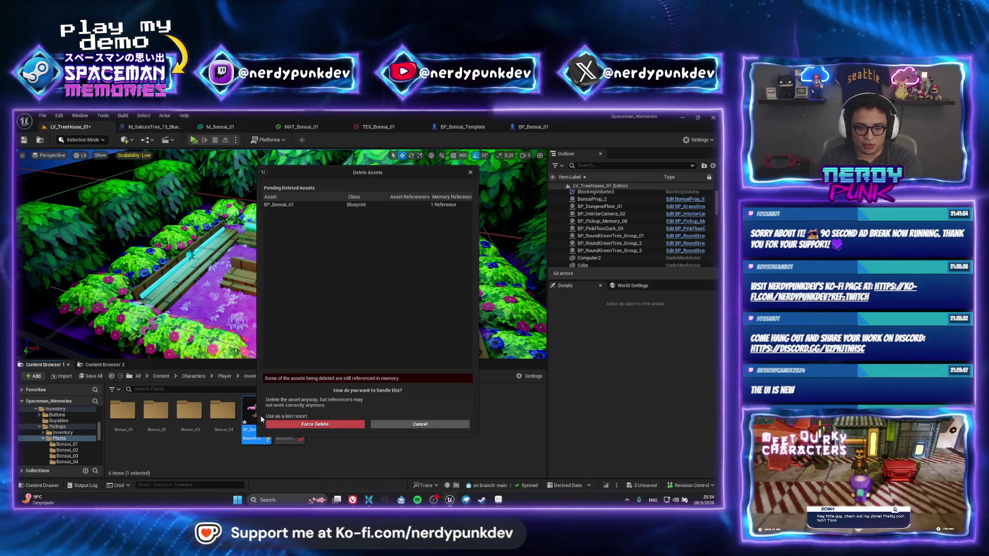
{"action": "left_click", "coordinate": [316, 425]}
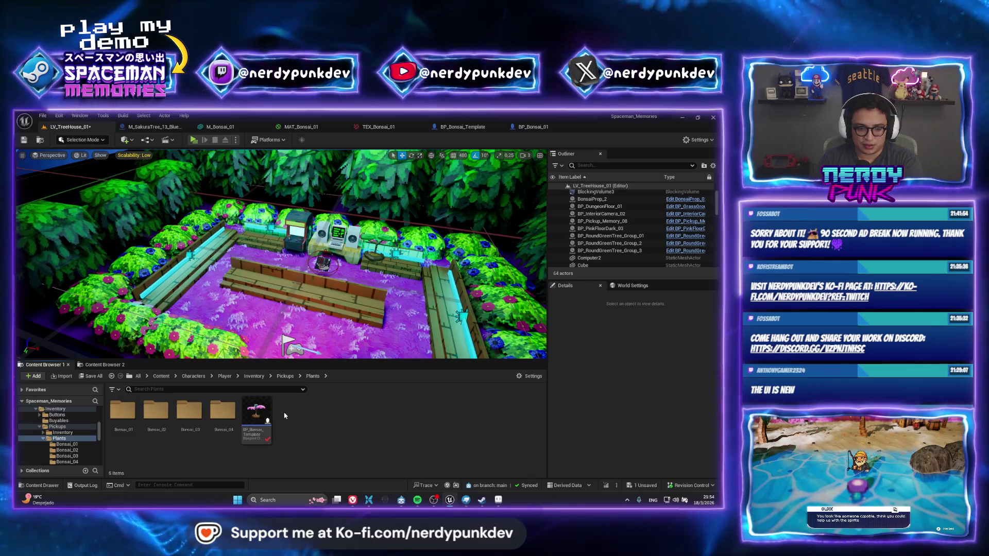
{"action": "left_click_drag", "start_coordinate": [147, 255], "coordinate": [139, 261]}
{"action": "key", "text": "f"}
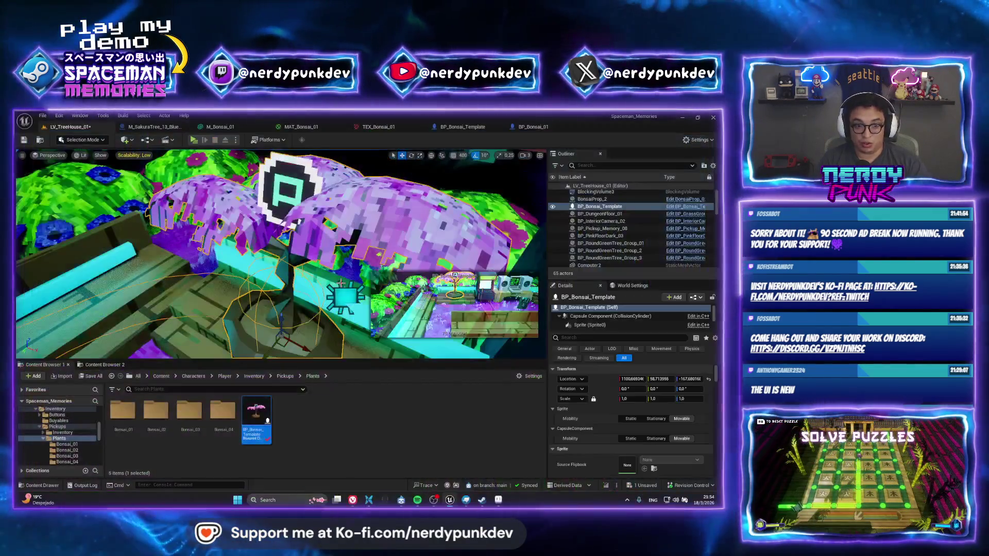
Step: In BP_Bonsai_Template, add a Cast To BP_Topdown_Char_02 node beside the end-overlap event
{"action": "double_click", "coordinate": [267, 437]}
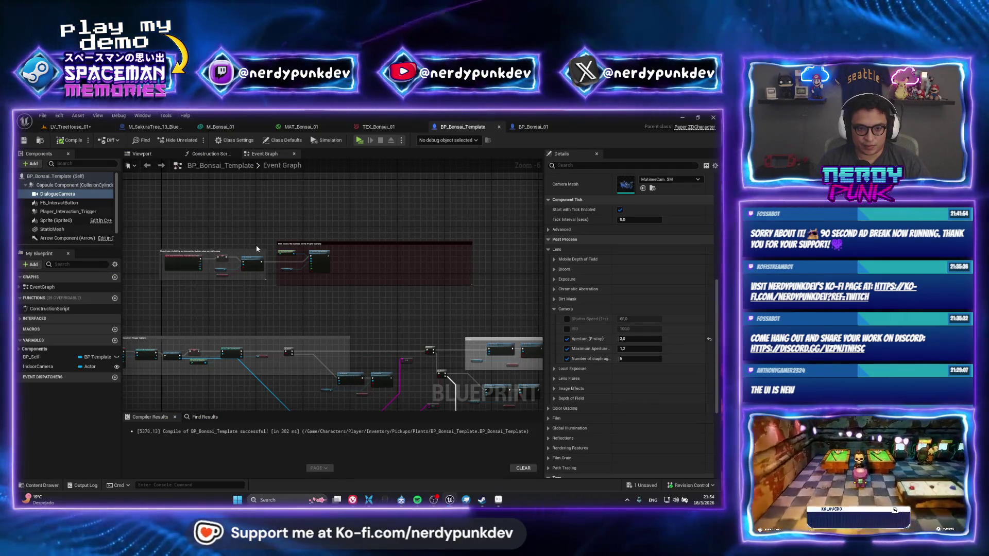
{"action": "scroll", "coordinate": [255, 245], "scroll_direction": "up", "scroll_amount": 4}
{"action": "scroll", "coordinate": [255, 244], "scroll_direction": "down", "scroll_amount": 1}
{"action": "right_click_drag", "start_coordinate": [404, 217], "coordinate": [362, 183]}
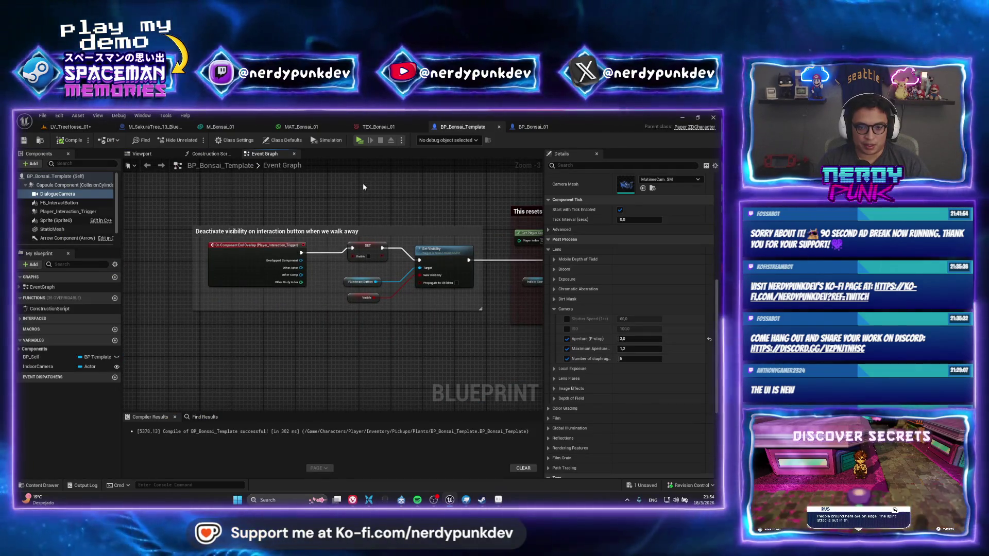
{"action": "scroll", "coordinate": [333, 215], "scroll_direction": "up", "scroll_amount": 2}
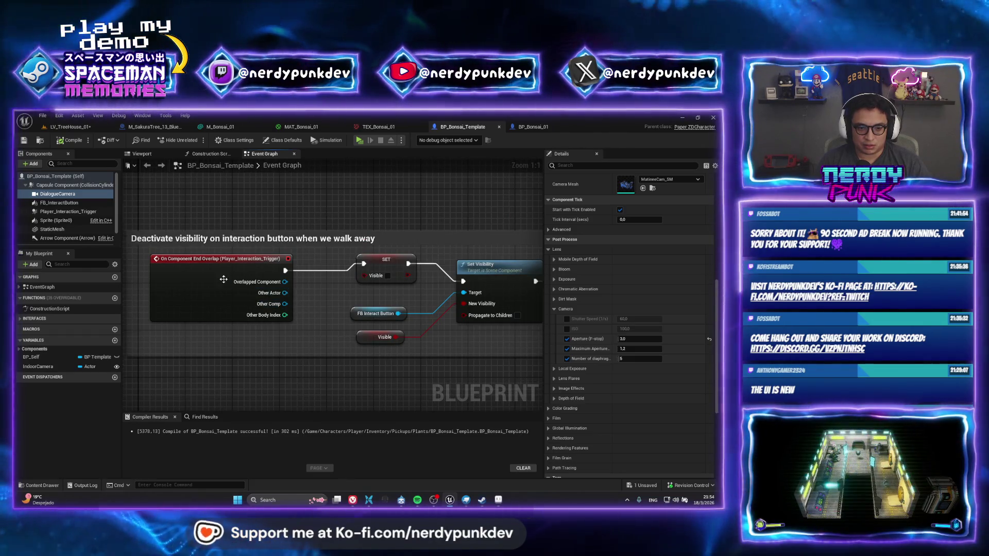
{"action": "left_click_drag", "start_coordinate": [225, 281], "coordinate": [206, 287]}
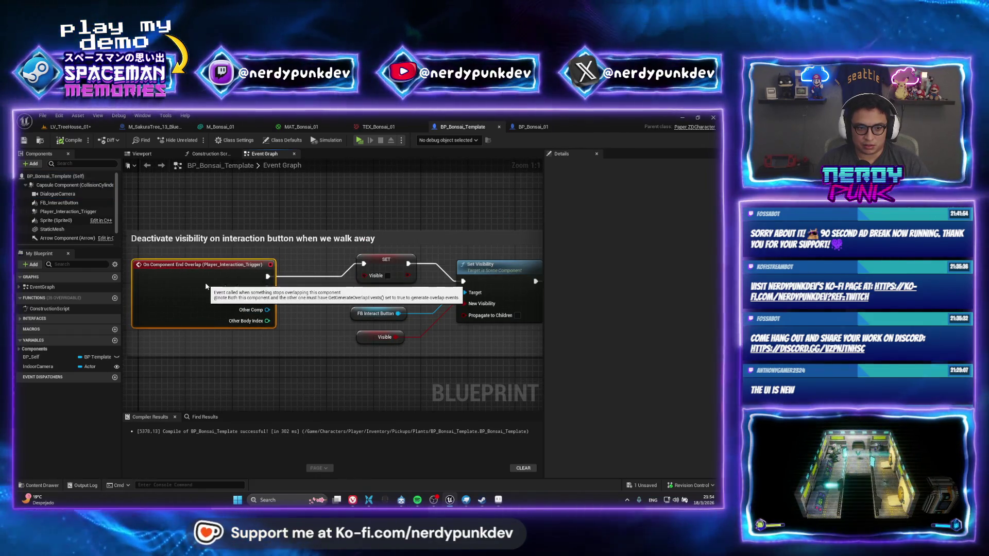
{"action": "right_click", "coordinate": [287, 320]}
{"action": "type", "text": "cast to"}
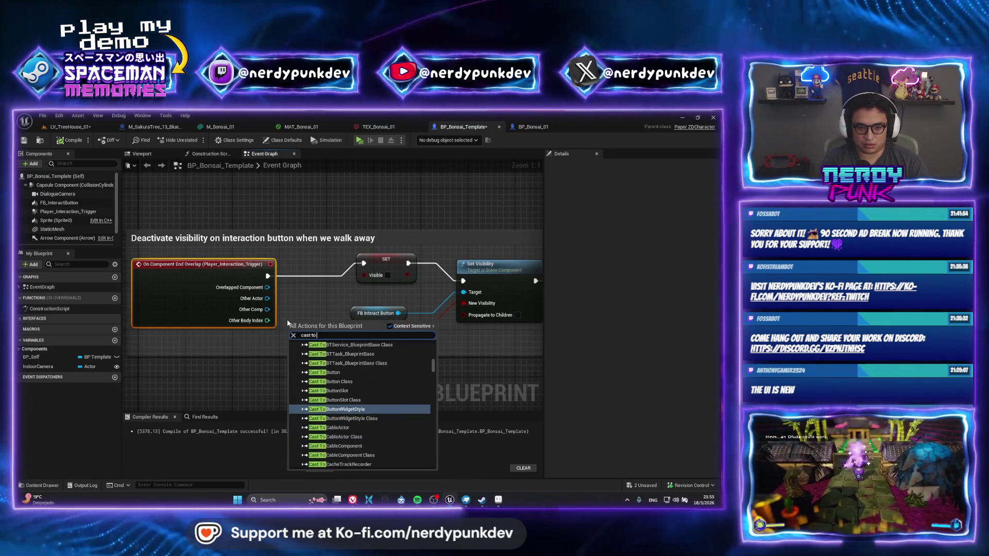
{"action": "type", "text": " topdo"}
{"action": "key", "text": "Down"}
{"action": "key", "text": "Down"}
{"action": "key", "text": "Return"}
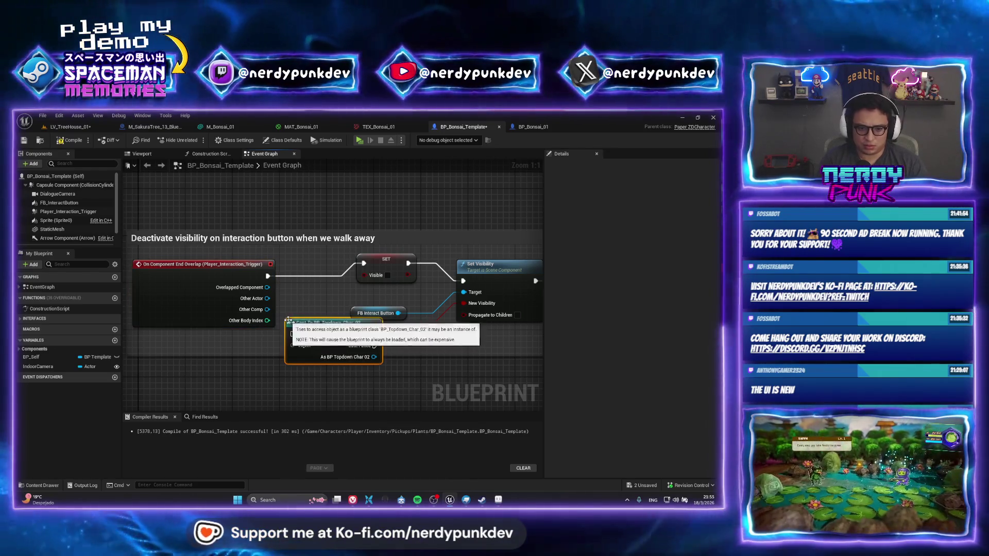
{"action": "left_click_drag", "start_coordinate": [296, 292], "coordinate": [289, 279]}
{"action": "left_click", "coordinate": [295, 254]}
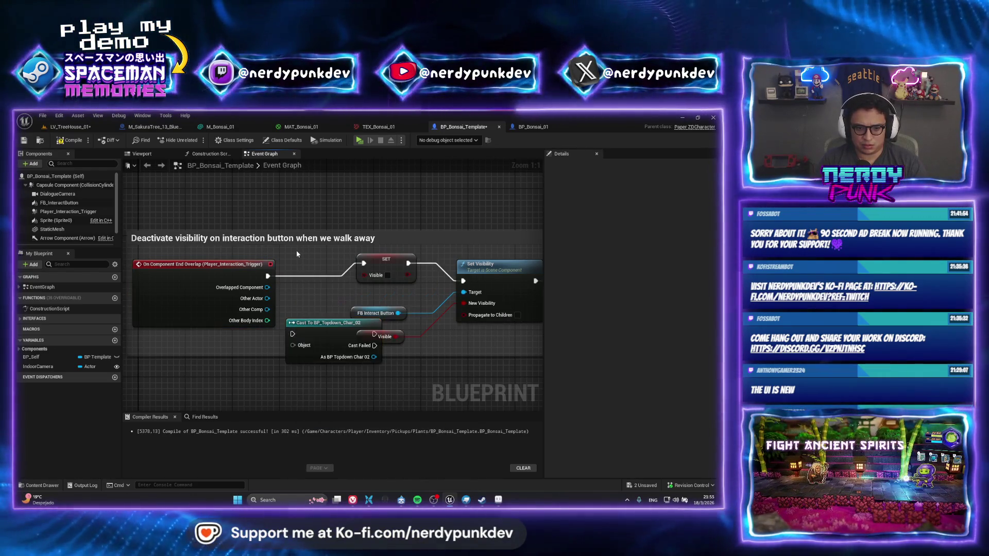
Step: Wire the end-overlap Other Actor into the cast's Object input and tidy the nodes inside the comment box
{"action": "mouse_move", "coordinate": [311, 328]}
{"action": "left_mouse_down"}
{"action": "mouse_move", "coordinate": [305, 287]}
{"action": "mouse_move", "coordinate": [290, 305]}
{"action": "left_mouse_up"}
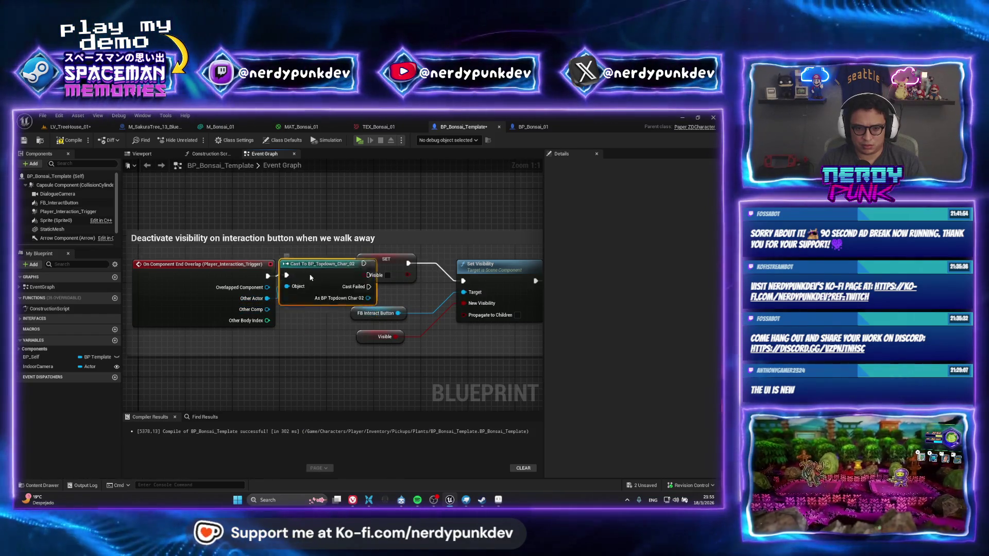
{"action": "right_click_drag", "start_coordinate": [325, 286], "coordinate": [437, 286]}
{"action": "left_click_drag", "start_coordinate": [240, 279], "coordinate": [159, 278]}
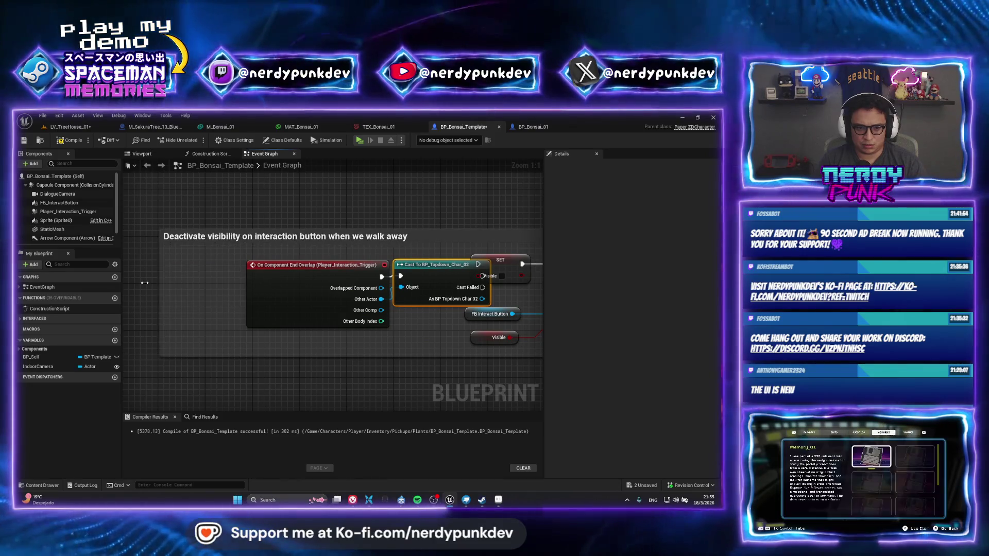
{"action": "left_click_drag", "start_coordinate": [381, 299], "coordinate": [400, 287]}
{"action": "left_click_drag", "start_coordinate": [317, 265], "coordinate": [258, 265]}
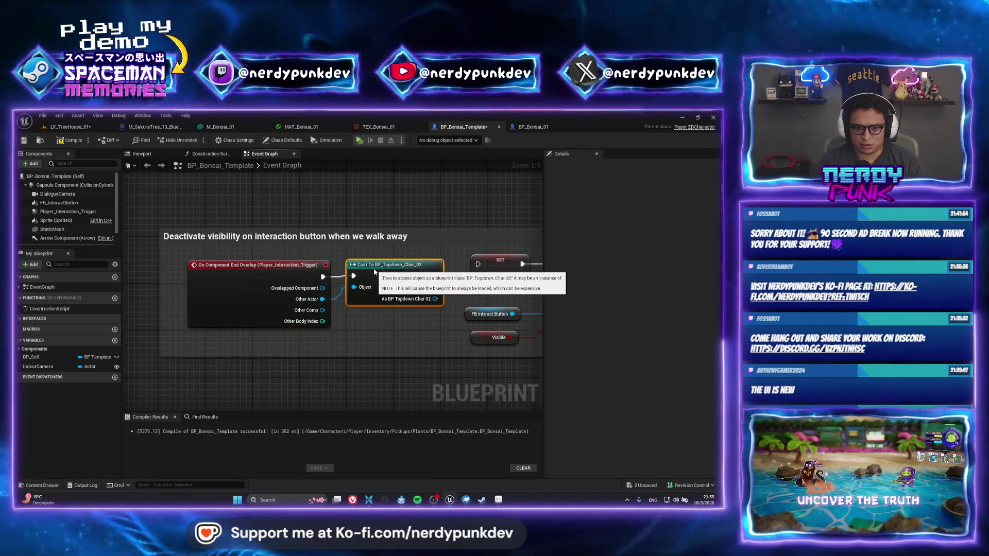
{"action": "left_click_drag", "start_coordinate": [482, 275], "coordinate": [440, 276]}
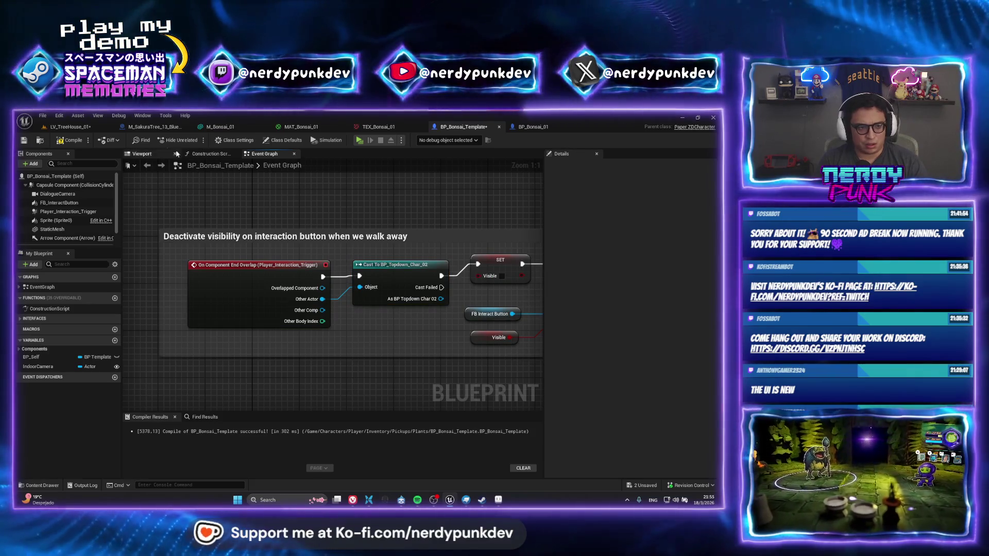
{"action": "scroll", "coordinate": [320, 207], "scroll_direction": "down", "scroll_amount": 8}
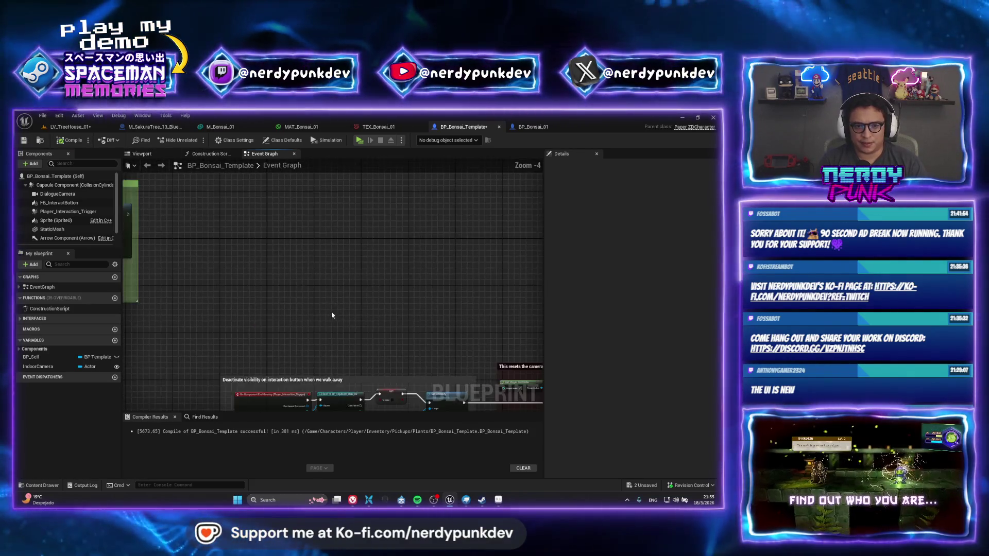
{"action": "scroll", "coordinate": [293, 319], "scroll_direction": "up", "scroll_amount": 3}
{"action": "scroll", "coordinate": [341, 305], "scroll_direction": "up", "scroll_amount": 3}
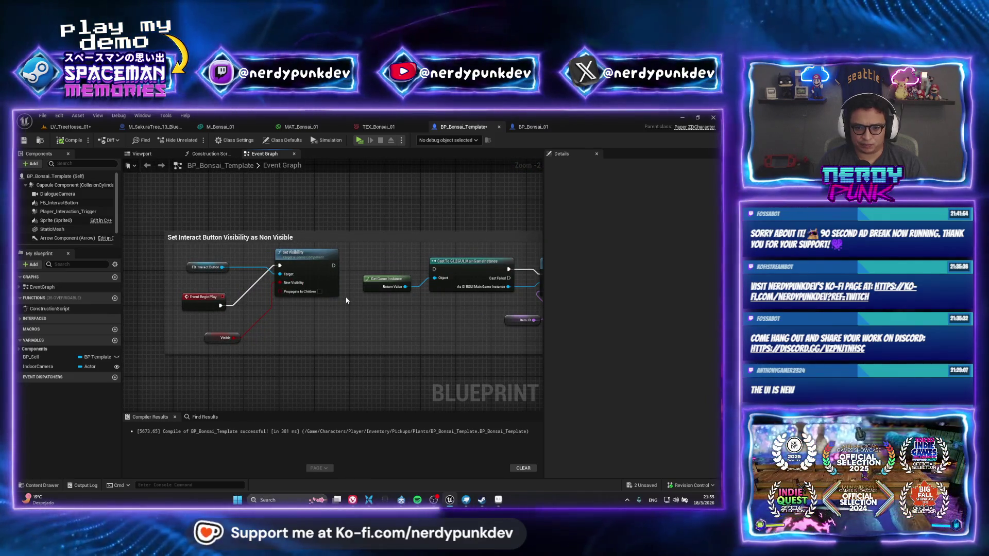
Step: Review the Item ID, item-count, Branch and Destroy Actor logic, compile, and return to the level
{"action": "right_click_drag", "start_coordinate": [346, 300], "coordinate": [161, 321]}
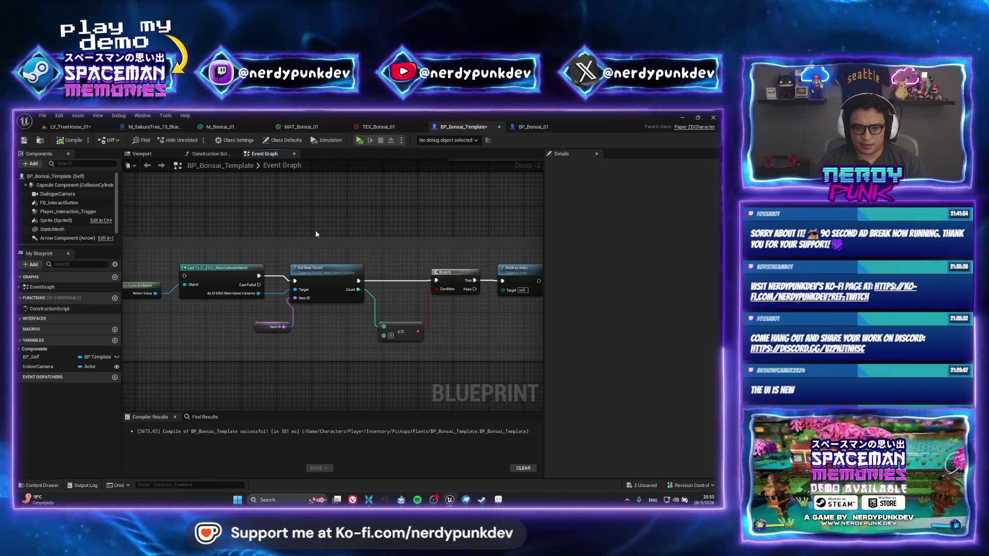
{"action": "mouse_move", "coordinate": [313, 229]}
{"action": "right_mouse_down"}
{"action": "mouse_move", "coordinate": [291, 230]}
{"action": "mouse_move", "coordinate": [331, 214]}
{"action": "right_mouse_up"}
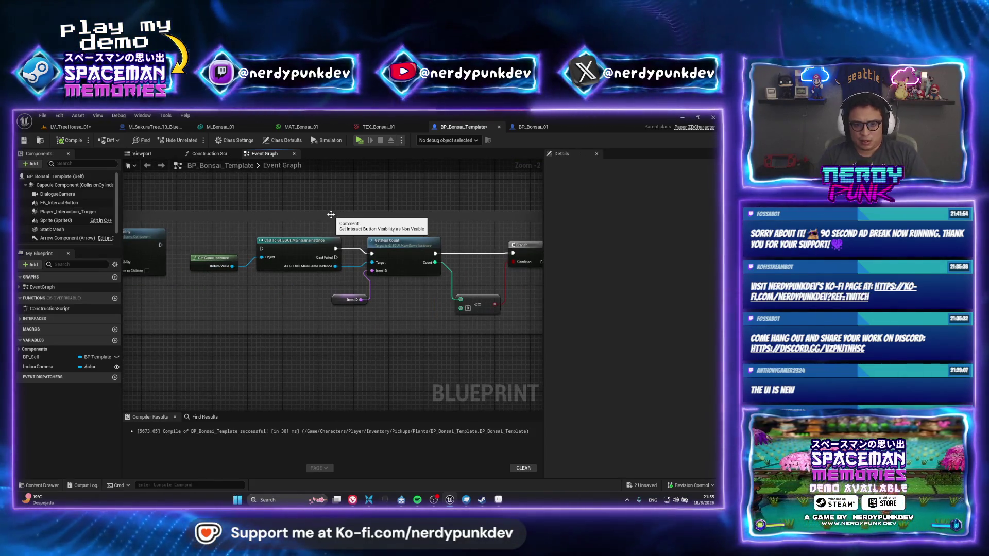
{"action": "right_click_drag", "start_coordinate": [273, 206], "coordinate": [390, 185]}
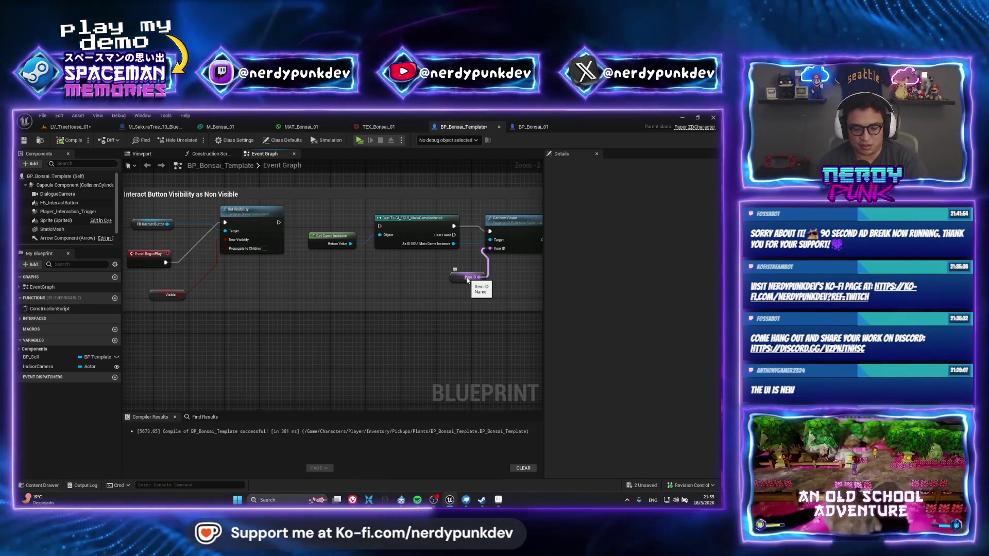
{"action": "mouse_move", "coordinate": [486, 284]}
{"action": "right_mouse_down"}
{"action": "mouse_move", "coordinate": [462, 337]}
{"action": "mouse_move", "coordinate": [251, 322]}
{"action": "right_mouse_up"}
{"action": "scroll", "coordinate": [250, 322], "scroll_direction": "up", "scroll_amount": 2}
{"action": "right_click_drag", "start_coordinate": [268, 285], "coordinate": [309, 287]}
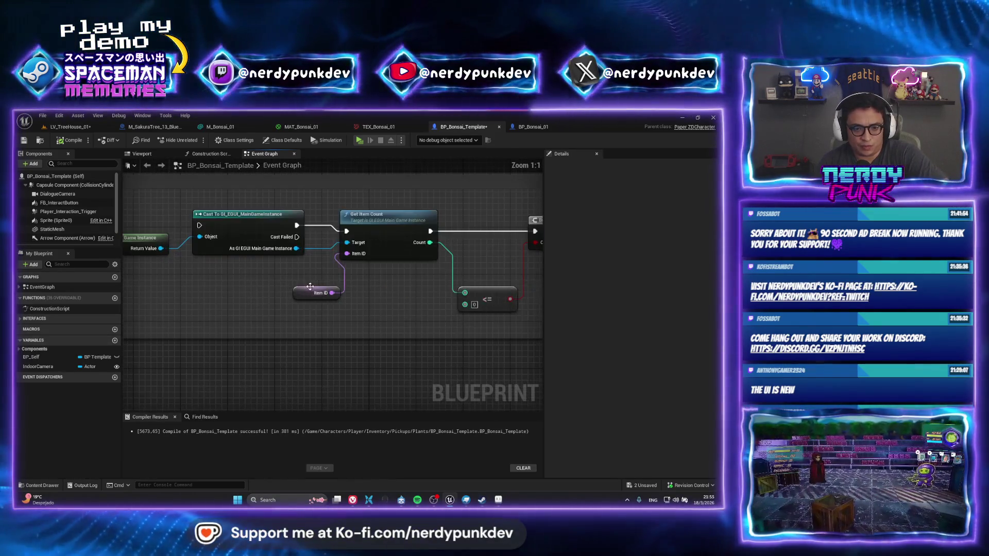
{"action": "left_click", "coordinate": [303, 294]}
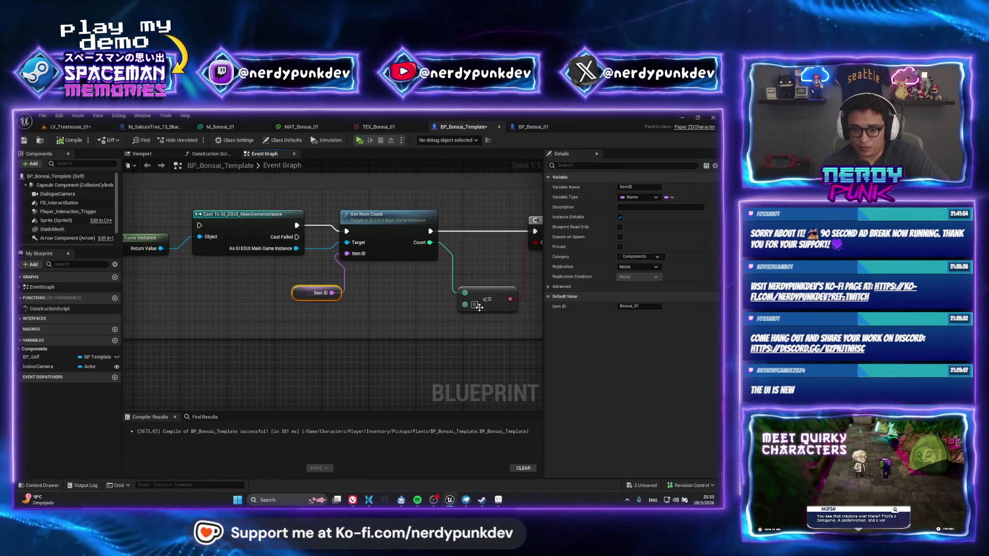
{"action": "right_click_drag", "start_coordinate": [410, 317], "coordinate": [248, 313]}
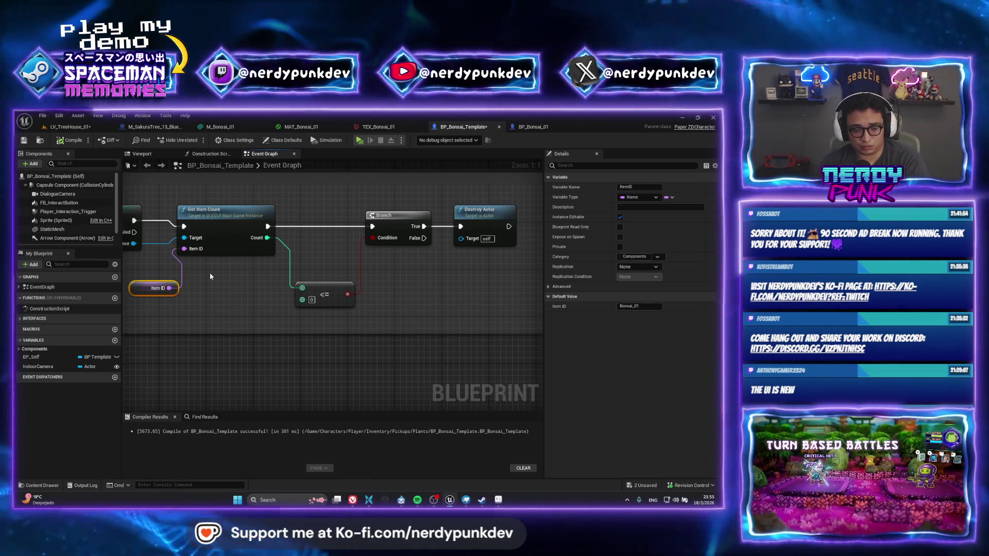
{"action": "right_click_drag", "start_coordinate": [172, 260], "coordinate": [334, 246]}
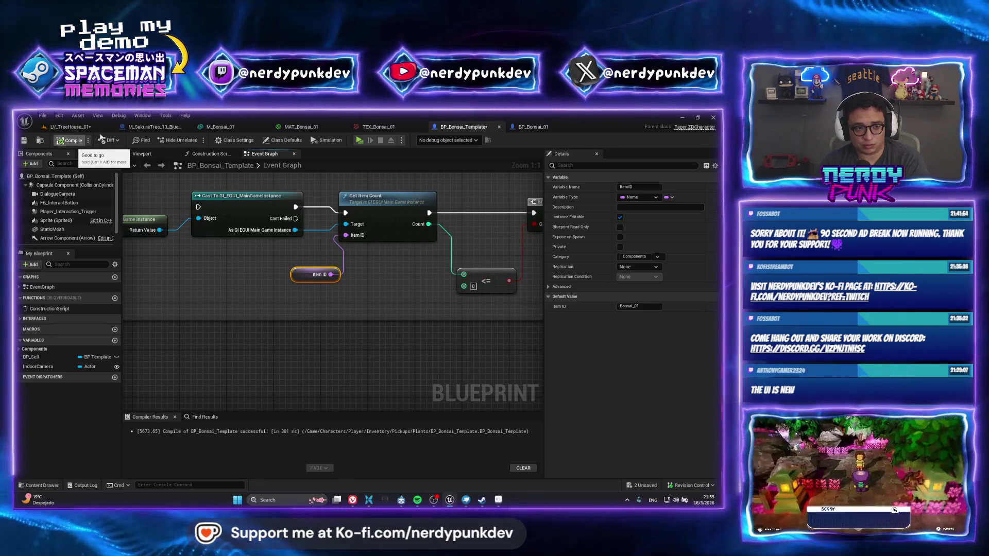
{"action": "left_click", "coordinate": [74, 139]}
{"action": "left_click", "coordinate": [58, 126]}
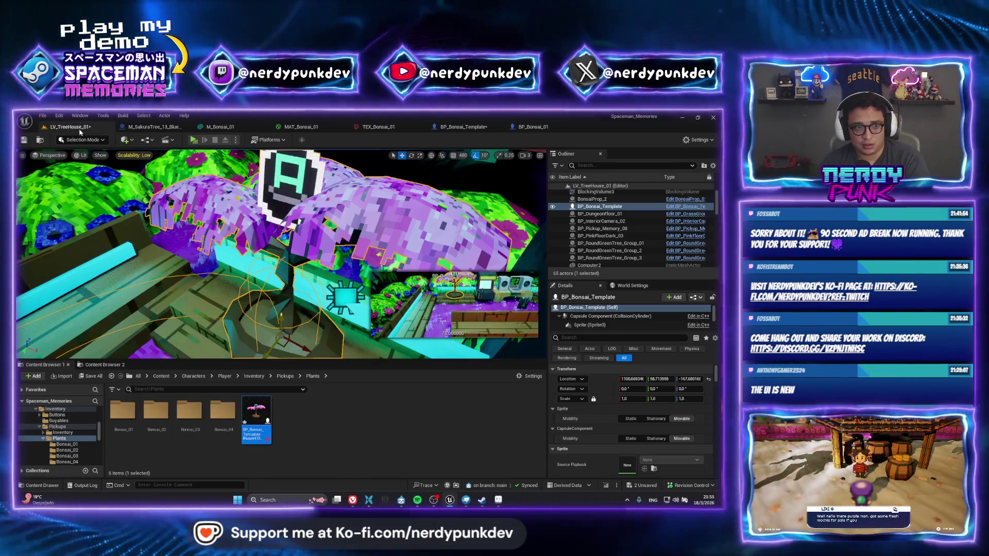
Step: Play-test the level standalone, delete the BP_Bonsai_Template actor, and reopen its blueprint
{"action": "left_click", "coordinate": [188, 139]}
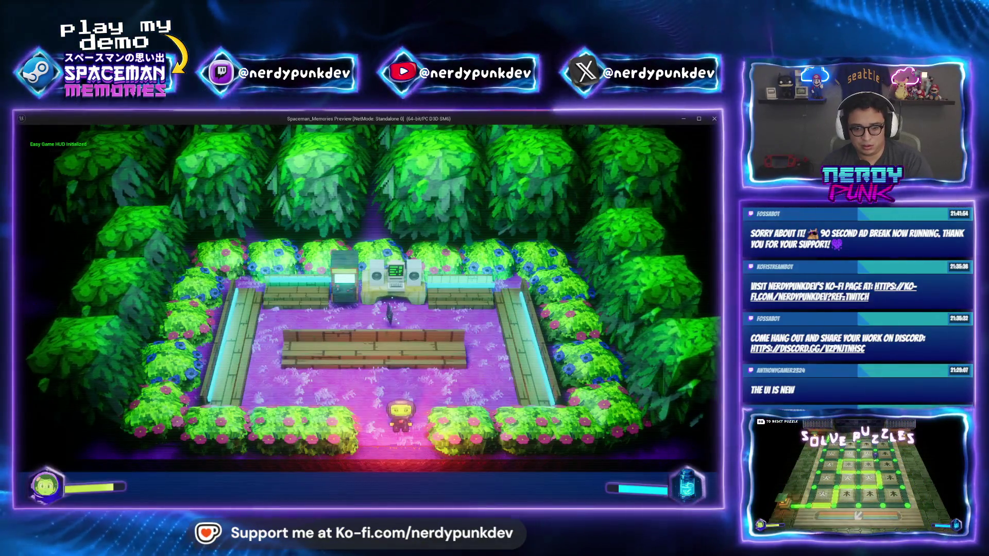
{"action": "key", "text": "Escape"}
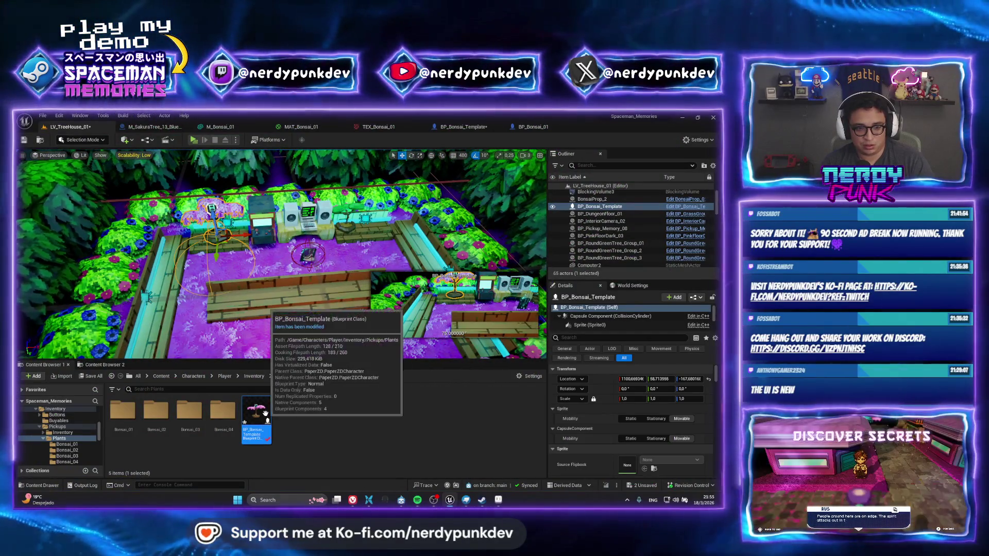
{"action": "key", "text": "Delete"}
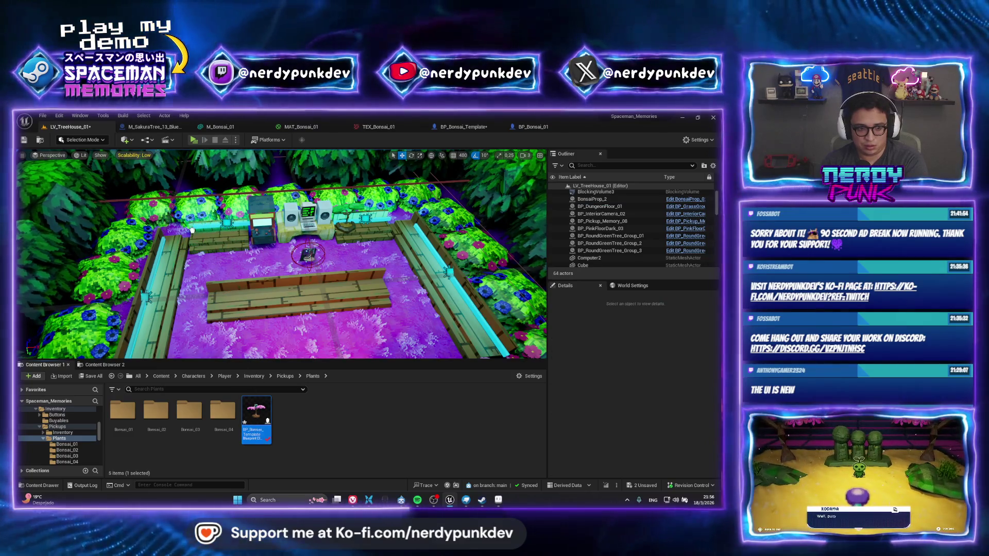
{"action": "double_click", "coordinate": [257, 417]}
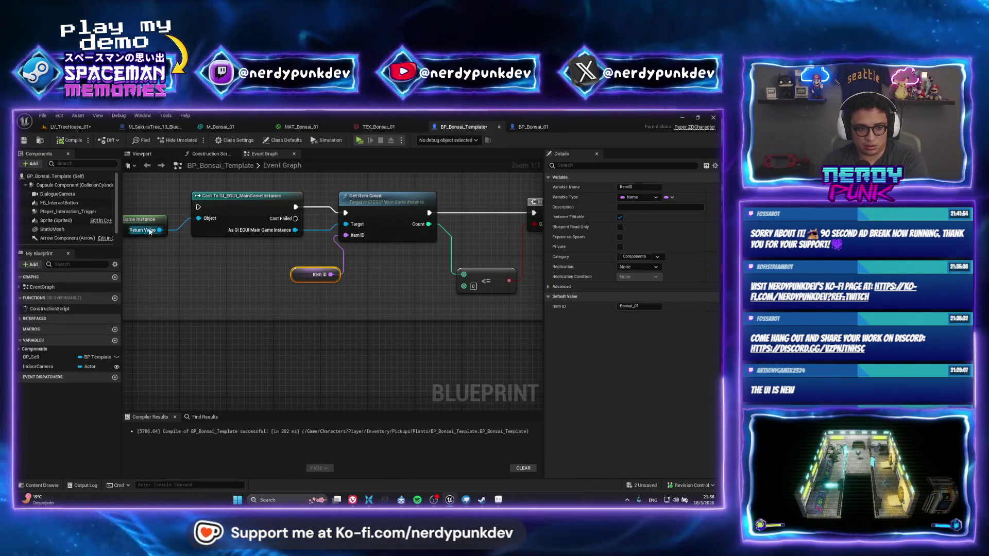
Step: Set the Capsule Component's collision preset to BlockAll, recompile (F7), and return to LV_TreeHouse_01
{"action": "left_click", "coordinate": [143, 154]}
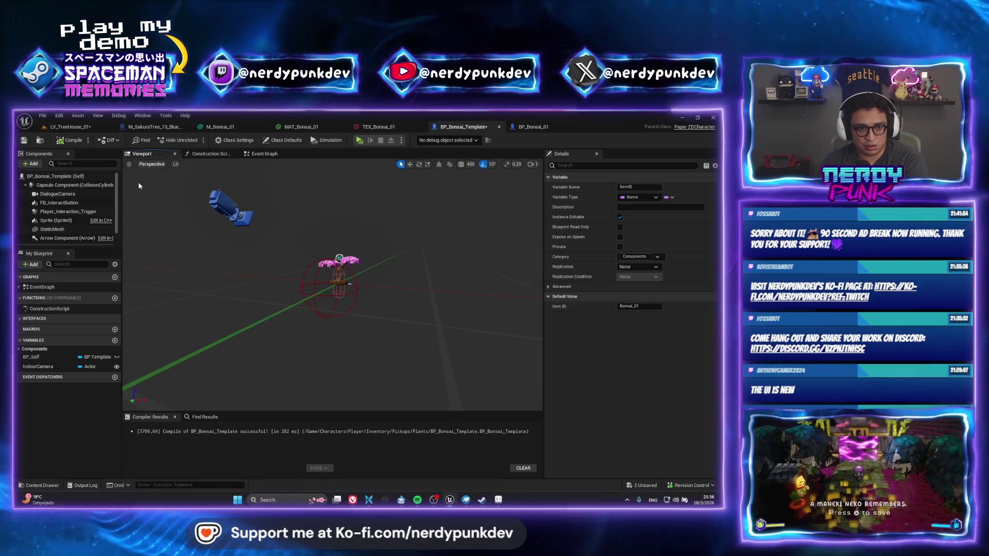
{"action": "left_click", "coordinate": [340, 283]}
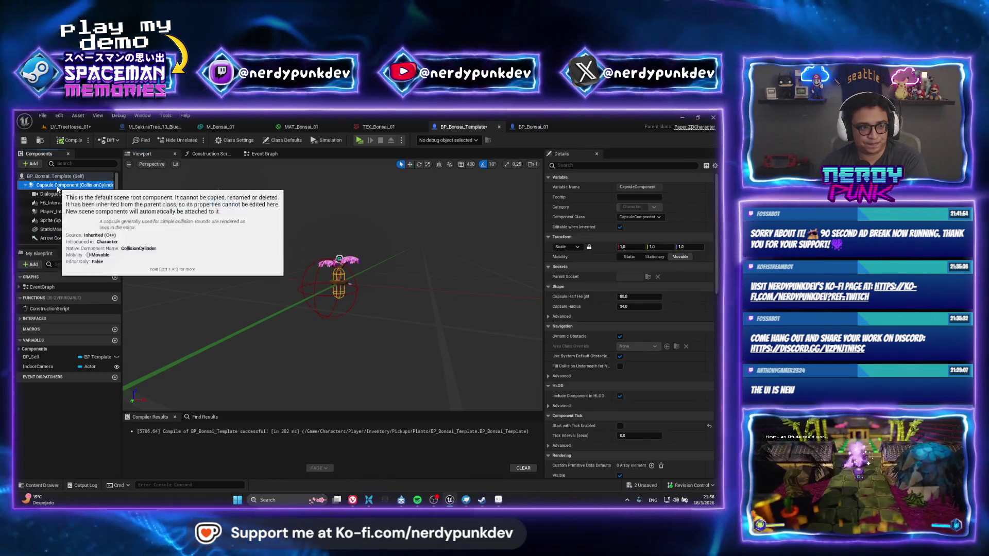
{"action": "left_click", "coordinate": [338, 279]}
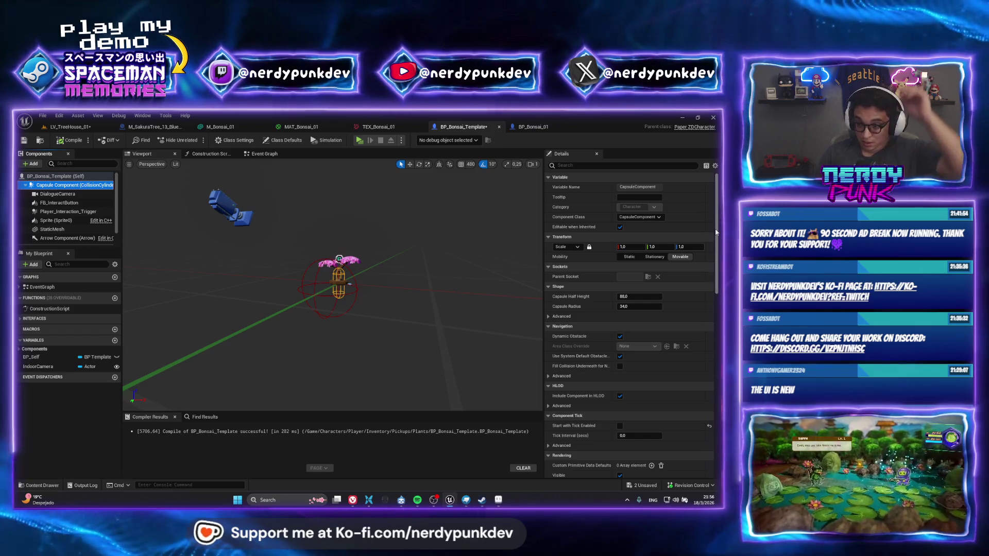
{"action": "scroll", "coordinate": [717, 232], "scroll_direction": "down", "scroll_amount": 5}
{"action": "scroll", "coordinate": [716, 231], "scroll_direction": "down", "scroll_amount": 5}
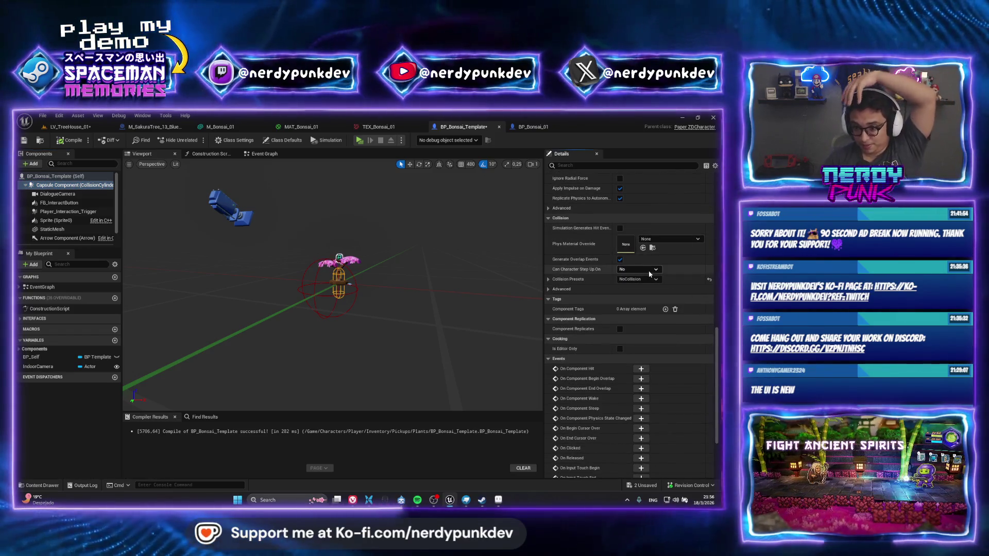
{"action": "left_click", "coordinate": [644, 280]}
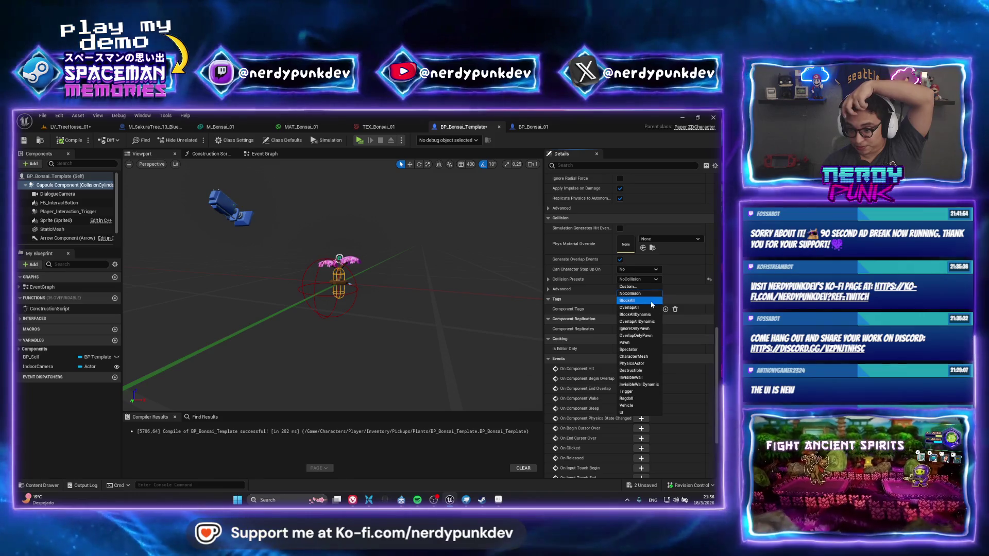
{"action": "left_click", "coordinate": [639, 301]}
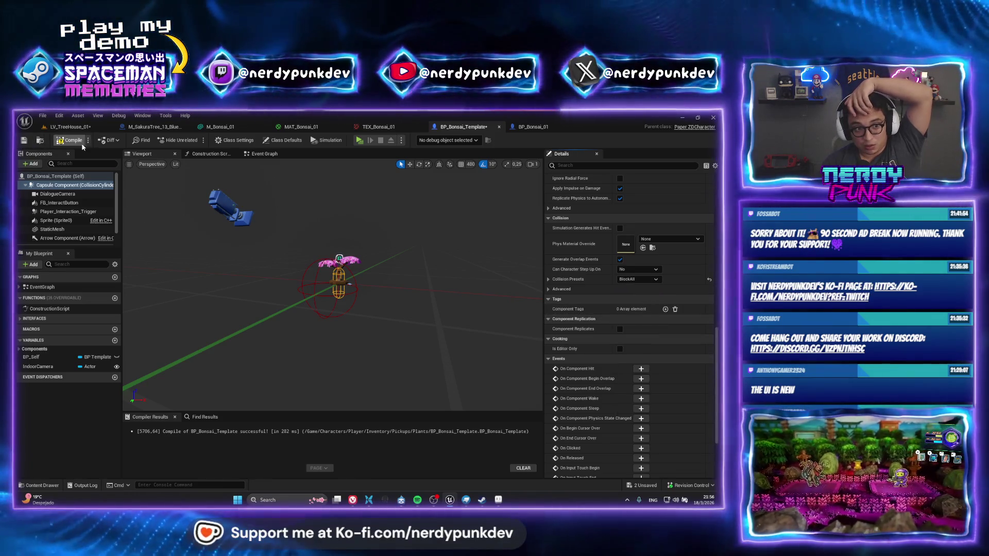
{"action": "key", "text": "F7"}
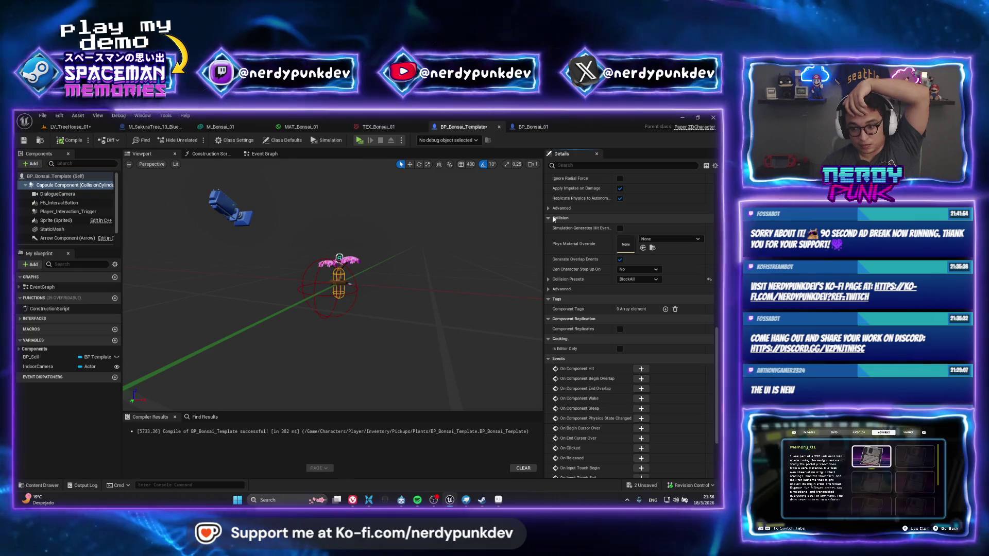
{"action": "left_click", "coordinate": [70, 127]}
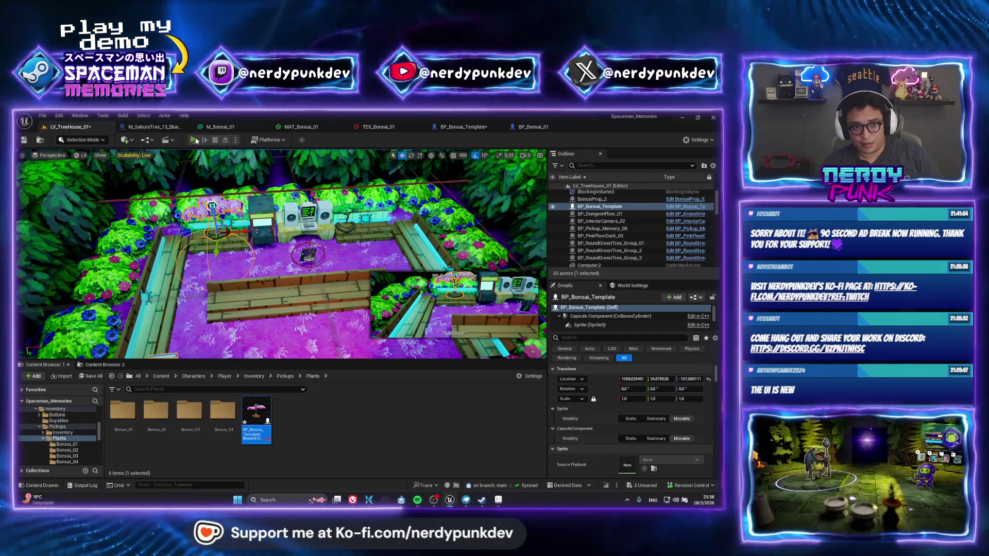
Step: Play-test standalone, walk the character down the pink path to collect the memo near the arcade machines, then stop
{"action": "left_click", "coordinate": [195, 140]}
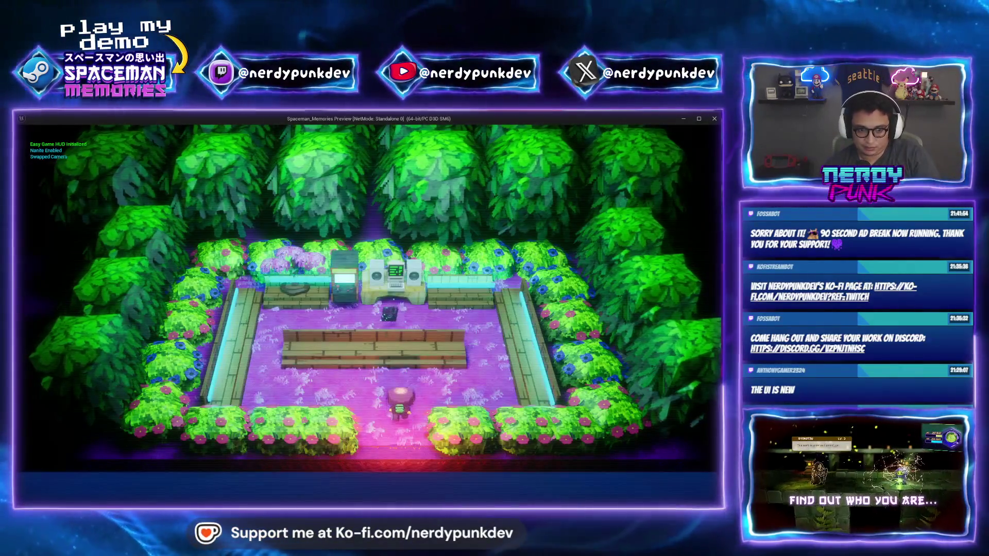
{"action": "key", "text": "w"}
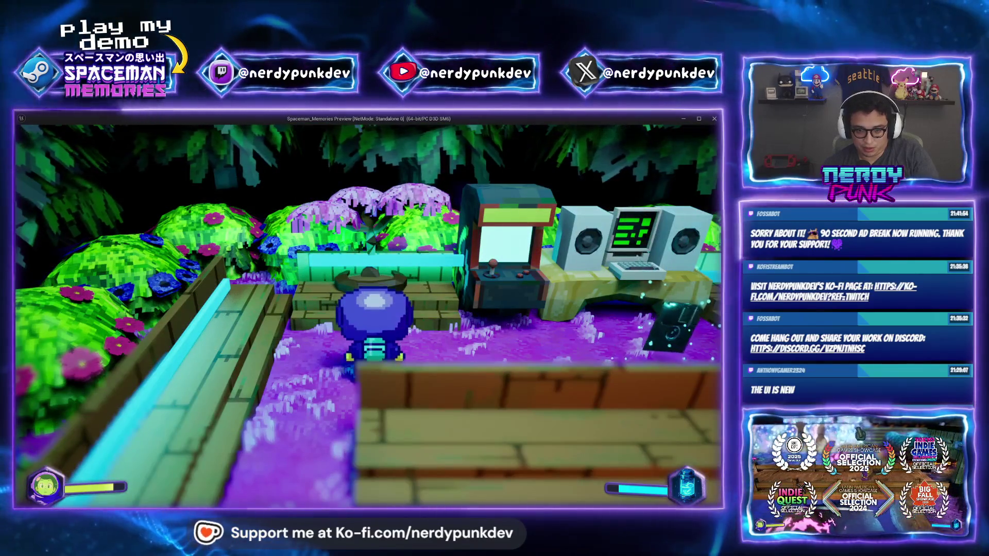
{"action": "key", "text": "s"}
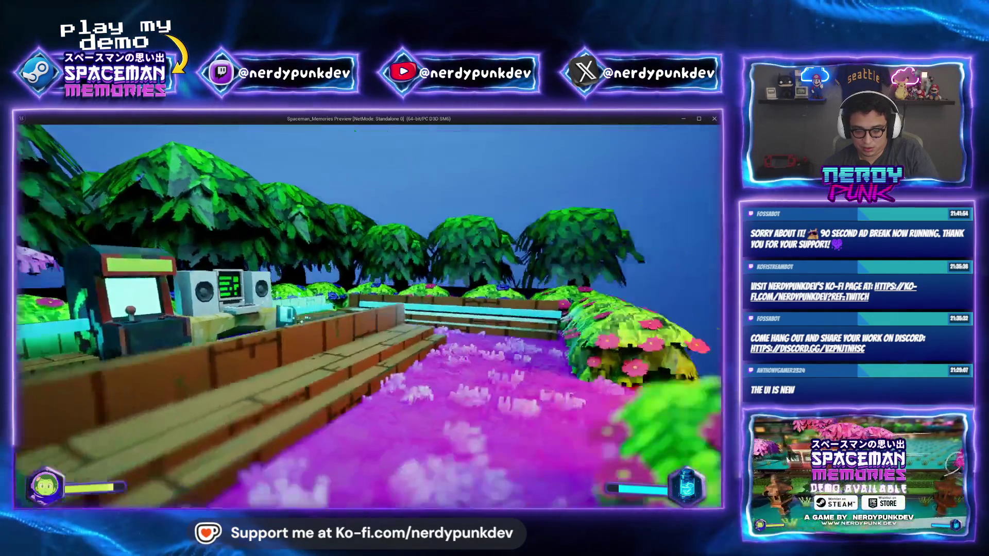
{"action": "key", "text": "w"}
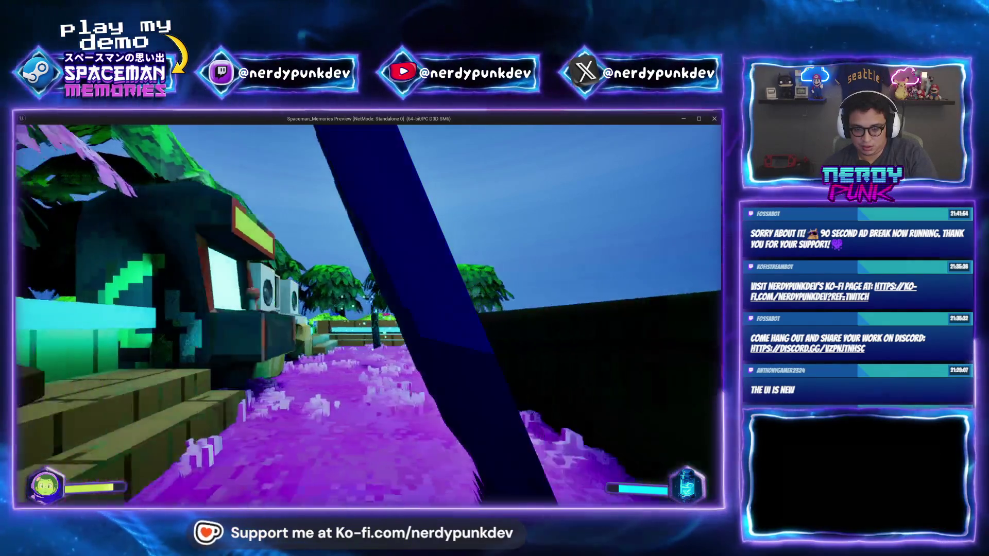
{"action": "key", "text": "a"}
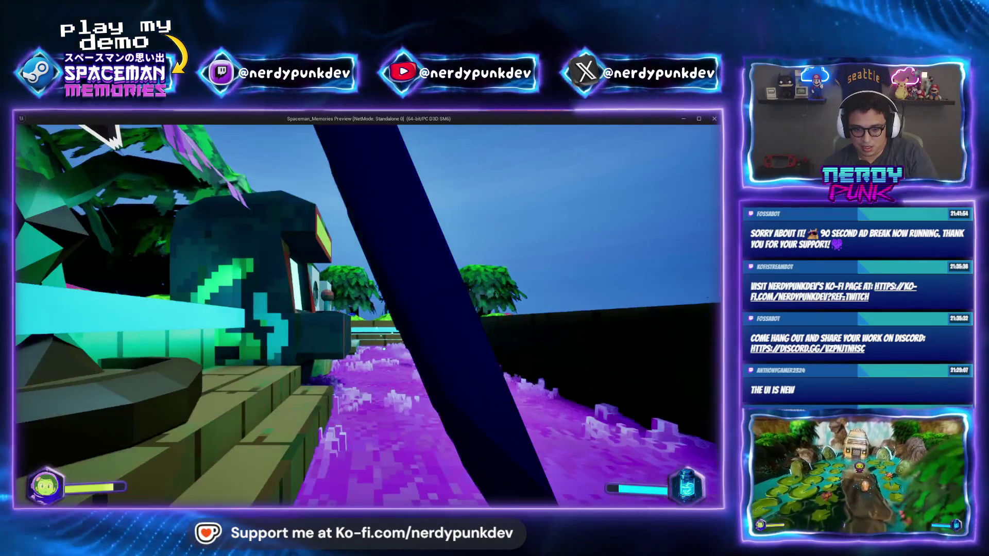
{"action": "key", "text": "w"}
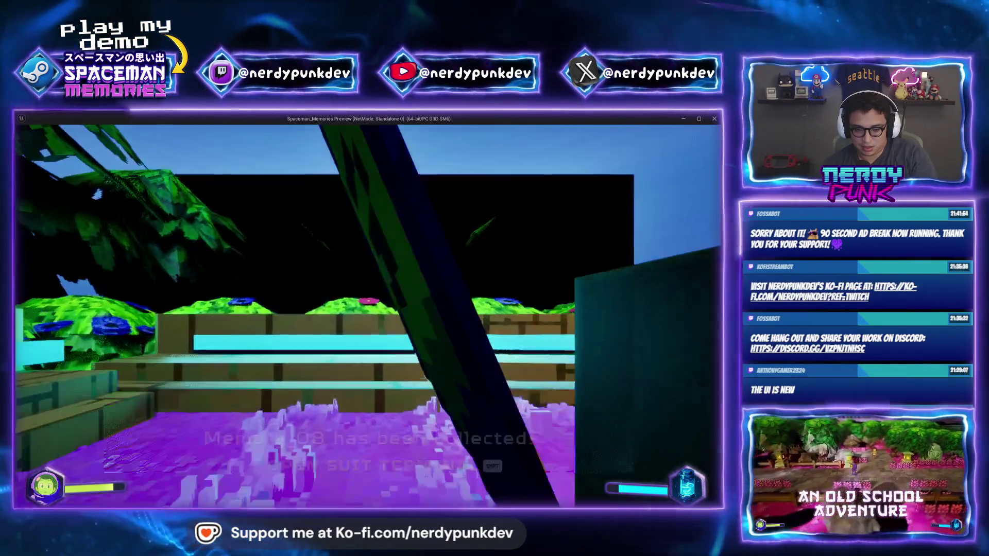
{"action": "key", "text": "Escape"}
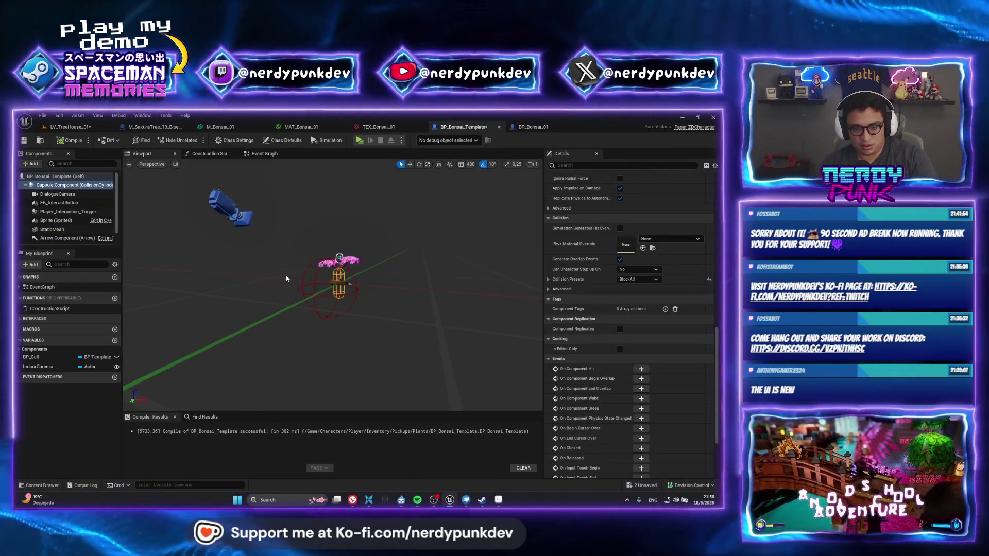
Step: Pan through the event graph past the Event Talk nodes to the green camera-reset comment block
{"action": "left_click", "coordinate": [265, 154]}
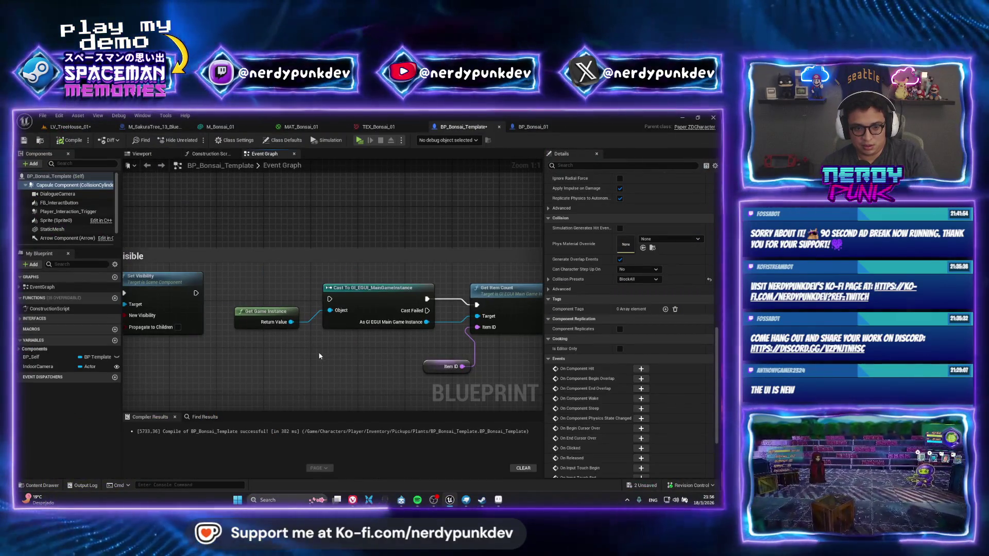
{"action": "right_click_drag", "start_coordinate": [318, 351], "coordinate": [346, 227]}
{"action": "scroll", "coordinate": [345, 227], "scroll_direction": "down", "scroll_amount": 2}
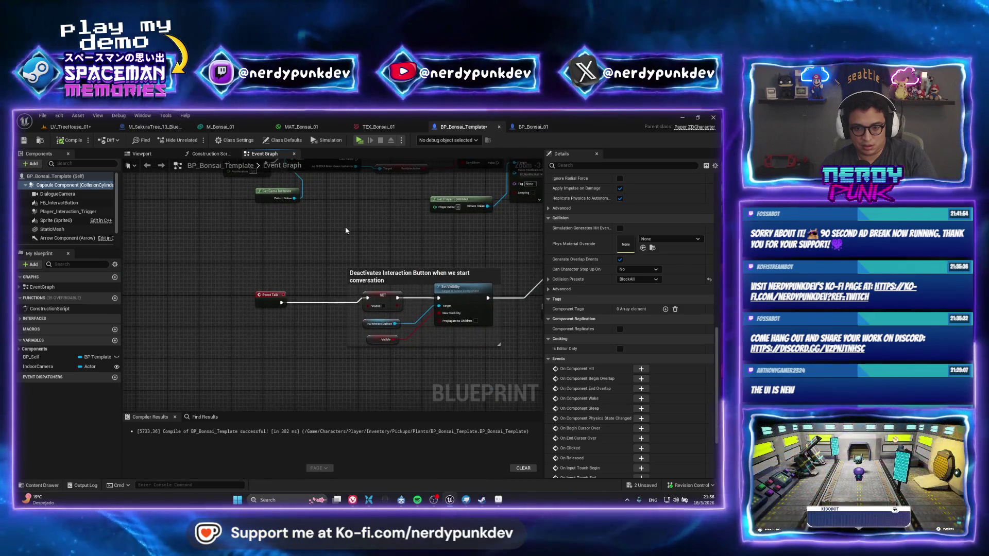
{"action": "scroll", "coordinate": [346, 226], "scroll_direction": "down", "scroll_amount": 2}
{"action": "mouse_move", "coordinate": [338, 287]}
{"action": "right_mouse_down"}
{"action": "mouse_move", "coordinate": [213, 336]}
{"action": "mouse_move", "coordinate": [398, 326]}
{"action": "right_mouse_up"}
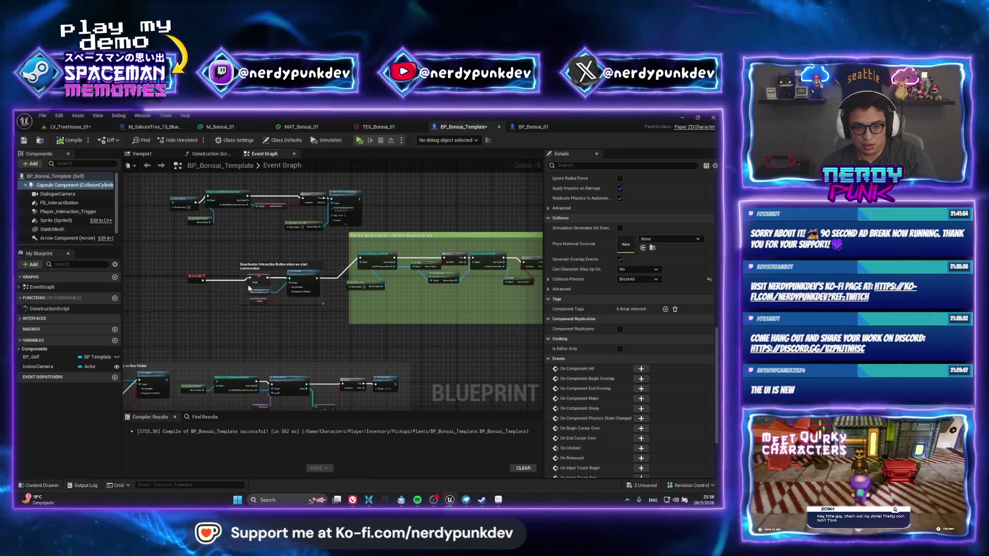
{"action": "scroll", "coordinate": [248, 287], "scroll_direction": "up", "scroll_amount": 3}
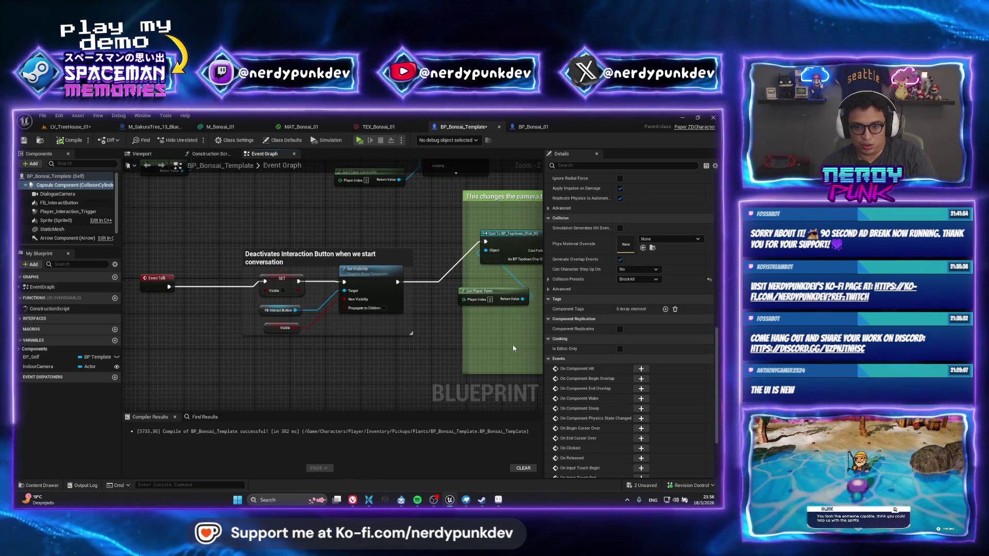
{"action": "mouse_move", "coordinate": [513, 348]}
{"action": "right_mouse_down"}
{"action": "mouse_move", "coordinate": [360, 338]}
{"action": "mouse_move", "coordinate": [403, 360]}
{"action": "right_mouse_up"}
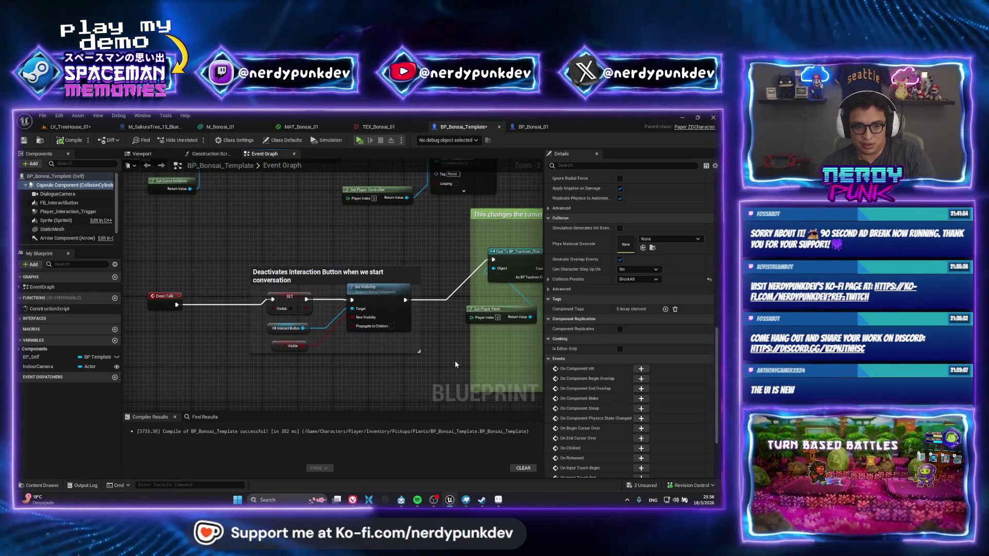
{"action": "right_click_drag", "start_coordinate": [463, 369], "coordinate": [270, 335]}
{"action": "scroll", "coordinate": [270, 335], "scroll_direction": "down", "scroll_amount": 2}
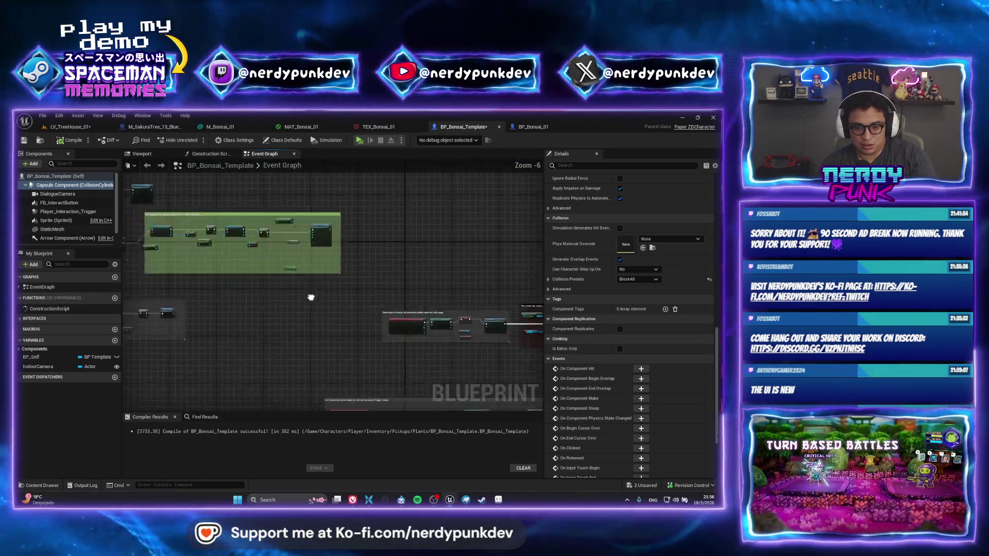
{"action": "mouse_move", "coordinate": [369, 291]}
{"action": "right_mouse_down"}
{"action": "mouse_move", "coordinate": [334, 267]}
{"action": "mouse_move", "coordinate": [381, 351]}
{"action": "right_mouse_up"}
{"action": "scroll", "coordinate": [381, 352], "scroll_direction": "up", "scroll_amount": 1}
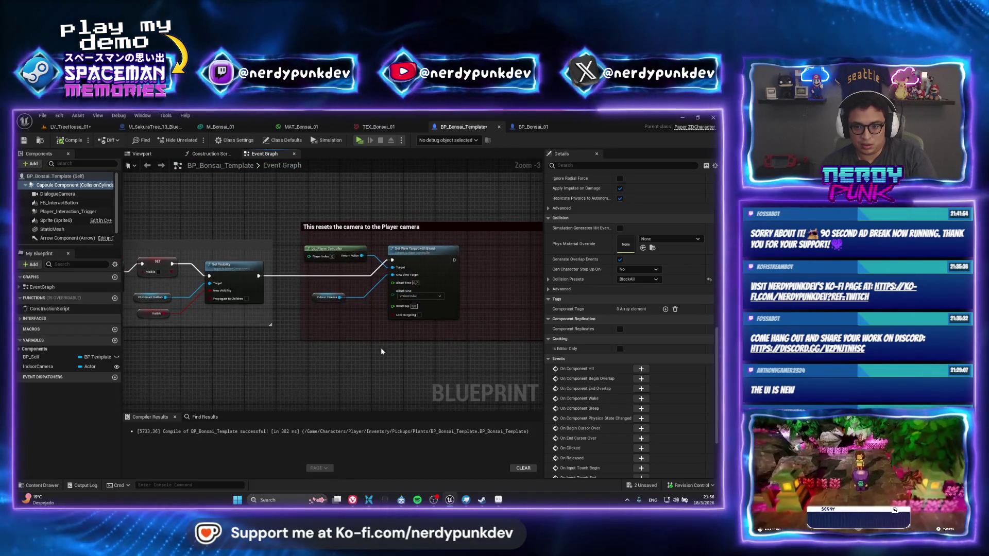
{"action": "scroll", "coordinate": [350, 278], "scroll_direction": "up", "scroll_amount": 3}
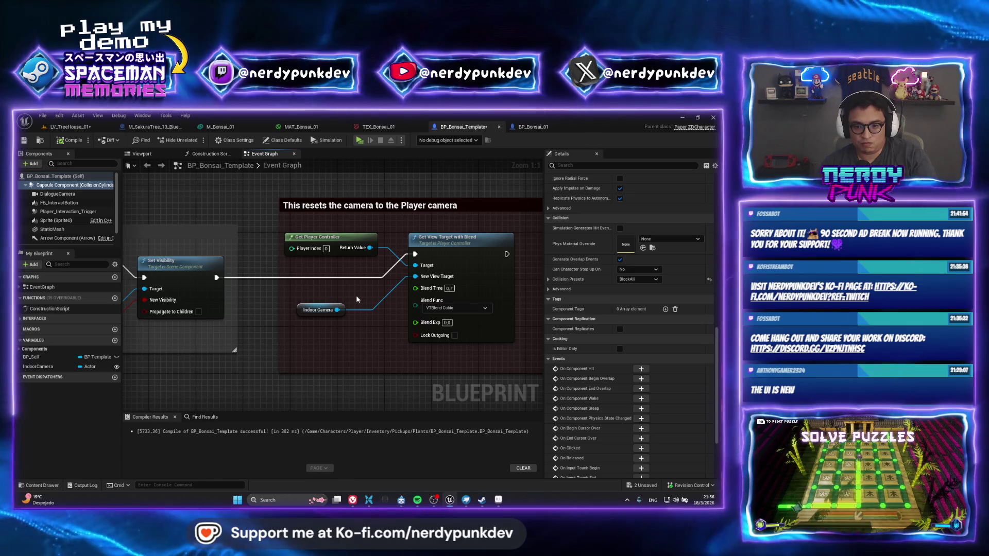
Step: Assign BP_InteriorCamera_02 as the placed bonsai's Indoor Camera via the viewport picker
{"action": "left_click", "coordinate": [71, 128]}
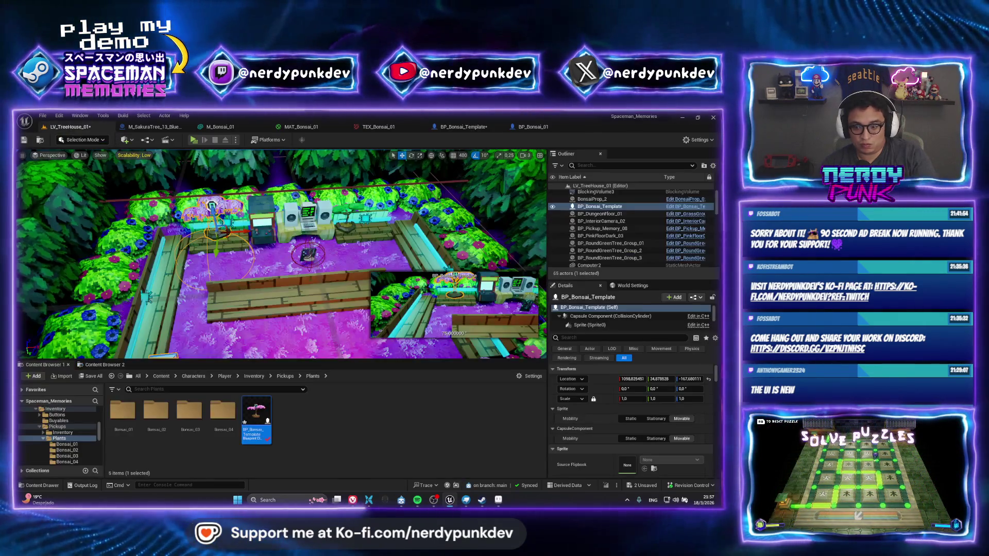
{"action": "scroll", "coordinate": [700, 438], "scroll_direction": "down", "scroll_amount": 2}
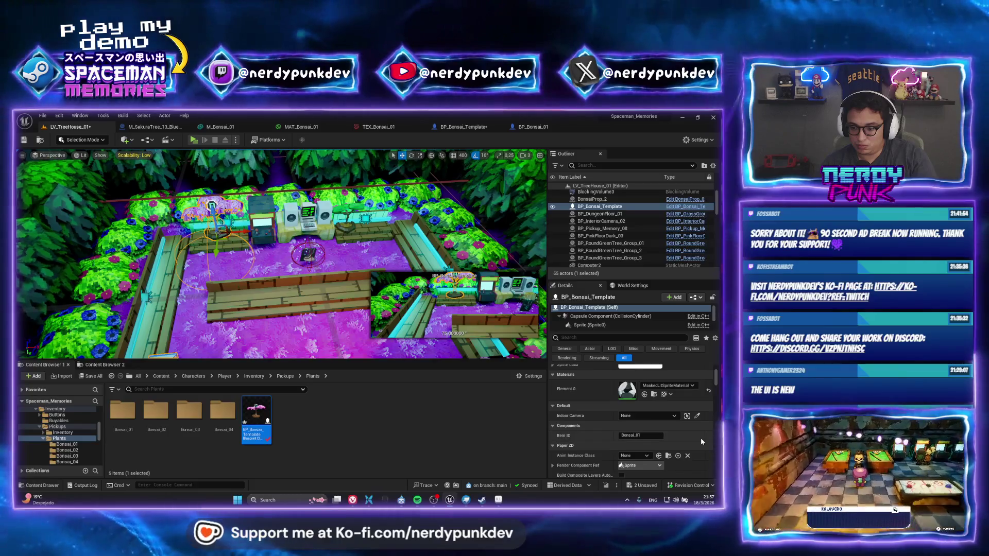
{"action": "left_click", "coordinate": [686, 415]}
{"action": "scroll", "coordinate": [310, 279], "scroll_direction": "down", "scroll_amount": 5}
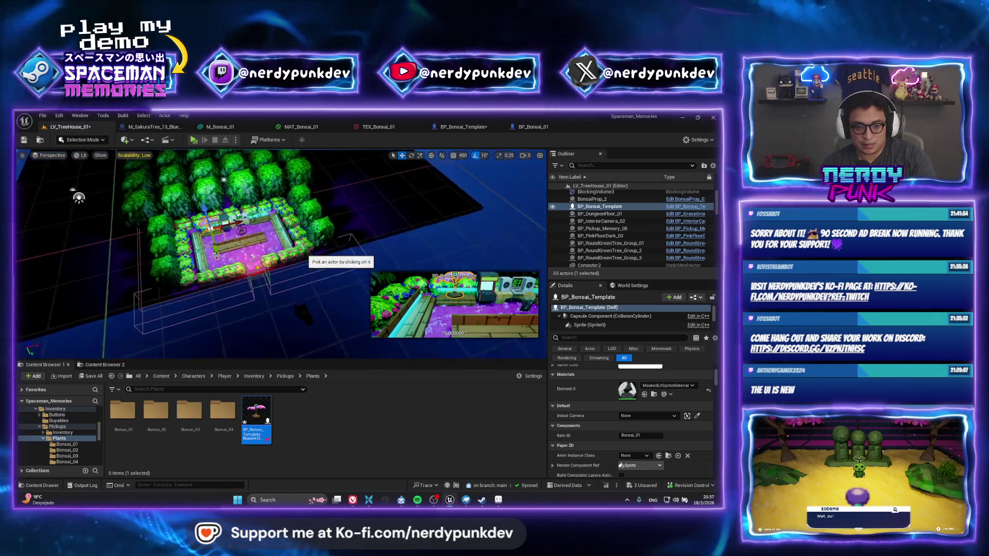
{"action": "right_click_drag", "start_coordinate": [284, 204], "coordinate": [284, 299]}
{"action": "left_click", "coordinate": [283, 299]}
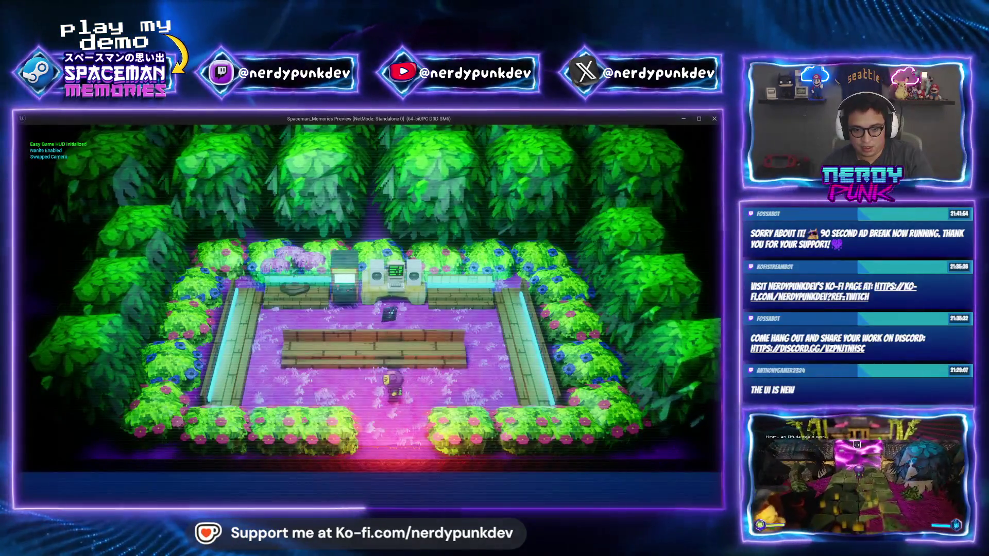
Step: Play-test the treehouse level and walk the character up to the arcade machine
{"action": "key", "text": "w"}
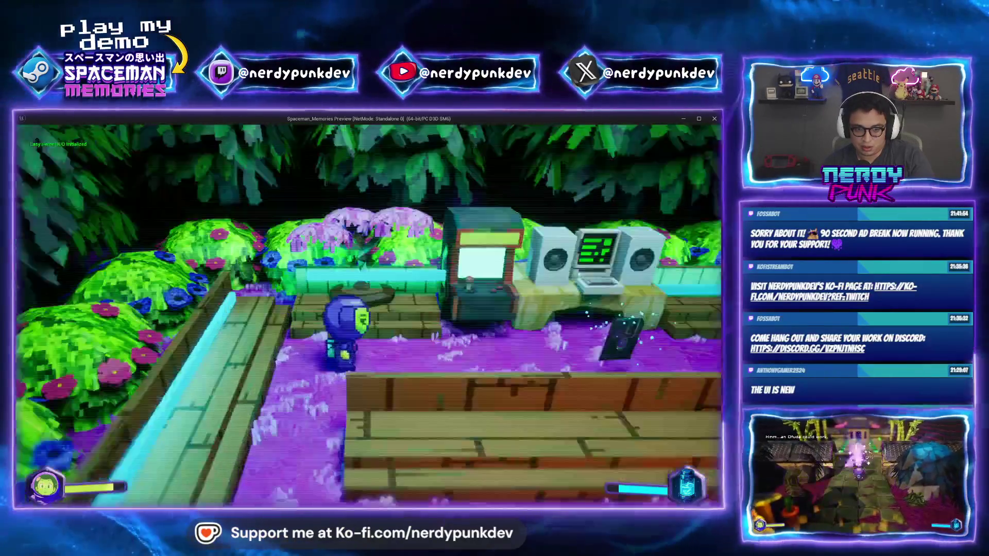